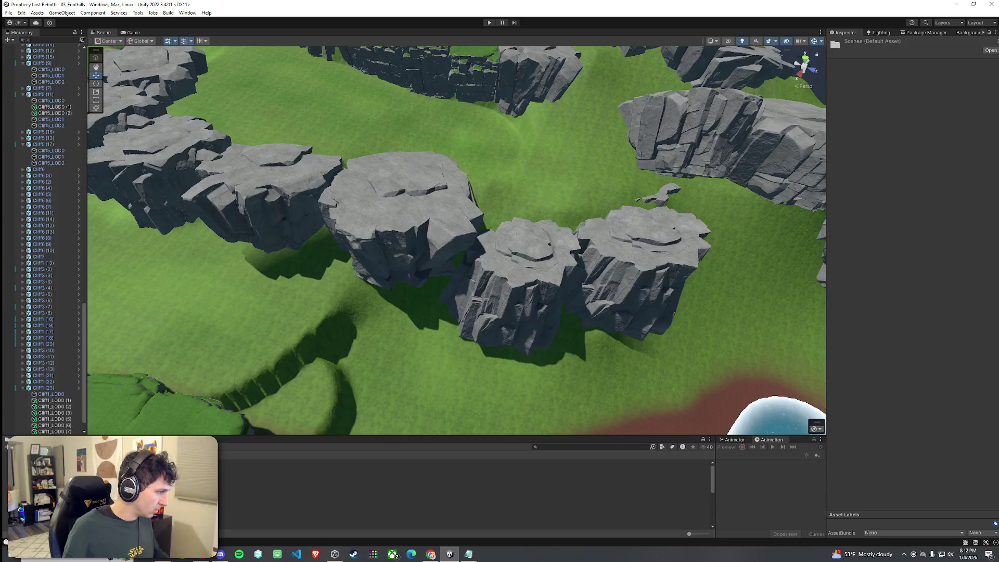
- Load 02_Test Scene from the Project panel and frame the Characters object
click(260, 512)
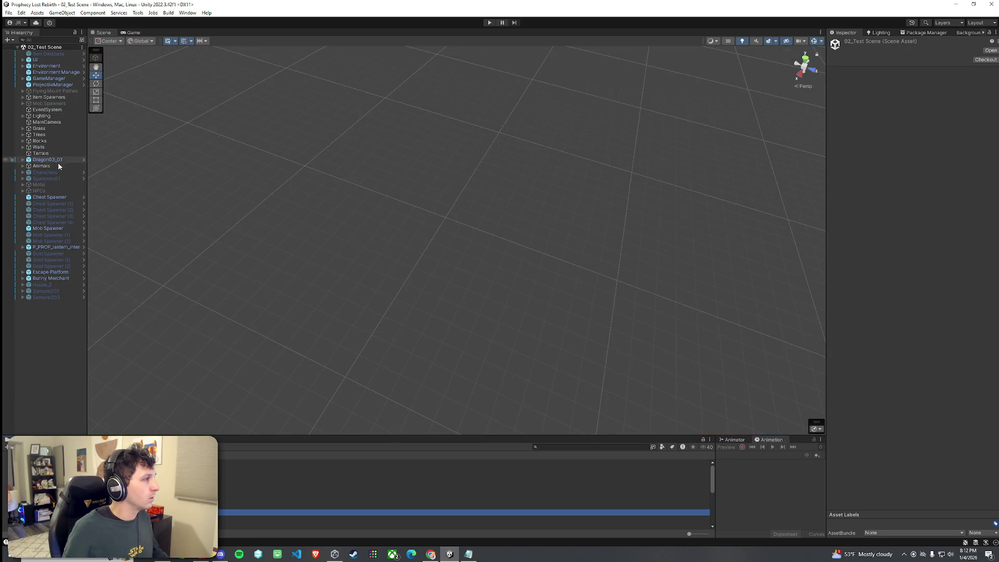
double_click(51, 172)
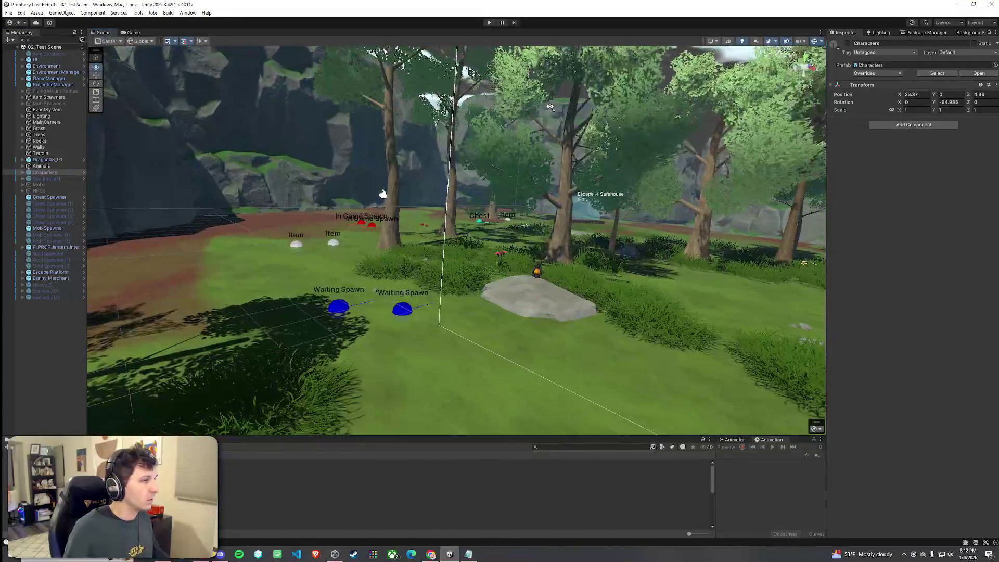
- Expand Characters, select the Mobs group and tick its active checkbox so the mobs appear
mouse_move(402, 143)
mouse_down()
mouse_move(549, 114)
mouse_move(454, 231)
mouse_move(402, 324)
mouse_move(422, 246)
mouse_move(441, 250)
mouse_move(334, 227)
mouse_move(194, 223)
mouse_up()
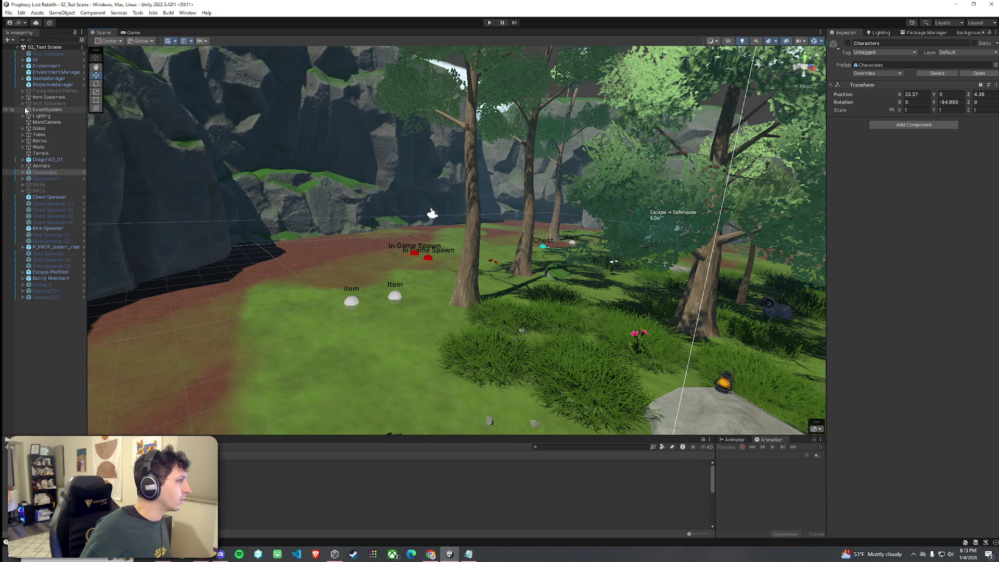
click(43, 172)
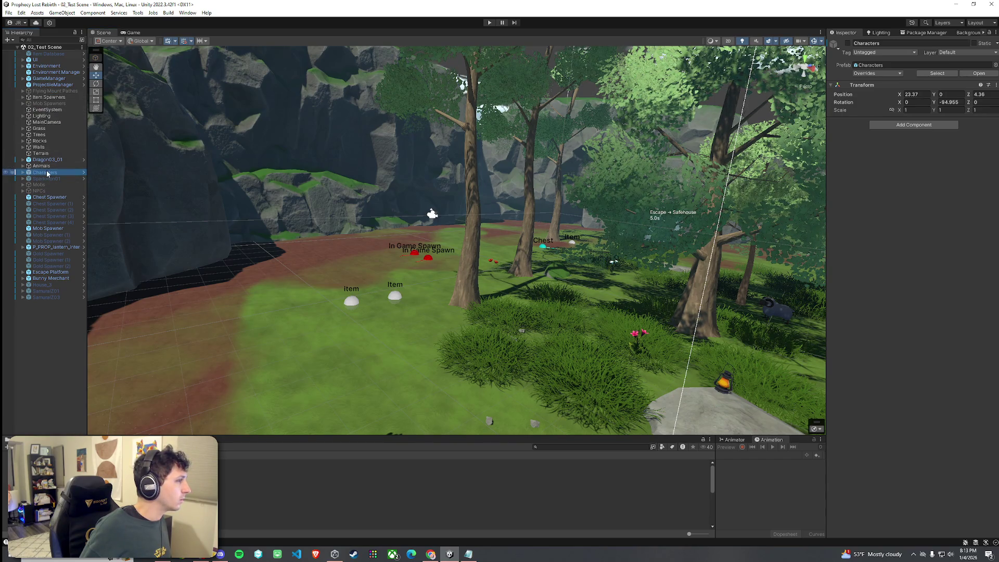
click(23, 191)
click(23, 191)
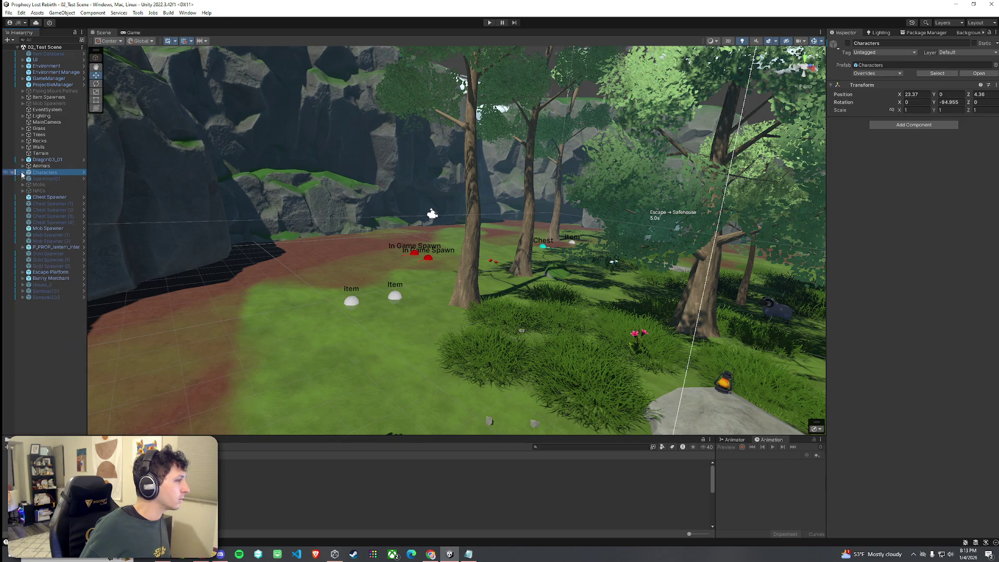
click(23, 185)
click(39, 184)
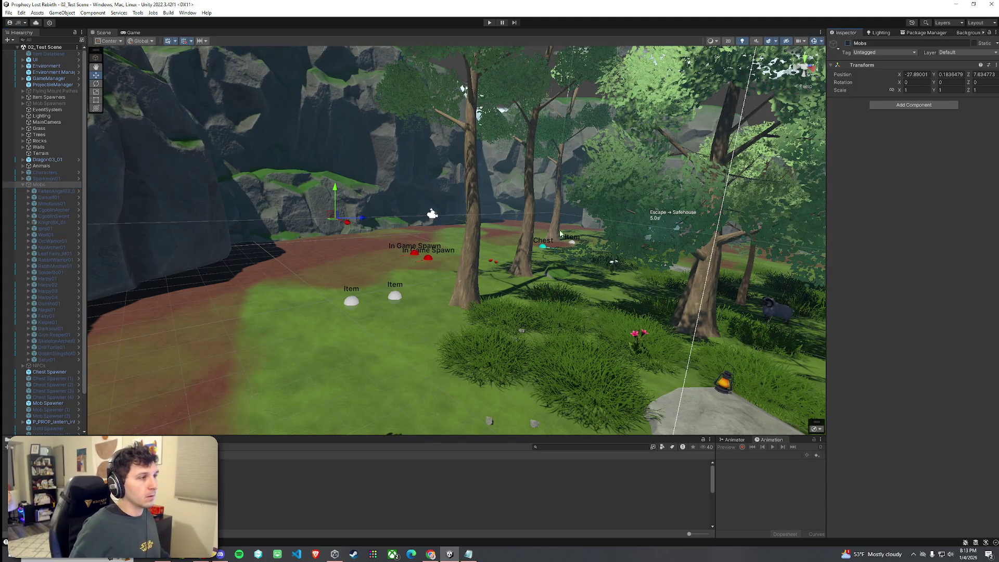
click(847, 44)
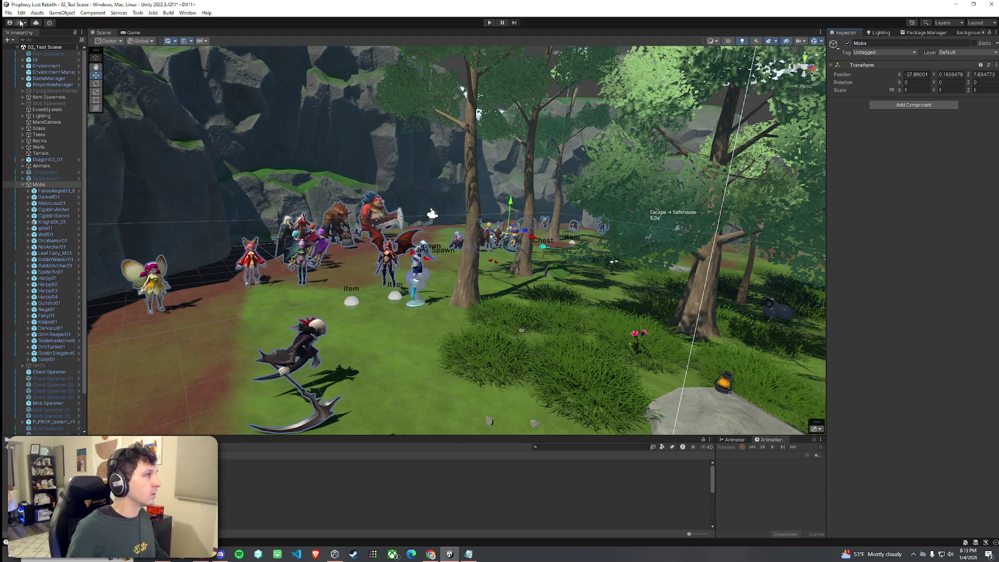
click(8, 13)
- Save 02_Test Scene and choose START GAME on the Prophecy Lost title screen
click(20, 50)
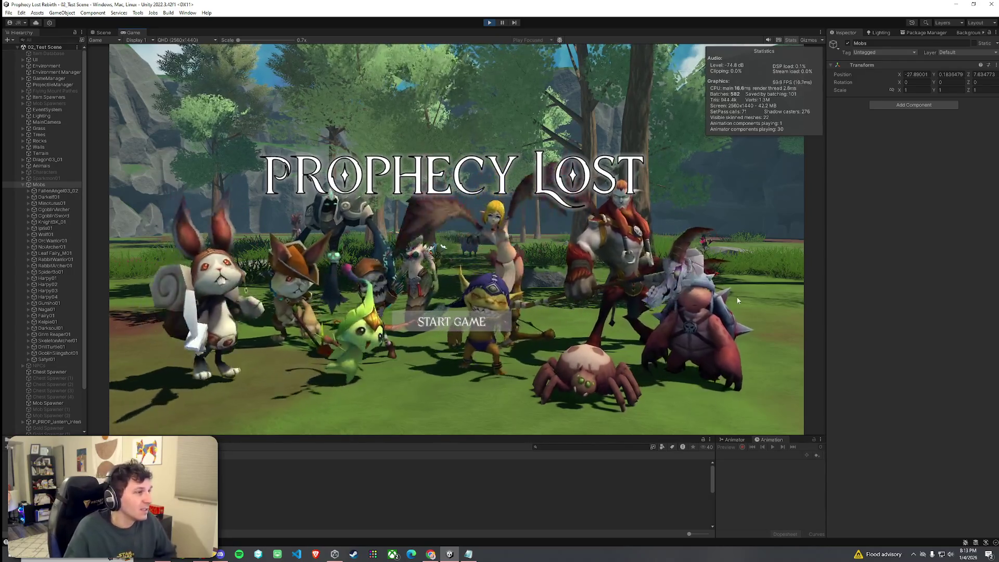
click(489, 321)
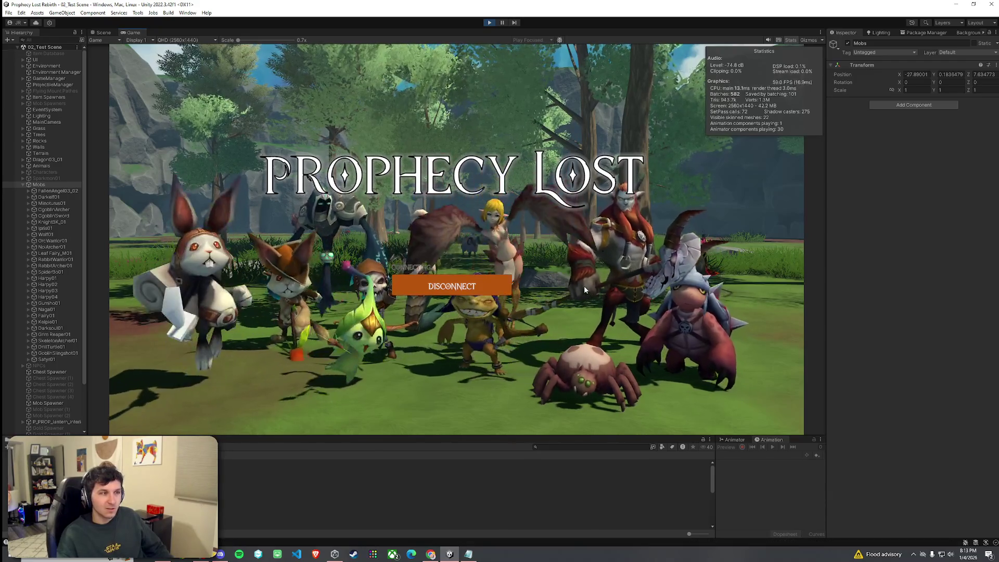
- Run the player character into the harpy, orc and boar mobs
key(w)
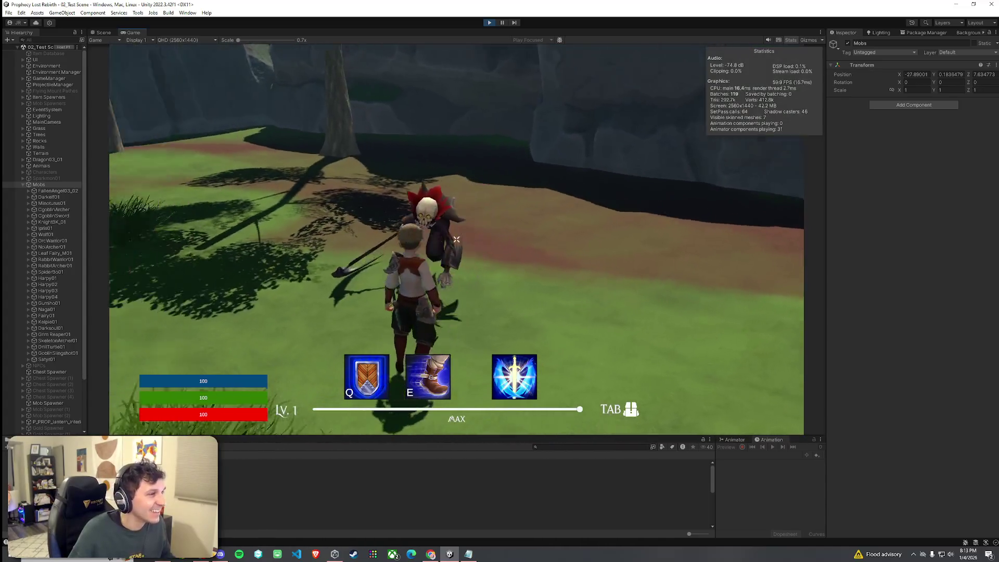
key(w)
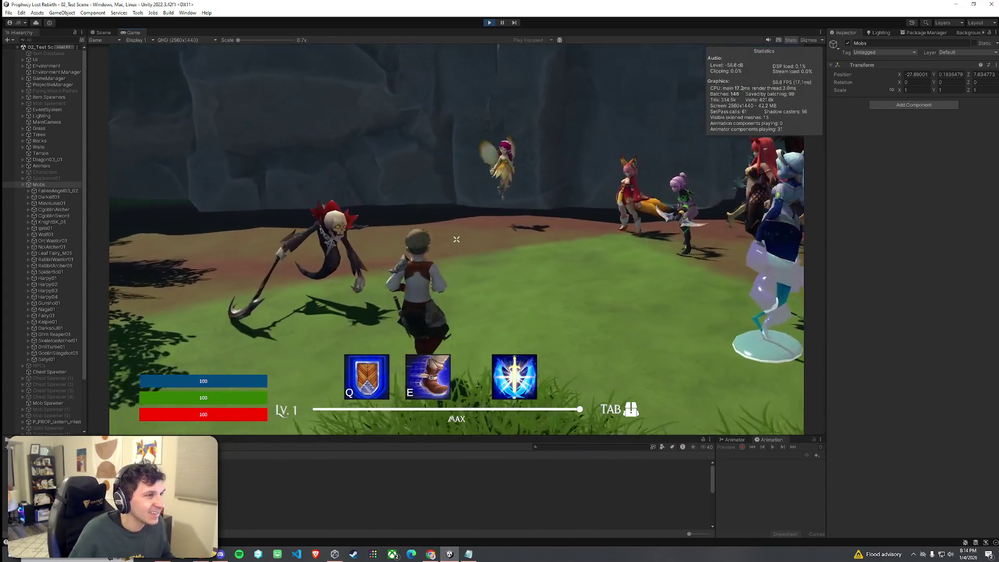
key(w)
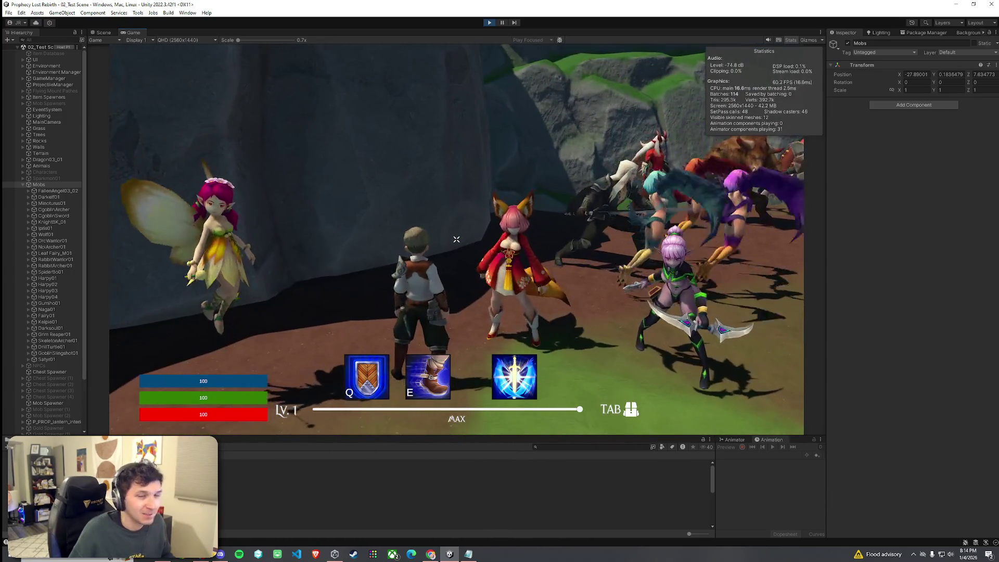
key(w)
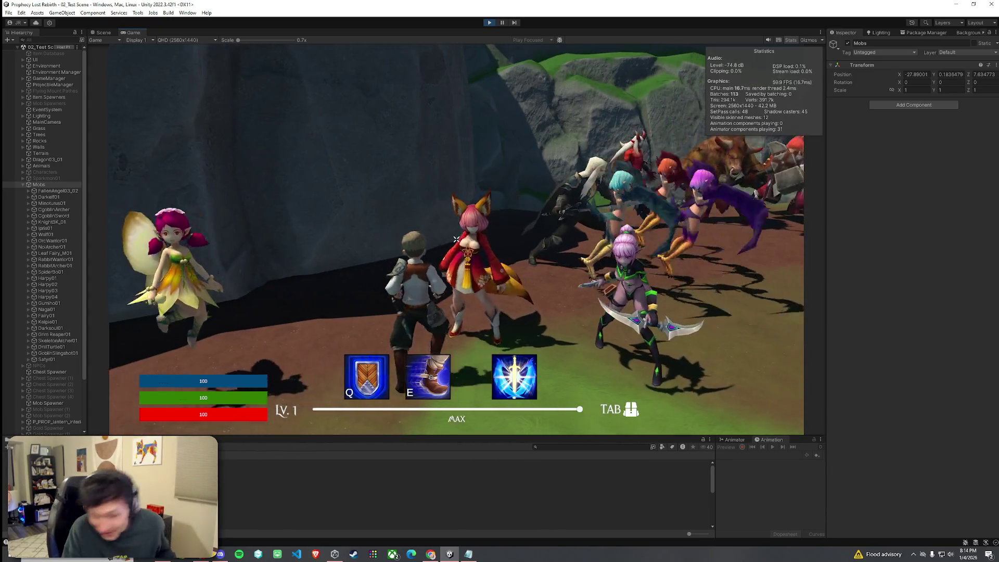
key(w)
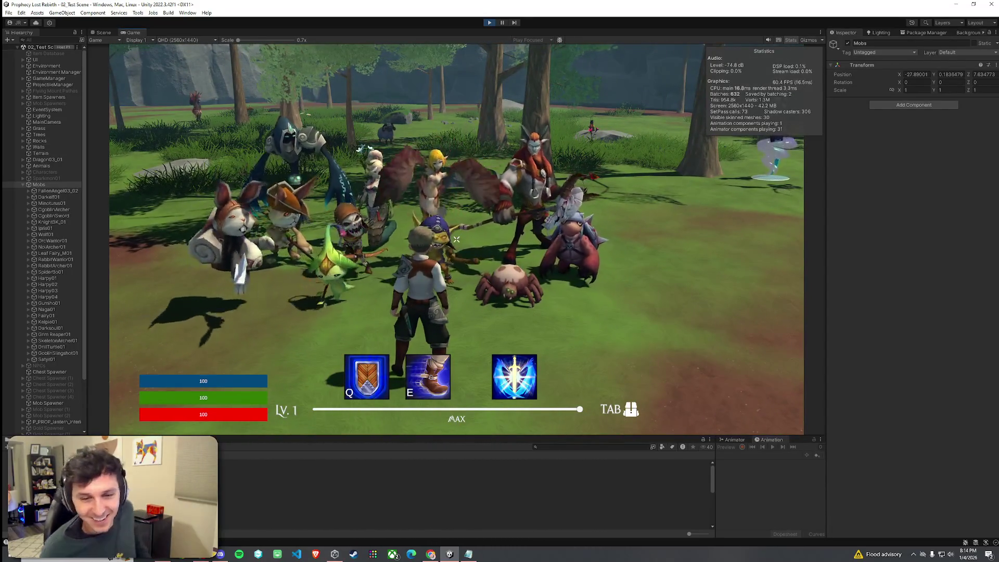
key(w)
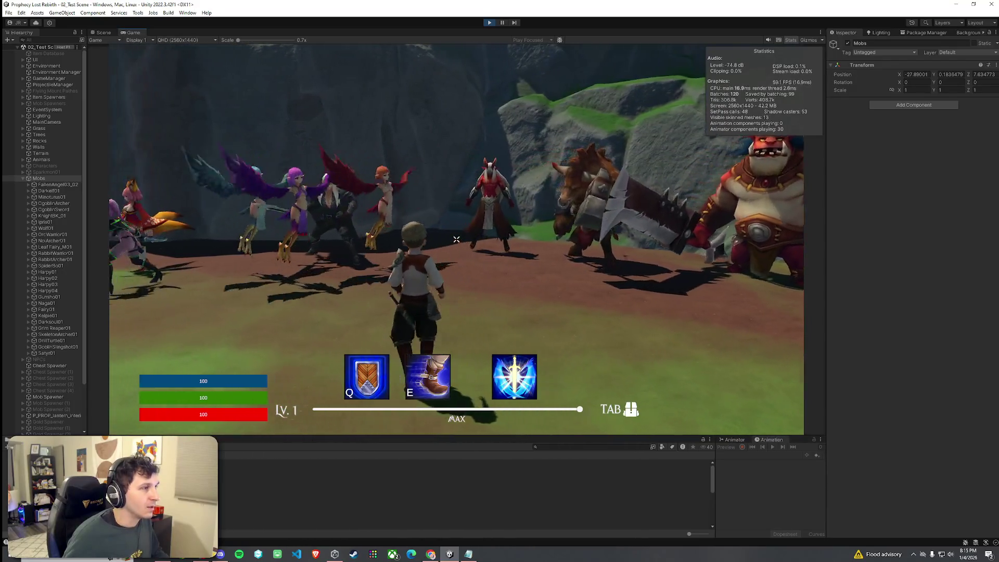
- Run the player from the mobs through the forest to the Traveling Merchant
mouse_move(457, 239)
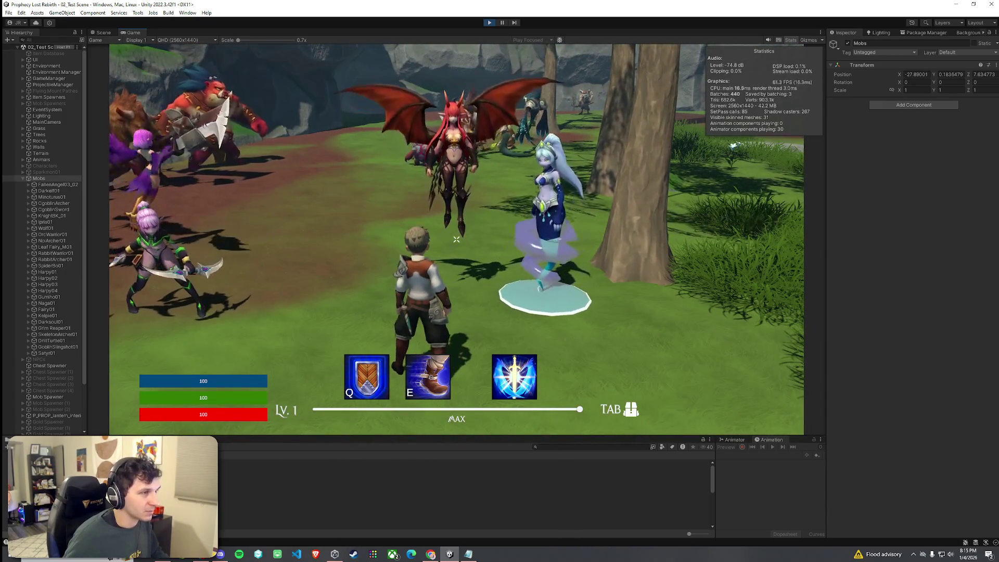
key(w)
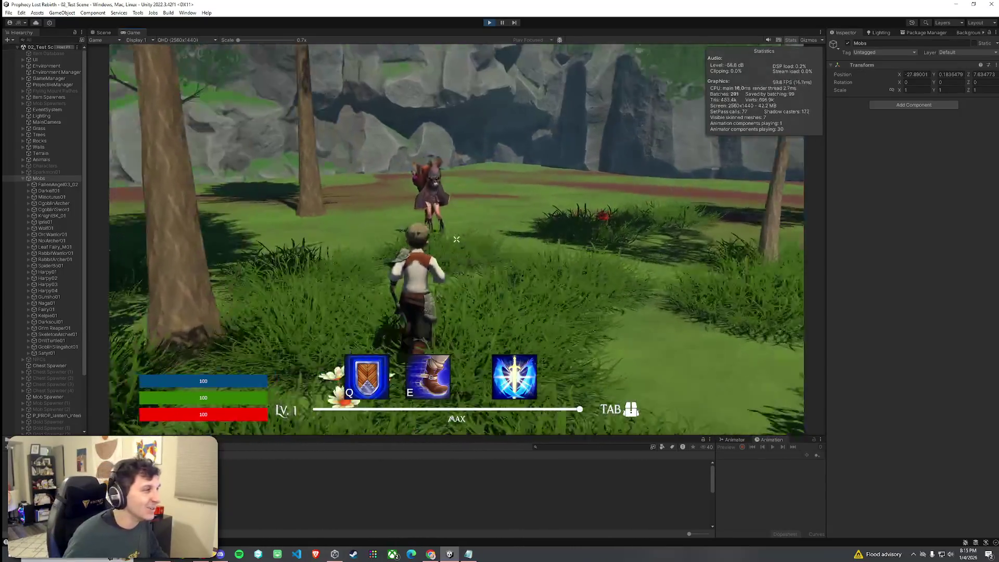
- Open and close the Traveling Merchant's shop twice, walking back up to the merchant in between
key(f)
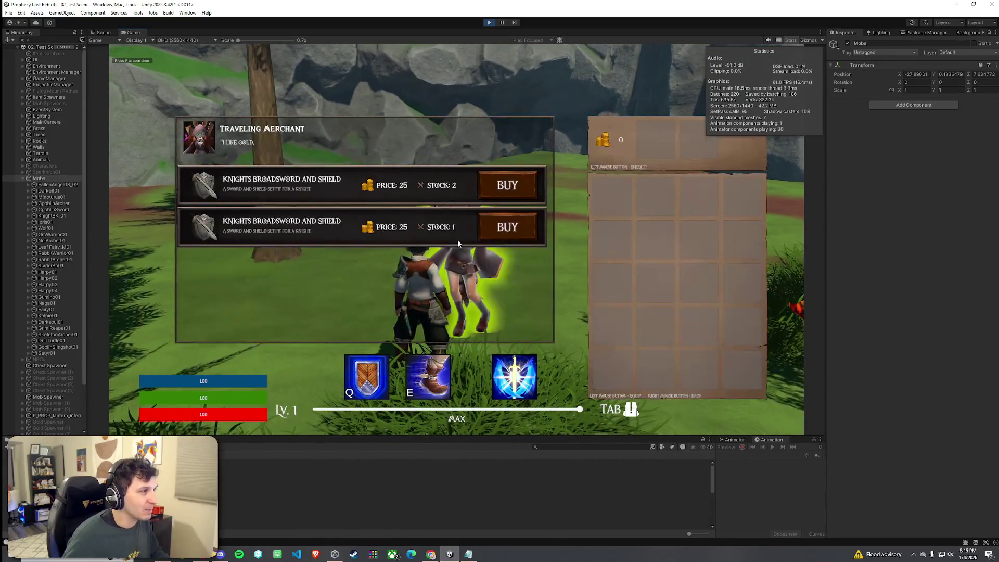
key(f)
scroll(456, 239, up, 5)
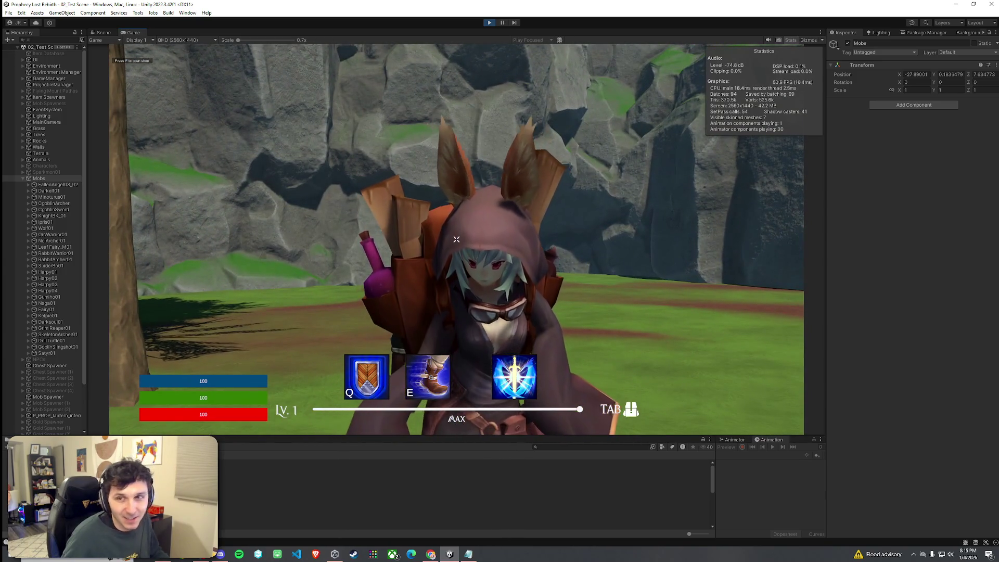
scroll(456, 240, down, 5)
scroll(456, 239, down, 4)
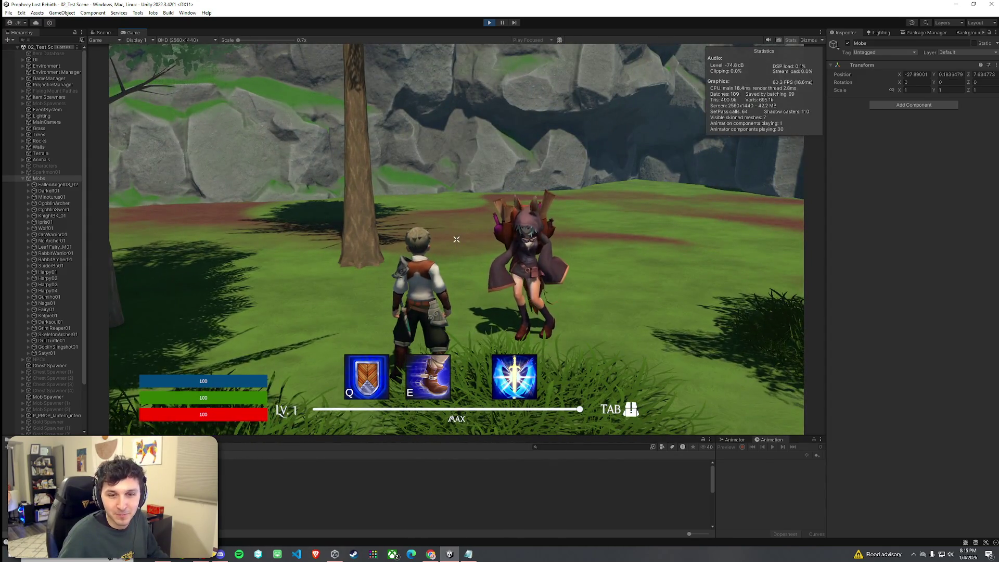
key(w)
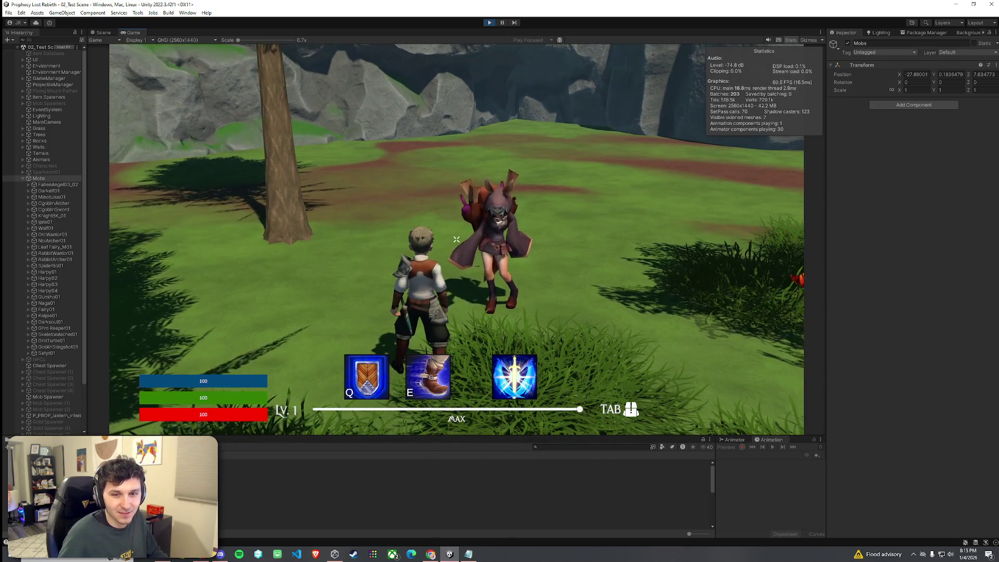
key(f)
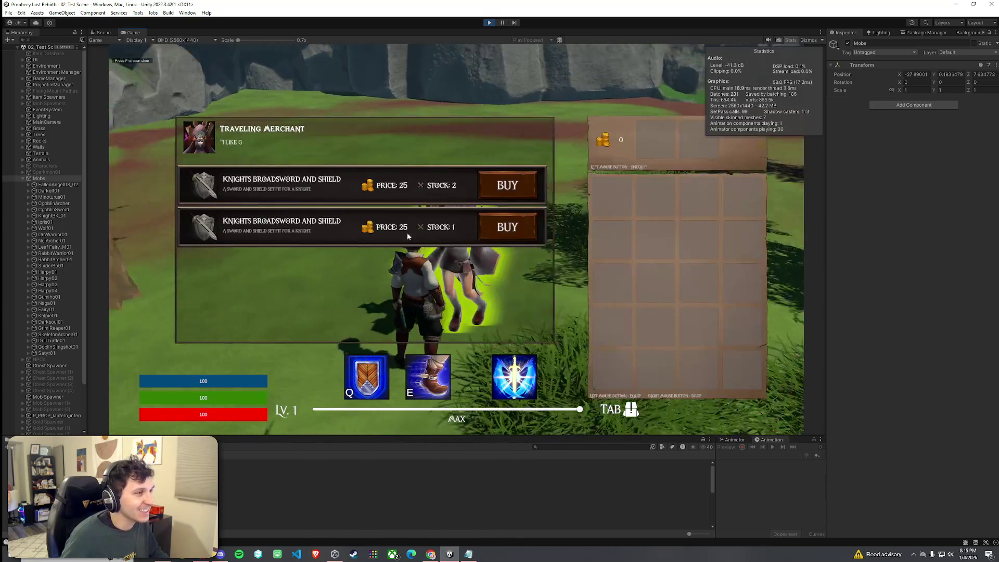
key(Escape)
key(w)
key(w)
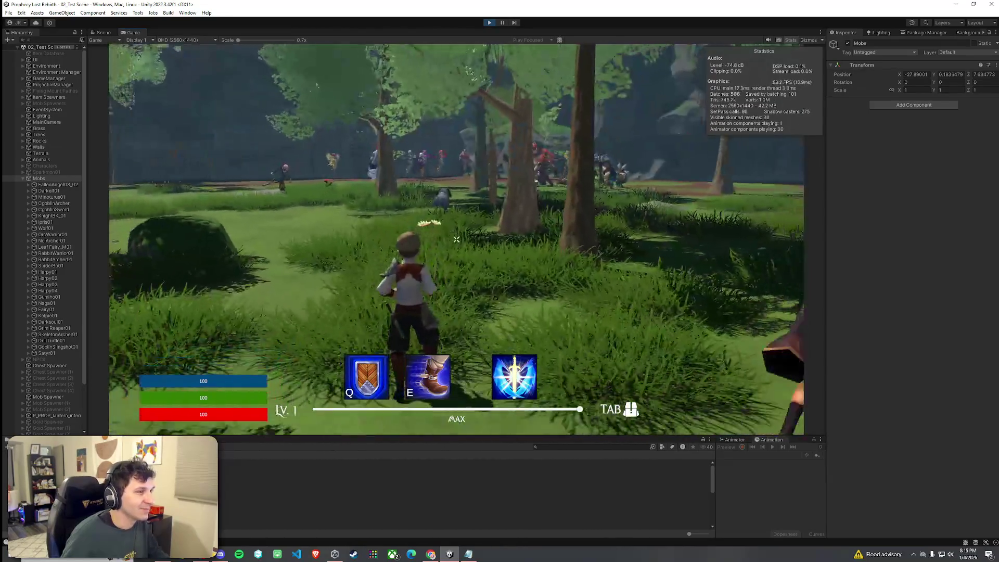
key(f)
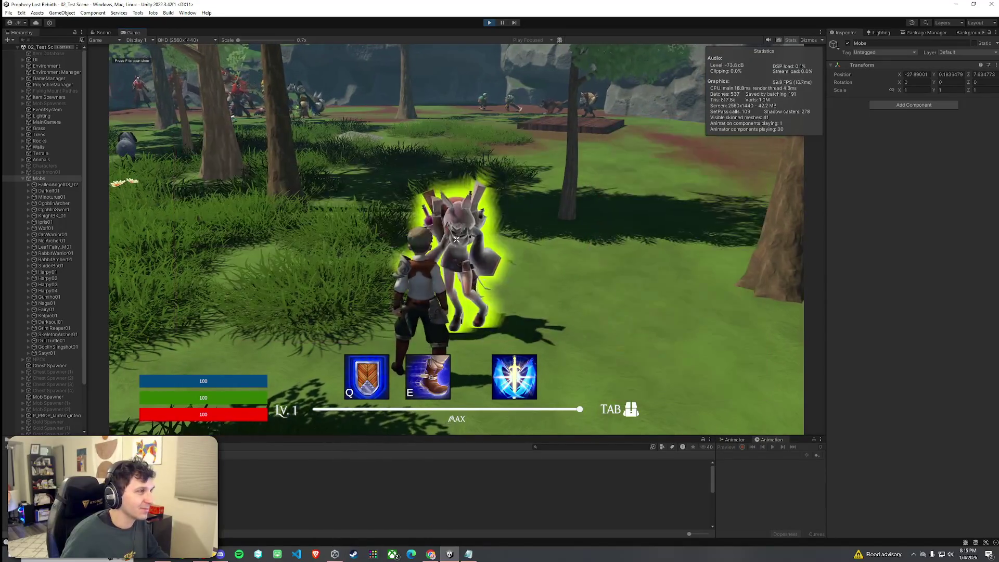
- Run back through the forest toward the mobs and stop the play test
key(w)
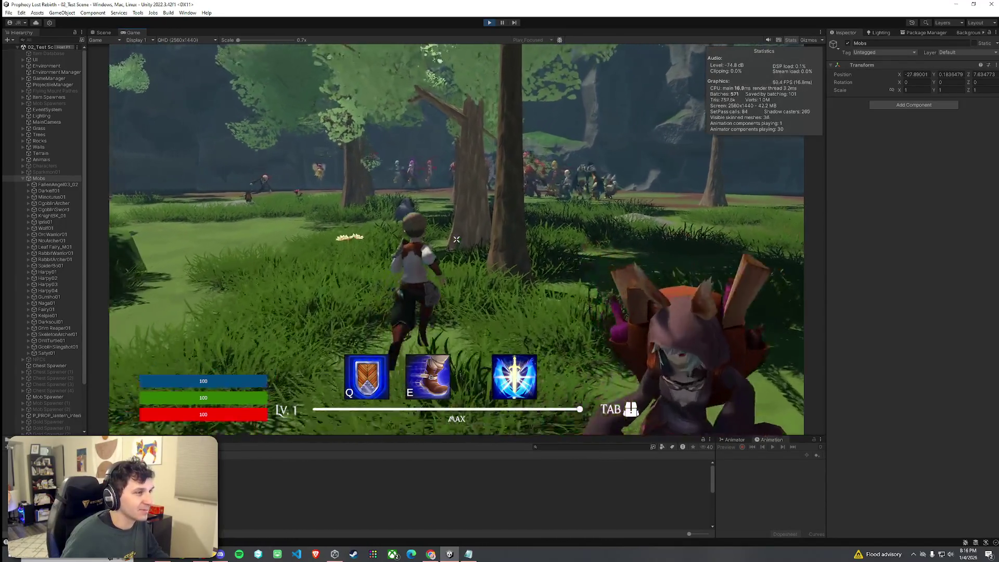
key(w)
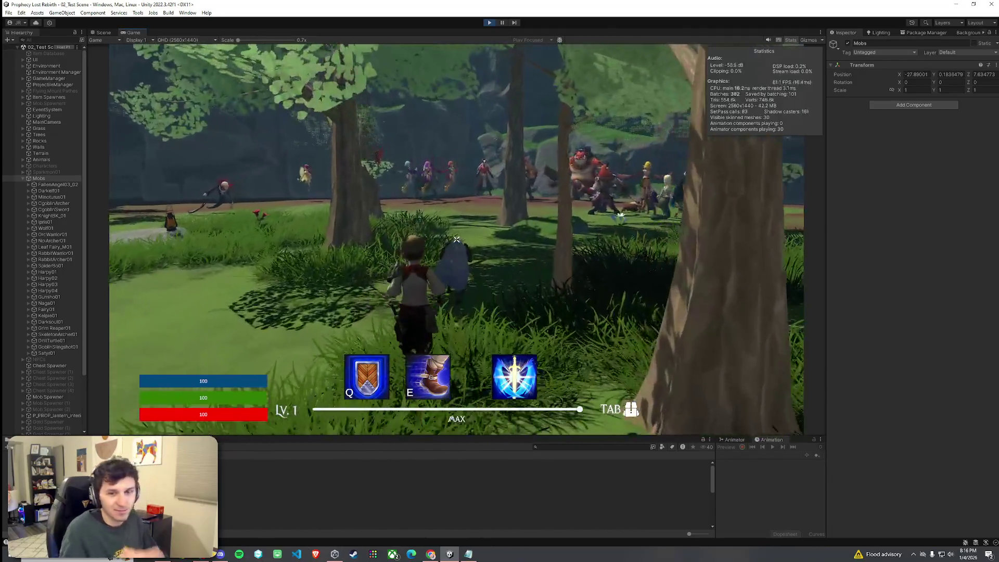
key(w)
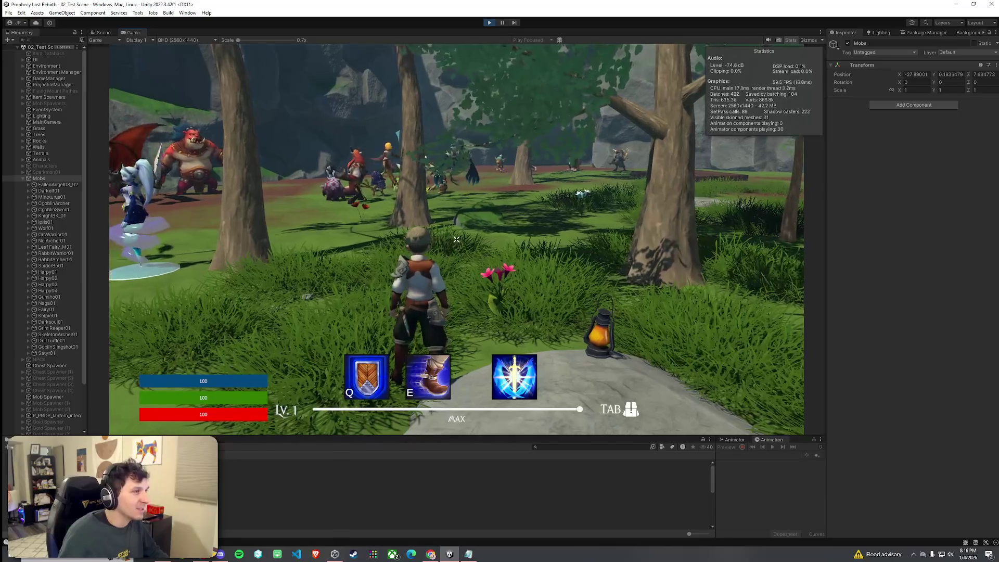
key(super)
click(324, 114)
key(ctrl+p)
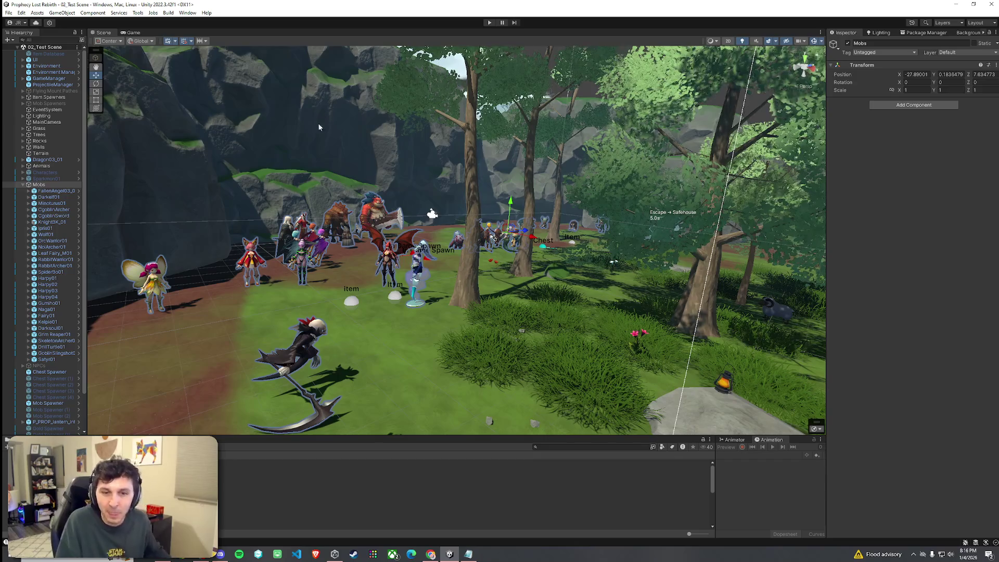
- Save 02_Test Scene and load the 03_Foothills scene
click(8, 13)
click(29, 51)
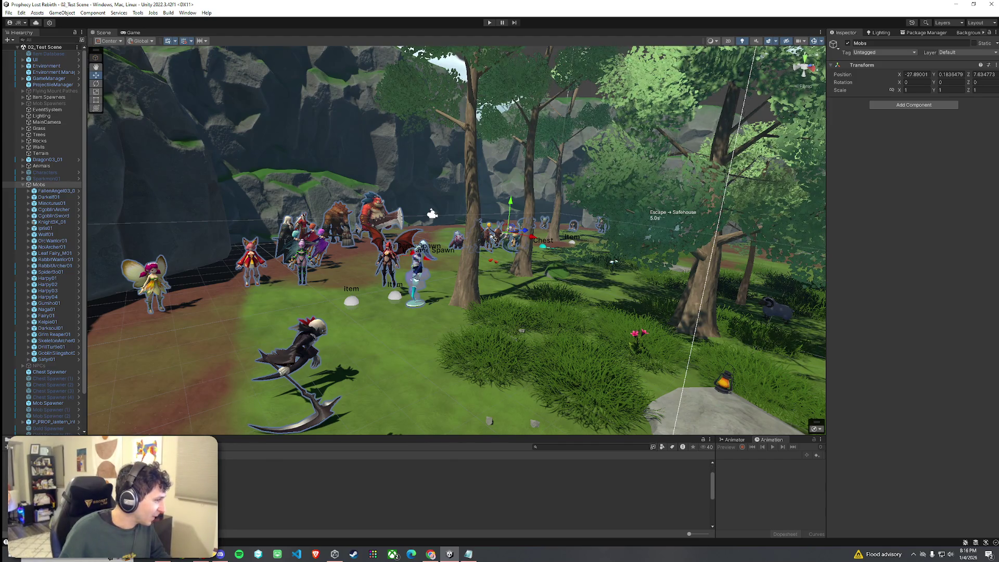
double_click(333, 495)
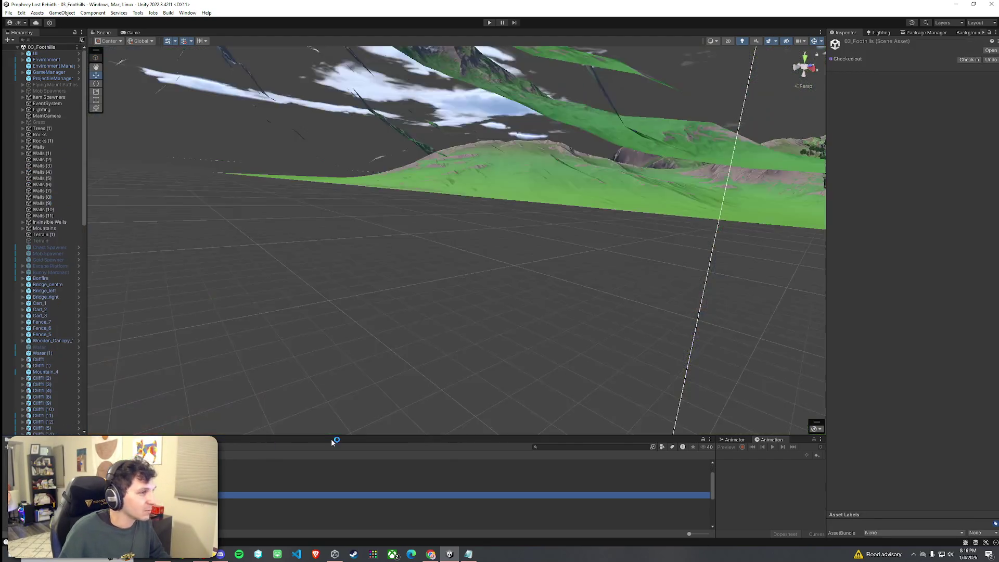
mouse_move(513, 290)
mouse_down()
mouse_move(595, 241)
mouse_move(581, 280)
mouse_up()
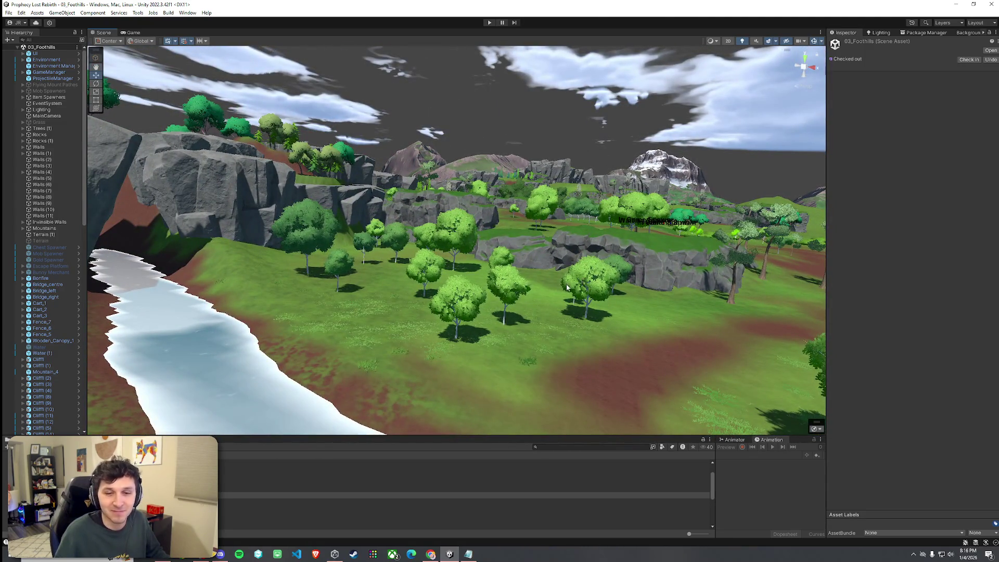
click(8, 13)
drag(469, 285, 435, 263)
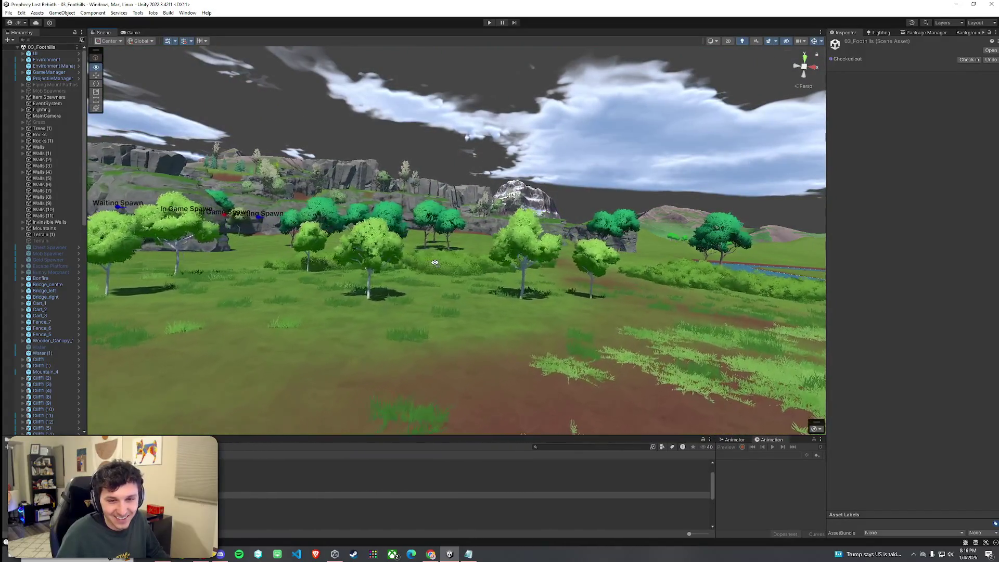
mouse_move(435, 263)
mouse_down()
mouse_move(312, 259)
mouse_move(232, 289)
mouse_move(400, 293)
mouse_move(357, 297)
mouse_move(143, 97)
mouse_up()
click(9, 12)
click(96, 3)
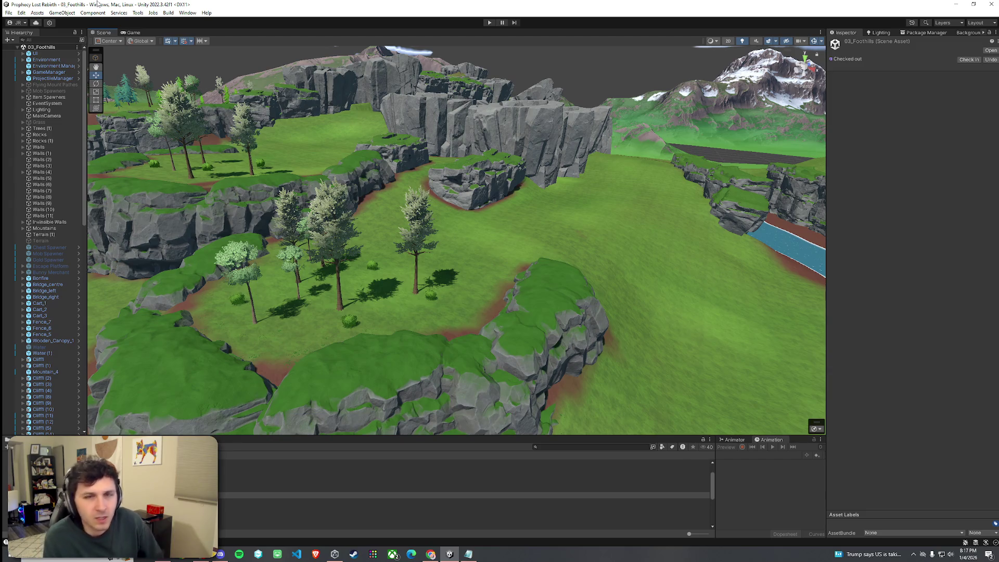
key(w)
key(w)
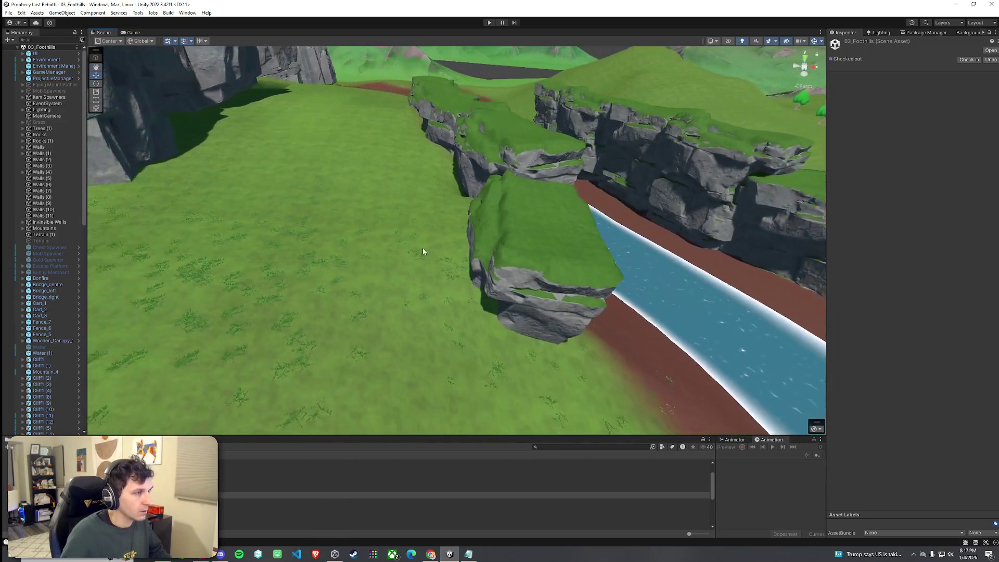
click(428, 262)
- Paint a Dirt texture patch left of the central rock outcrop
click(902, 111)
click(874, 119)
click(869, 139)
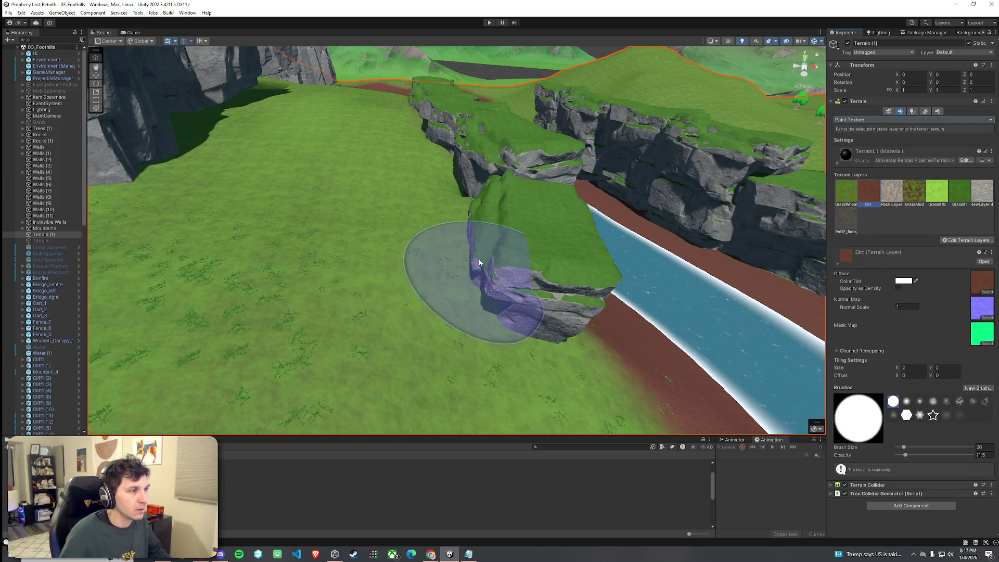
drag(484, 255, 481, 223)
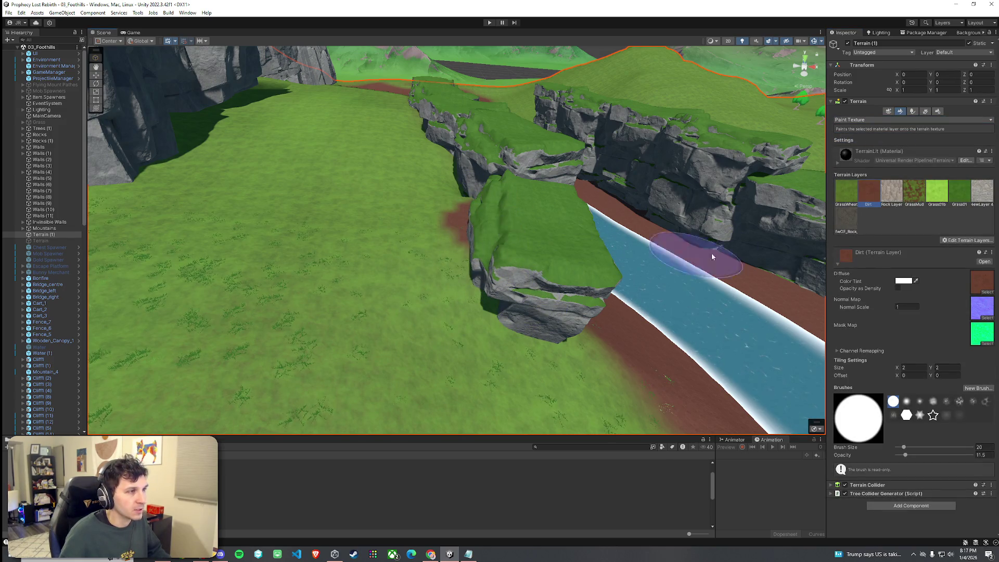
- Switch to Set Height and sample 40.075 as the target height from the terrain
click(879, 120)
click(869, 152)
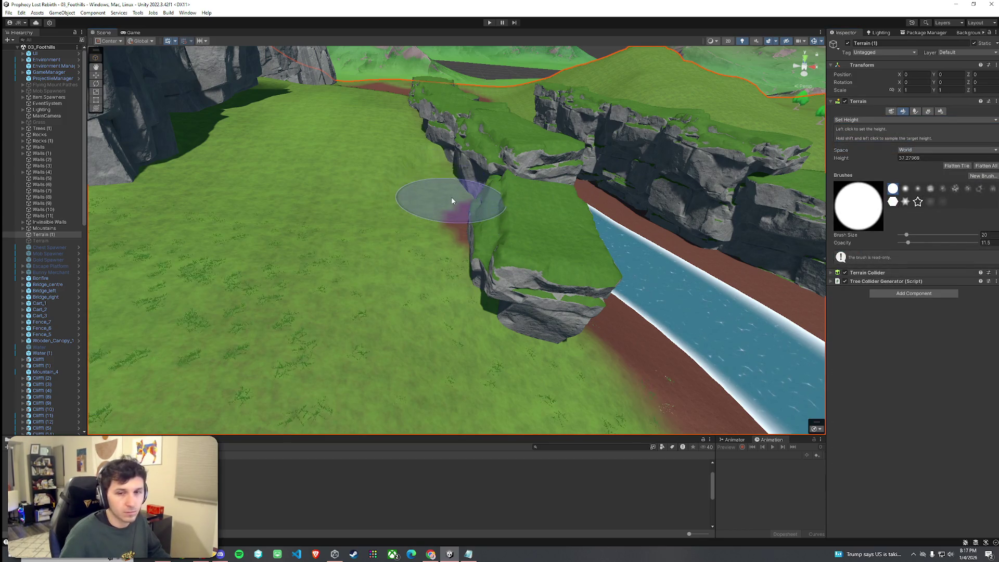
mouse_move(450, 200)
mouse_down()
mouse_move(397, 216)
mouse_move(395, 205)
mouse_move(329, 205)
mouse_move(277, 223)
mouse_move(249, 248)
mouse_move(286, 256)
mouse_up()
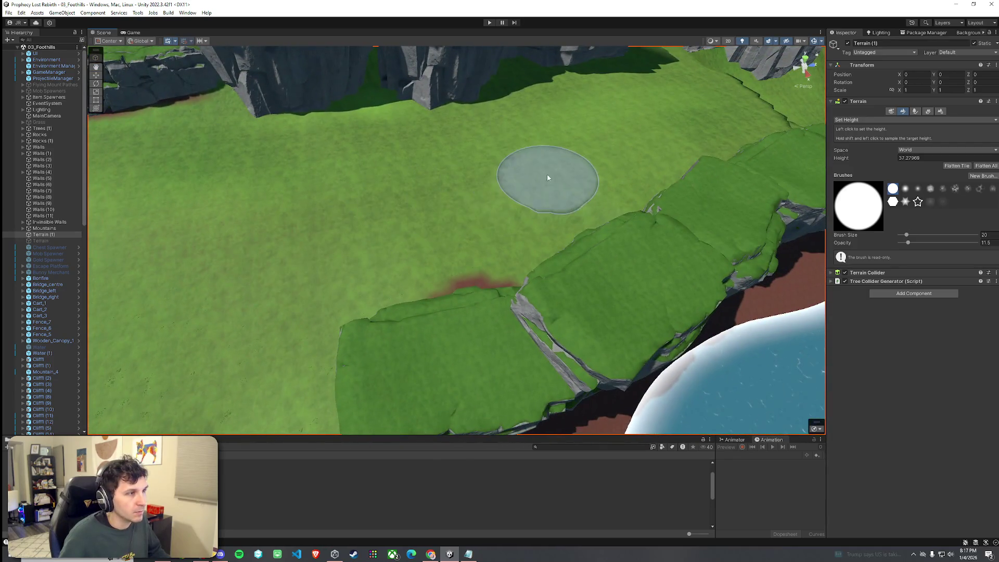
shift+click(508, 208)
mouse_move(535, 245)
mouse_down()
mouse_move(457, 258)
mouse_move(617, 220)
mouse_up()
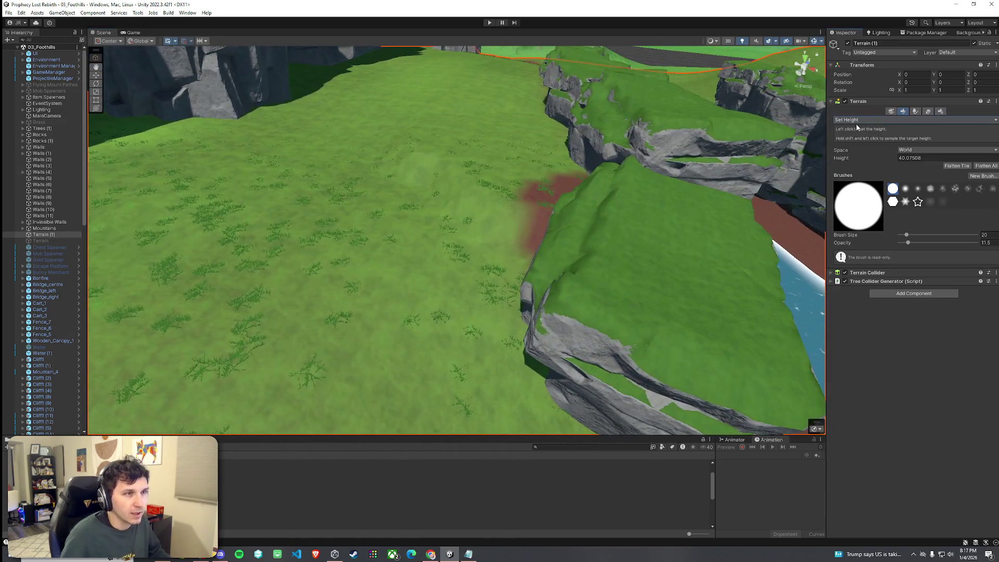
- Smooth the terrain height around the dirt patch
click(861, 120)
click(861, 138)
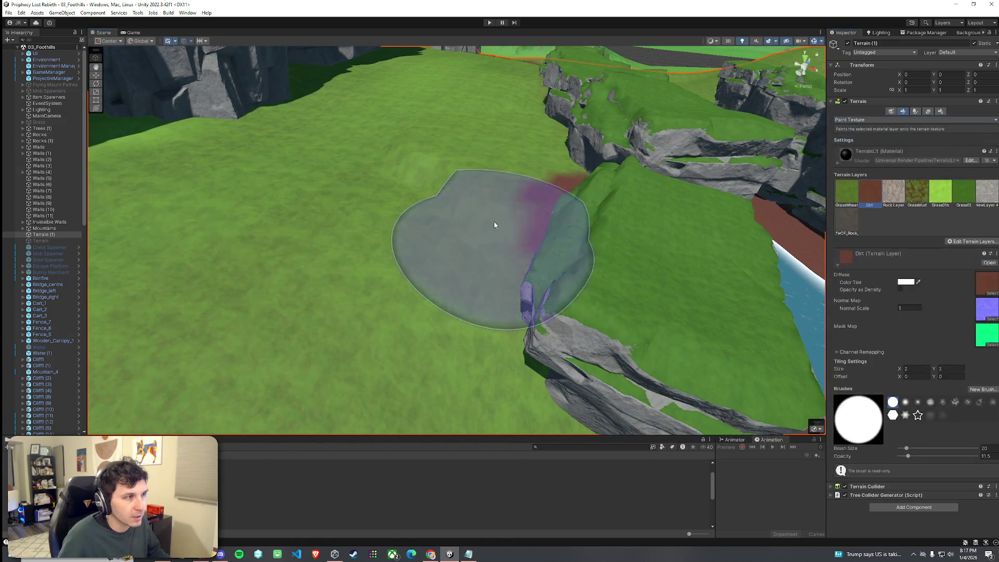
click(898, 120)
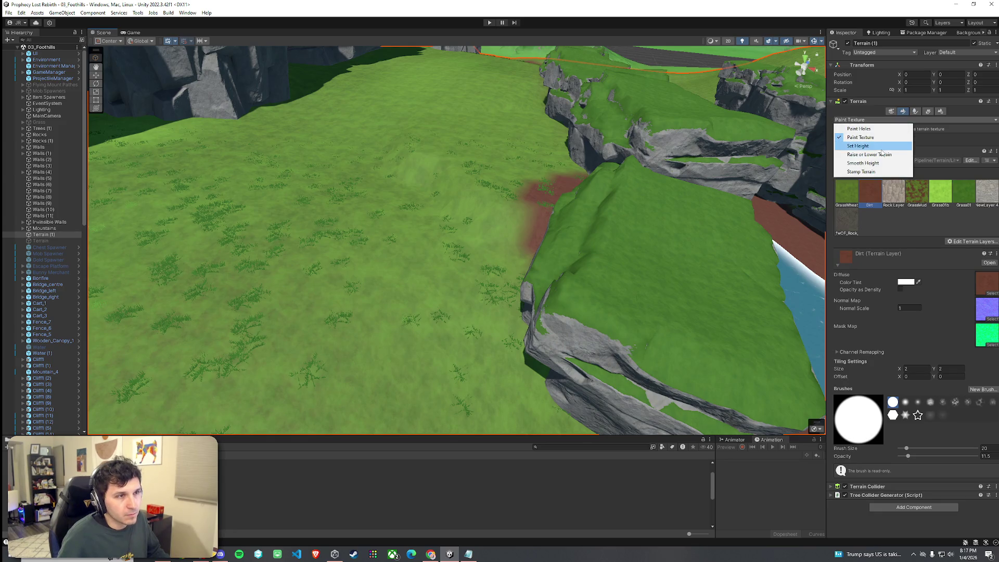
click(877, 164)
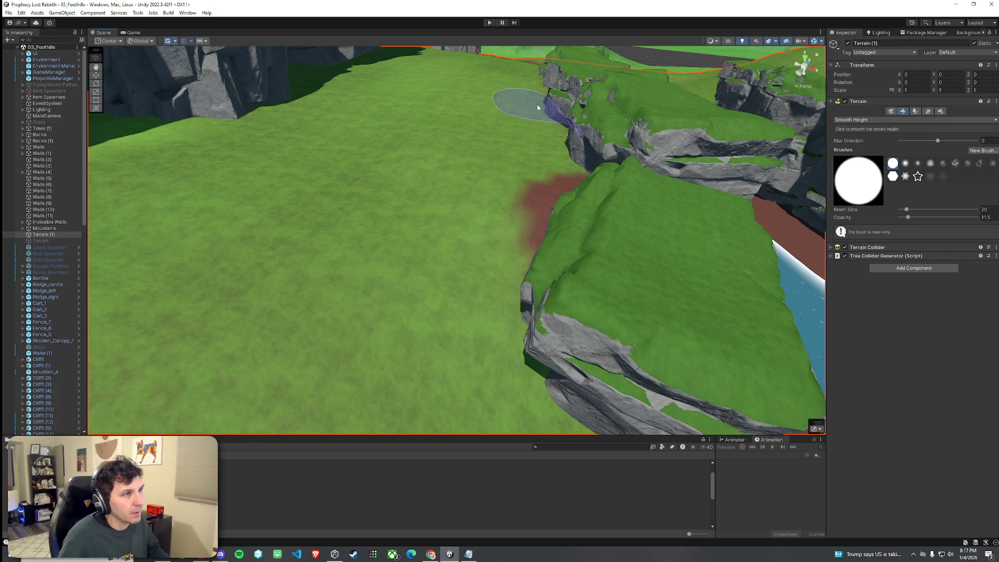
scroll(545, 140, up, 2)
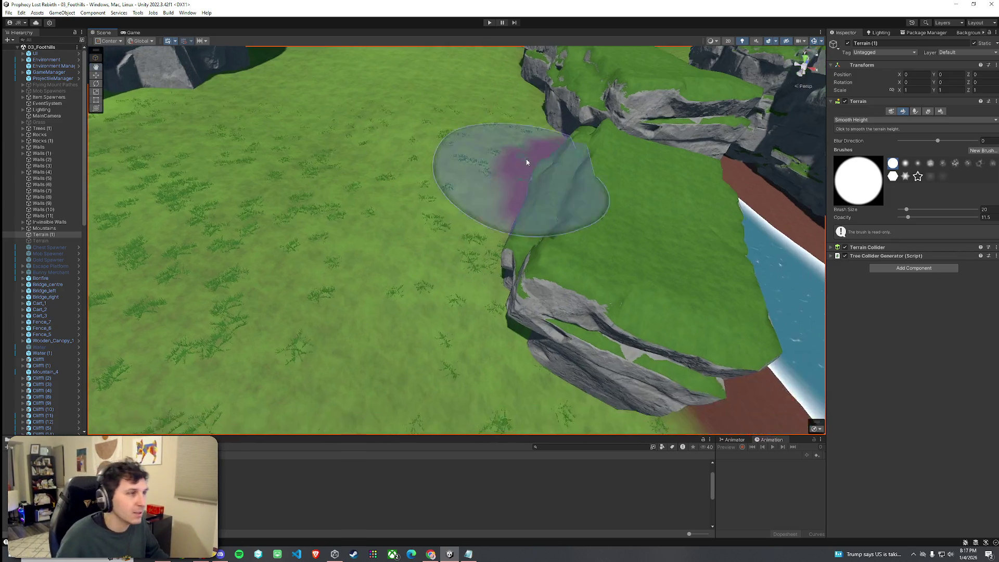
- Level the surrounding ground to about height 40, then smooth it again
click(846, 120)
click(861, 148)
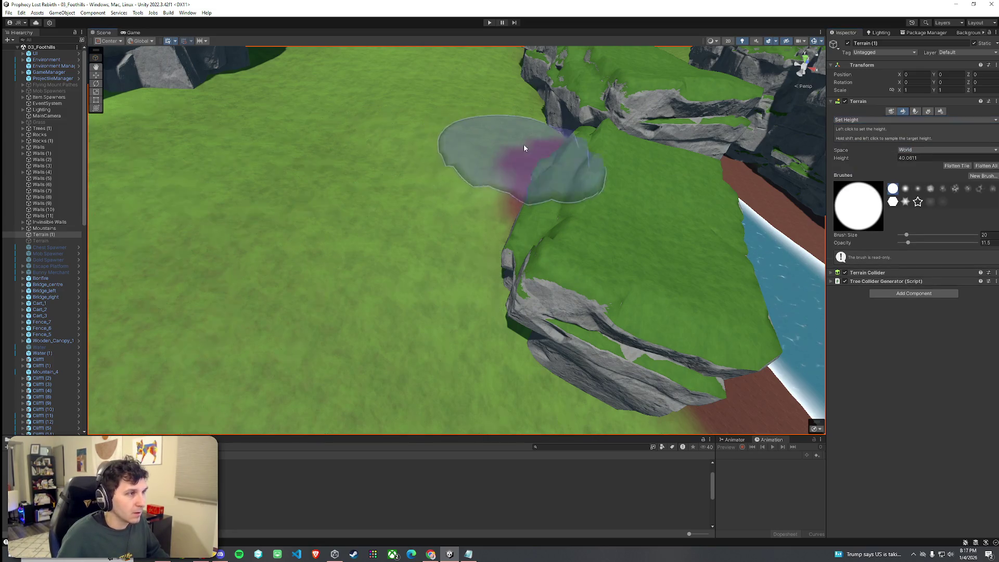
scroll(539, 79, down, 3)
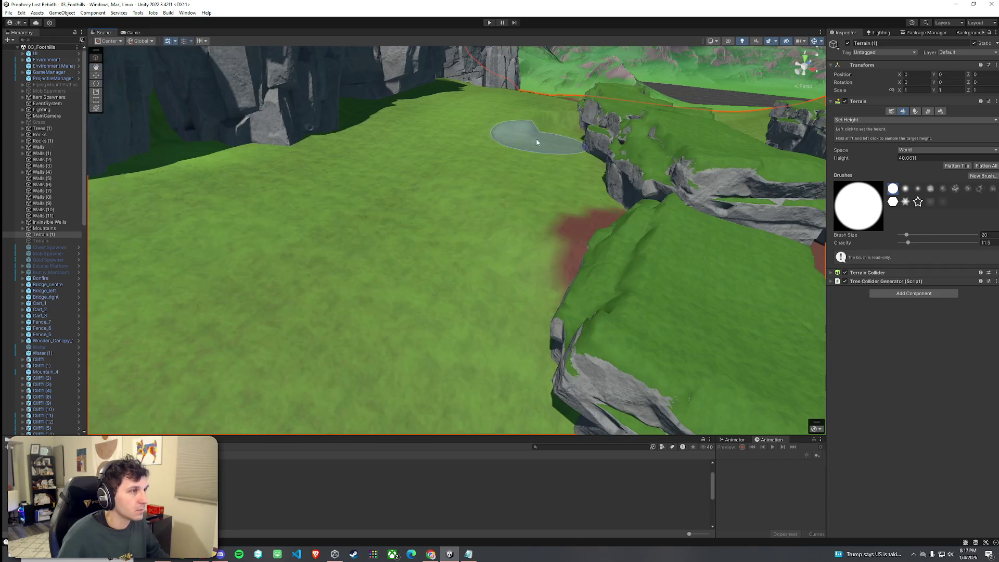
scroll(529, 230, up, 5)
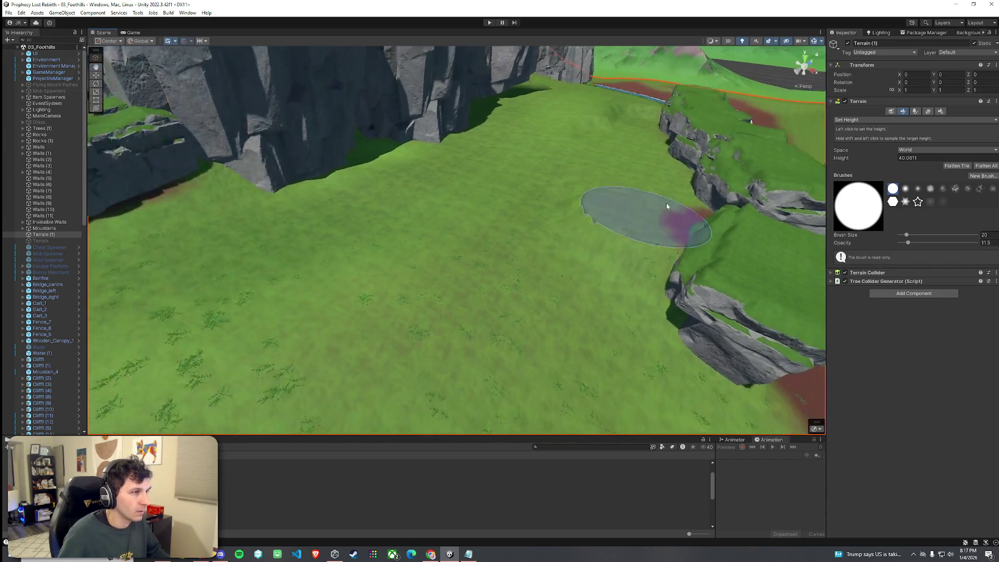
click(847, 120)
click(862, 163)
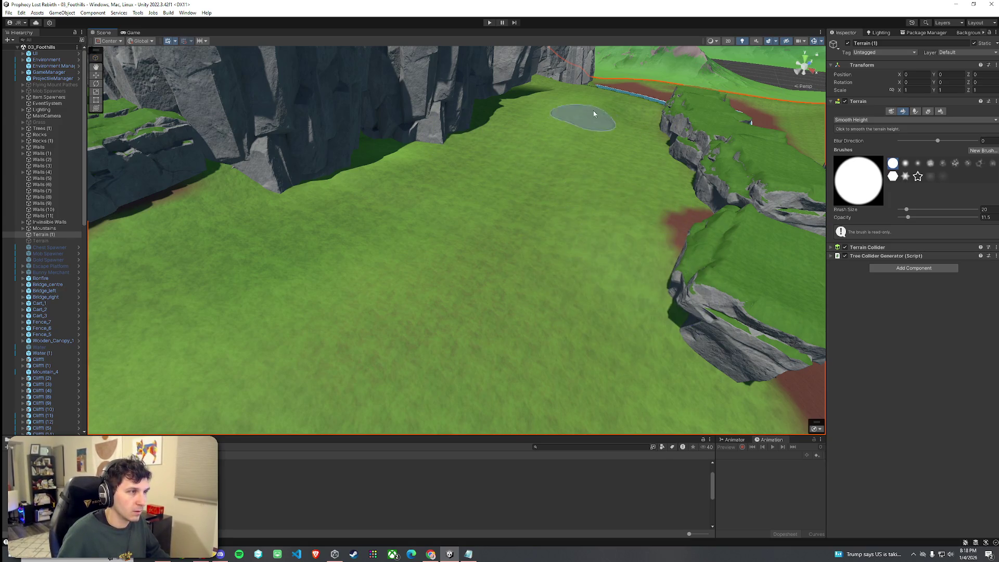
scroll(643, 120, down, 10)
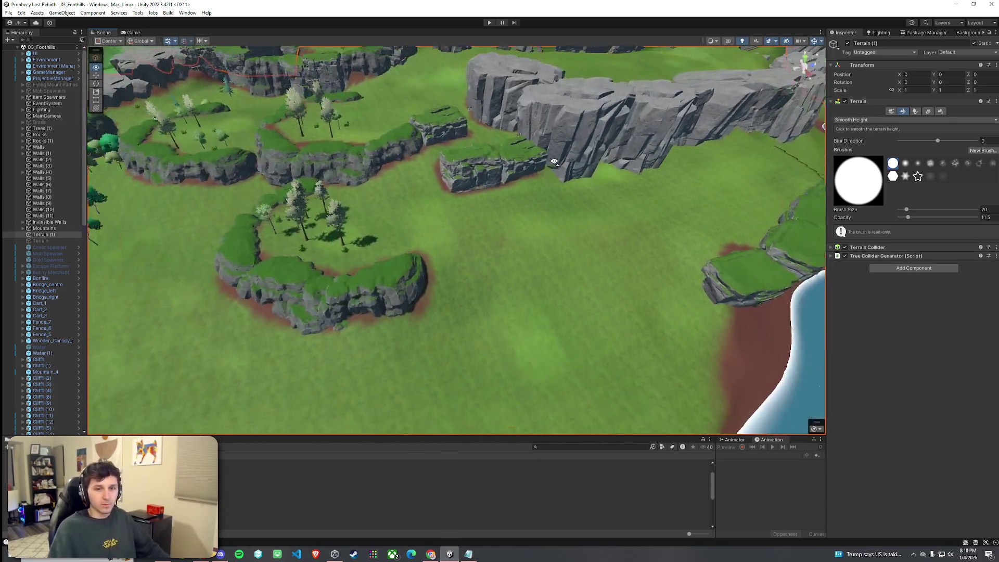
scroll(554, 161, down, 3)
- Fly the view over to the cliffs and river and select two Cliff6 pieces
click(8, 13)
mouse_move(140, 156)
mouse_down()
mouse_move(294, 266)
mouse_move(359, 243)
mouse_up()
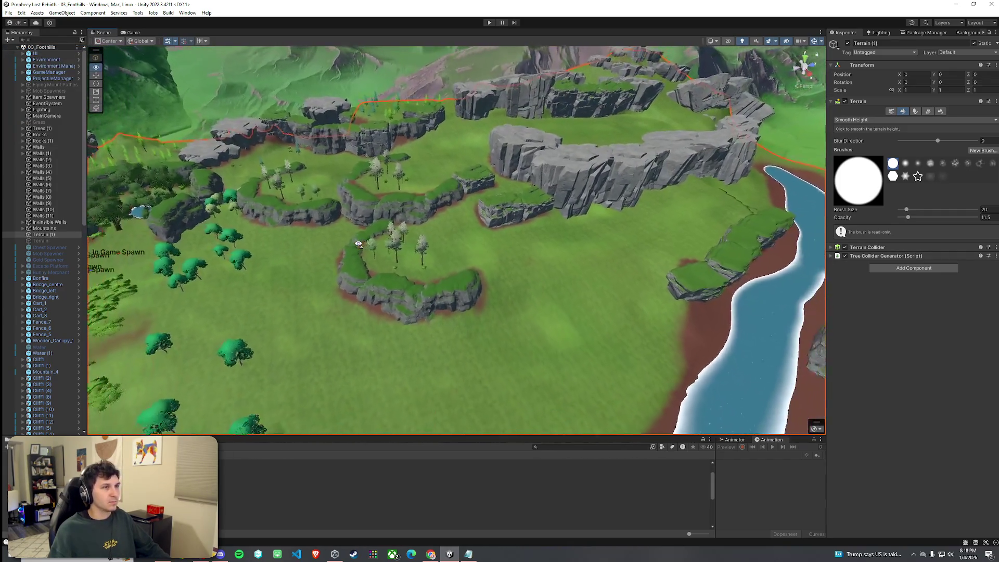
scroll(358, 245, down, 5)
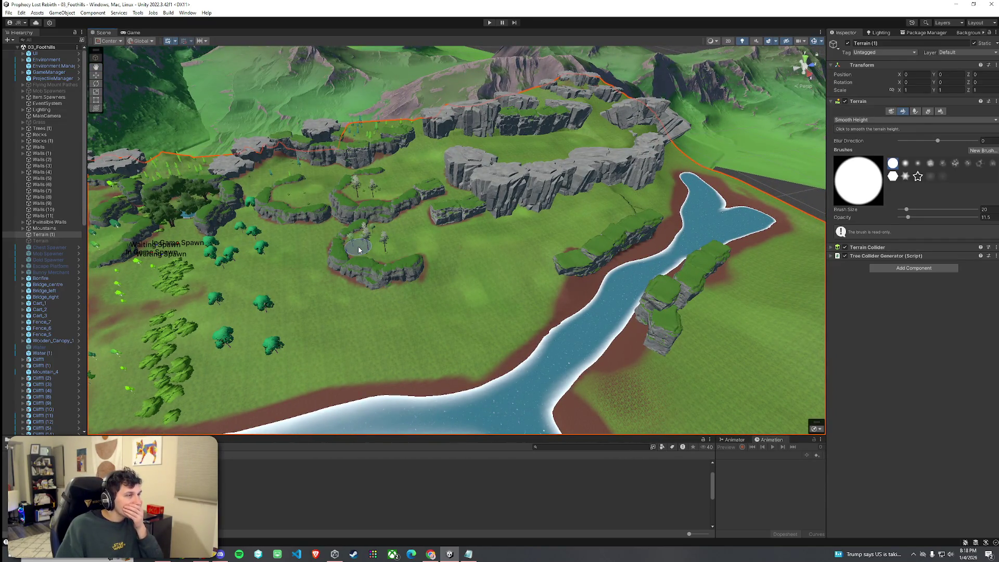
mouse_move(489, 221)
mouse_down()
mouse_move(591, 168)
mouse_move(483, 142)
mouse_move(424, 189)
mouse_move(428, 209)
mouse_up()
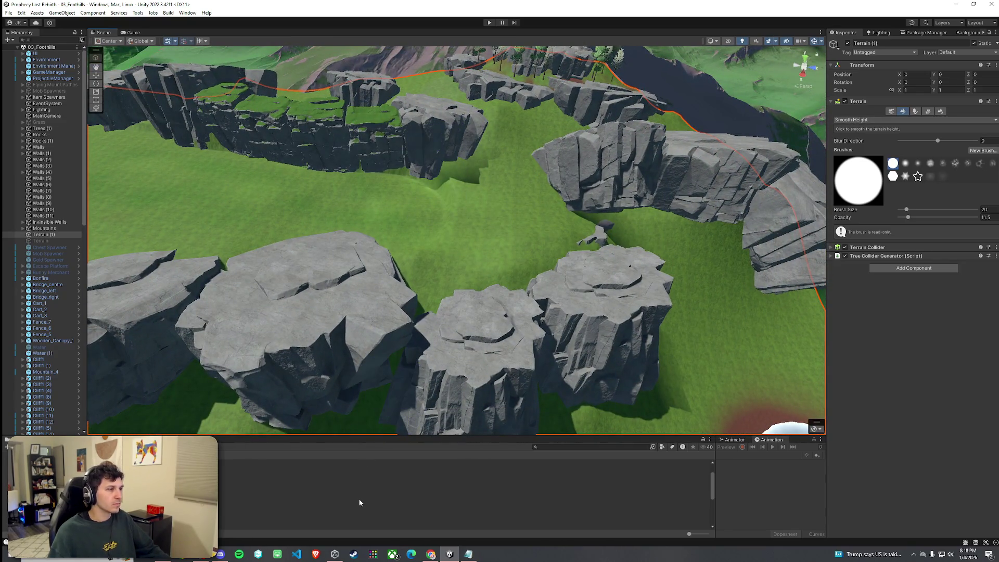
click(380, 148)
- Duplicate four Cliff6 cliff pieces and move the copies out to mid-field
shift+click(276, 140)
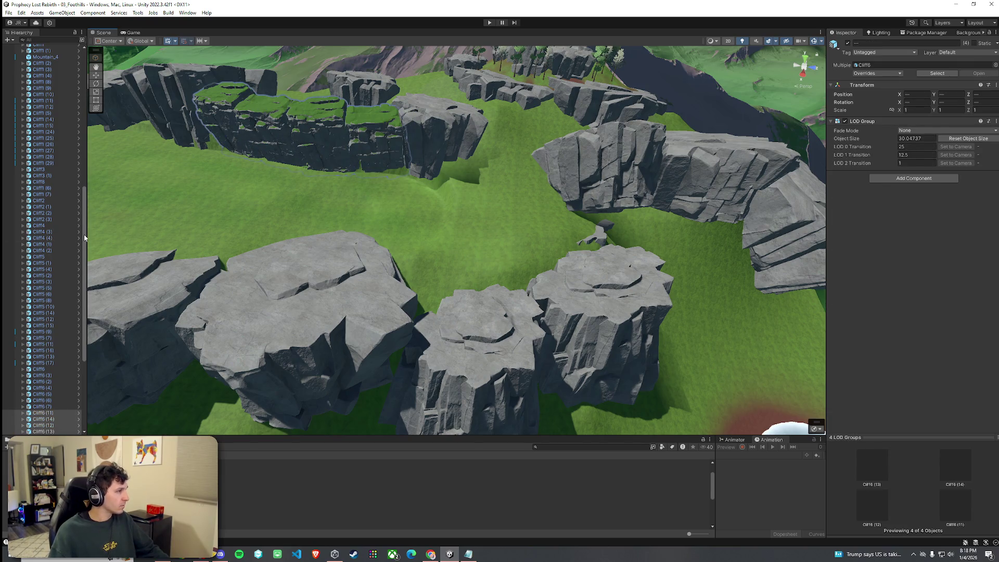
drag(84, 238, 81, 360)
scroll(71, 189, up, 15)
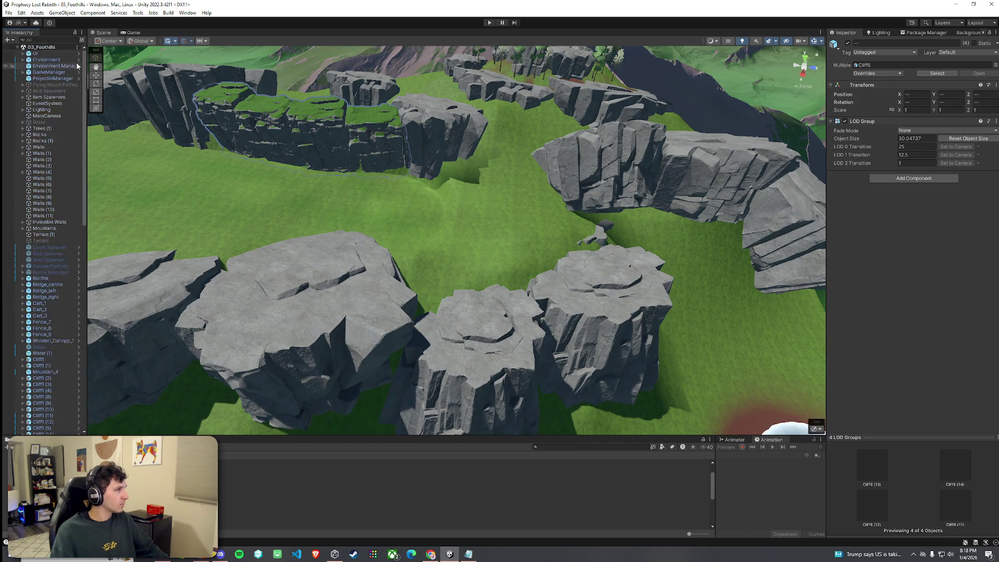
scroll(77, 67, down, 15)
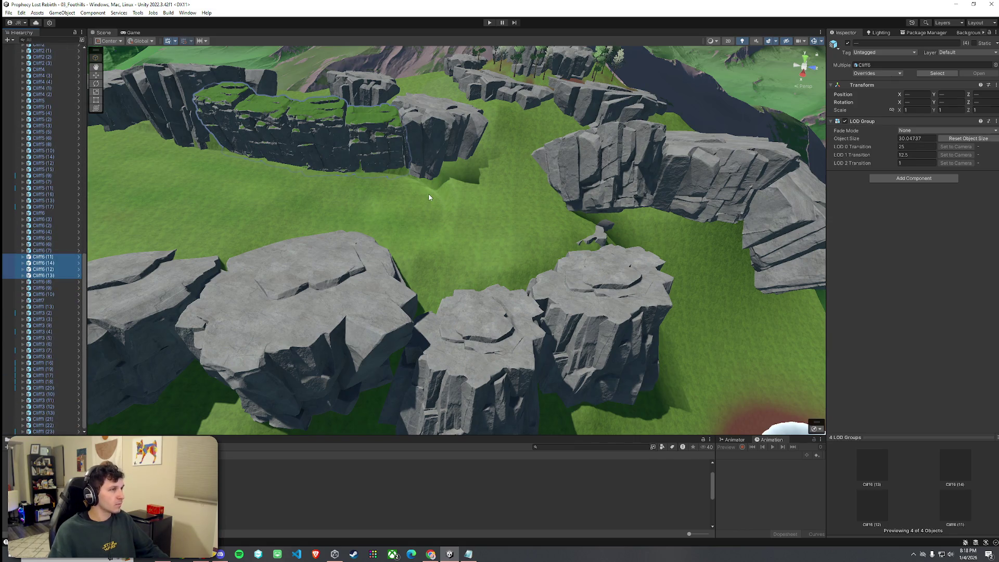
key(ctrl+d)
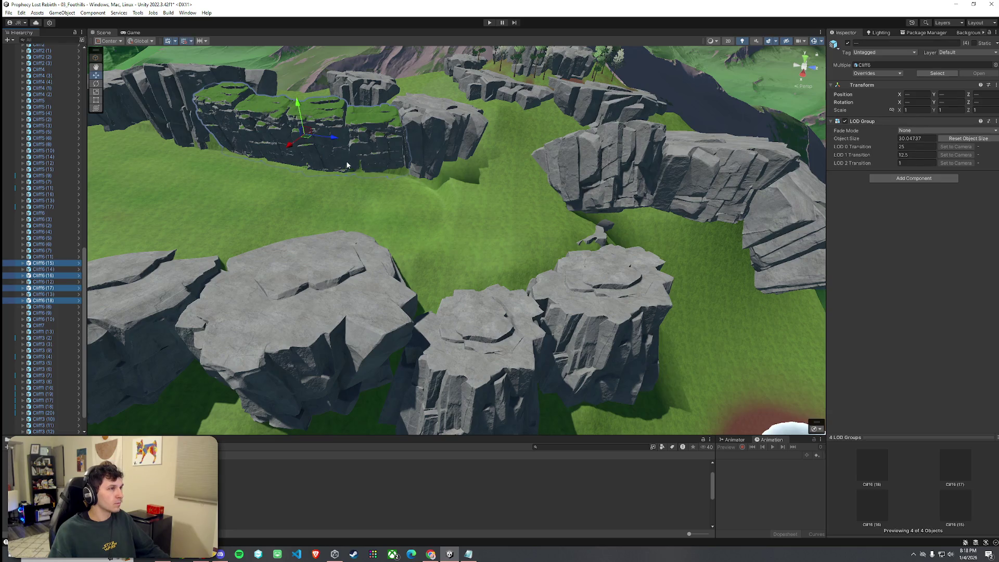
mouse_move(309, 140)
mouse_down()
mouse_move(535, 169)
mouse_move(471, 214)
mouse_up()
- Delete the rightmost copy and arrange the remaining Cliff6 pieces toward the rear ridge
click(578, 214)
key(Delete)
click(423, 205)
mouse_move(431, 209)
mouse_down()
mouse_move(481, 199)
mouse_move(510, 175)
mouse_move(551, 175)
mouse_move(390, 205)
mouse_up()
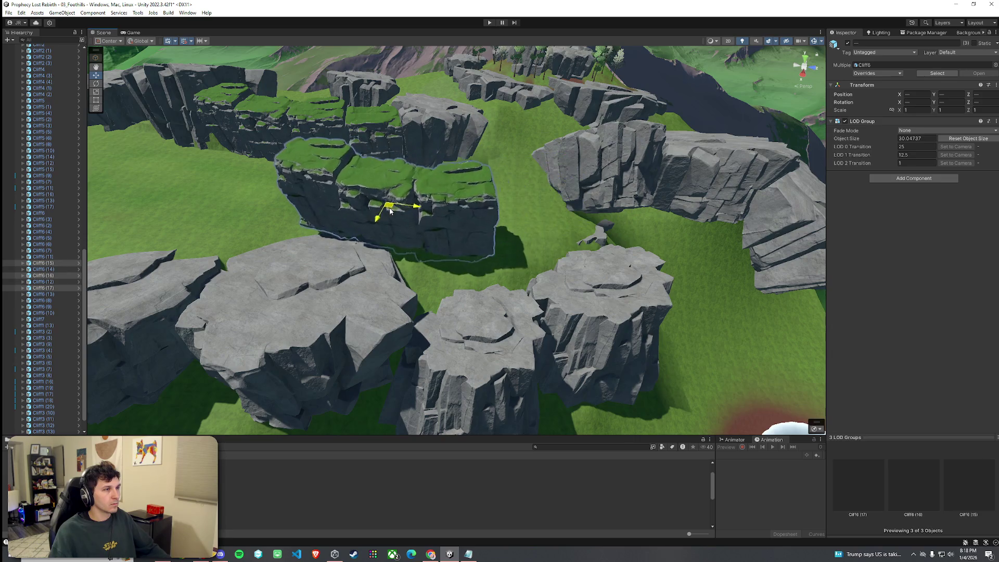
click(452, 219)
mouse_move(452, 211)
mouse_down()
mouse_move(386, 211)
mouse_move(476, 207)
mouse_move(519, 176)
mouse_move(517, 150)
mouse_move(497, 219)
mouse_move(604, 194)
mouse_move(607, 301)
mouse_move(681, 258)
mouse_move(617, 150)
mouse_move(496, 146)
mouse_move(549, 158)
mouse_move(527, 164)
mouse_move(615, 152)
mouse_move(533, 245)
mouse_move(549, 237)
mouse_move(504, 185)
mouse_up()
shift+click(311, 191)
- Lower Cliff1_LOD0 (1) to Y -4.998, stretch it to Y-scale 1.1554, and reselect the terrain
click(501, 192)
click(479, 164)
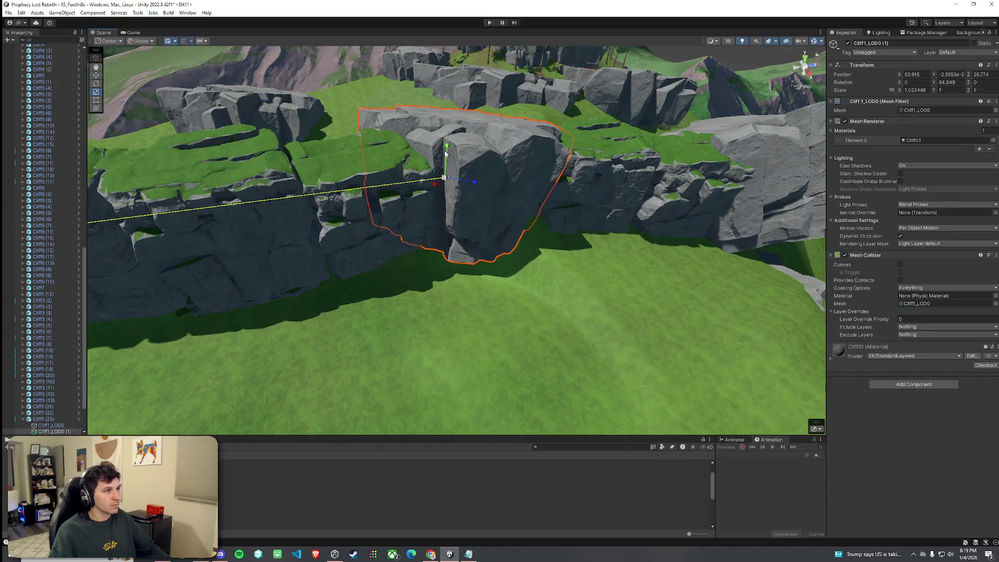
drag(446, 152, 446, 158)
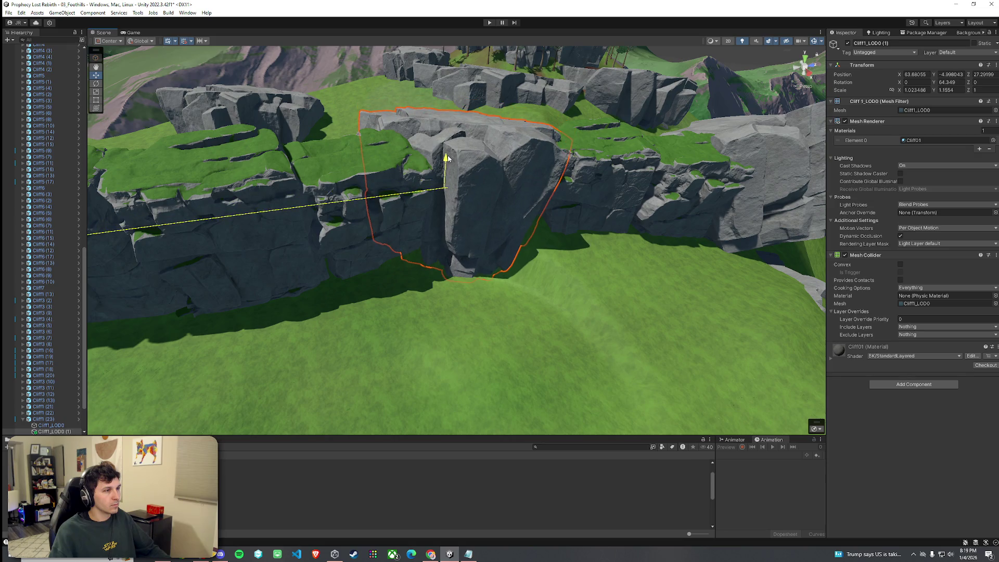
click(606, 306)
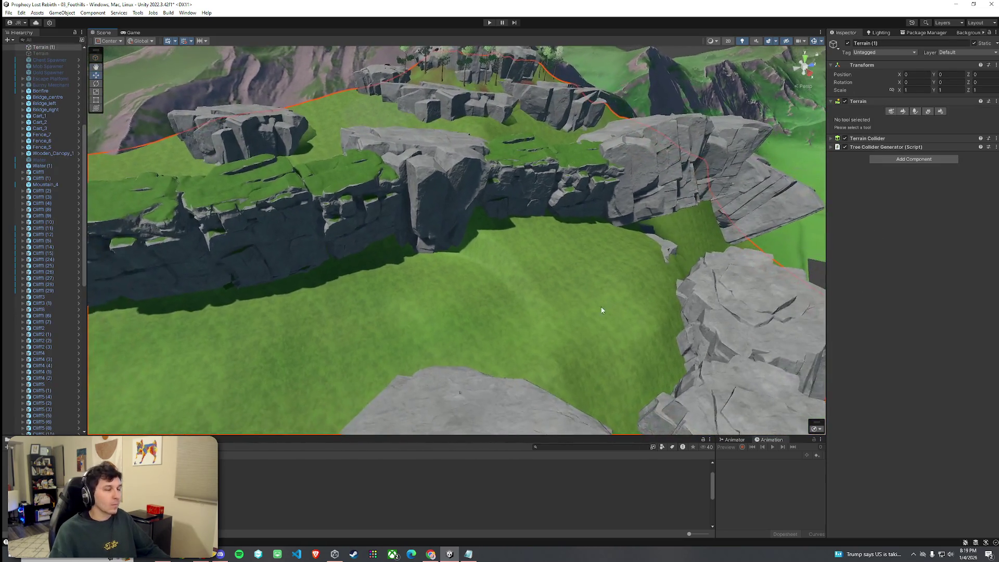
- Reselect Terrain (1) and save the Foothills scene
scroll(608, 311, up, 3)
click(697, 265)
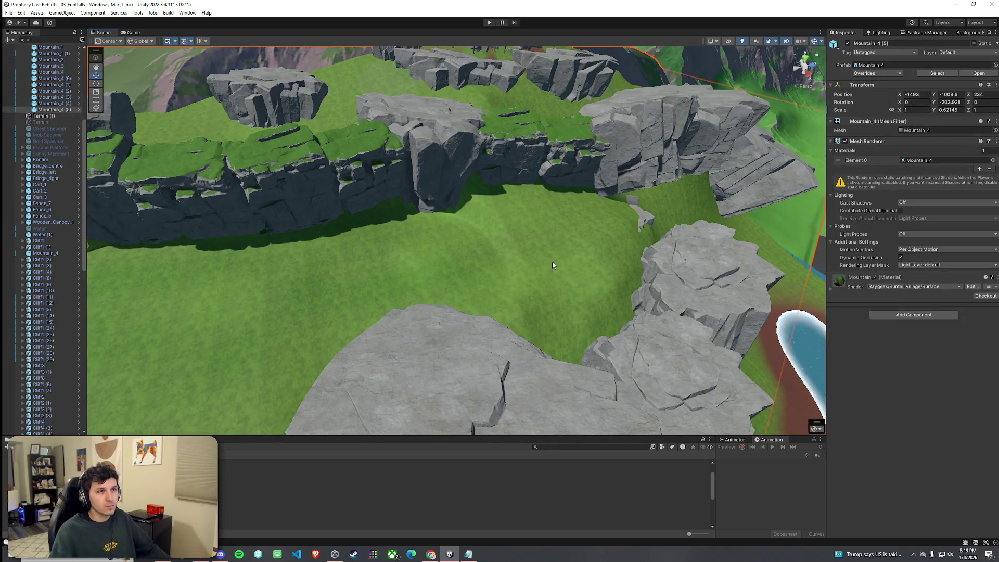
click(603, 266)
click(8, 12)
click(31, 49)
- Set up Paint Terrain with Set Height, then switch the brush to Smooth Height
click(903, 112)
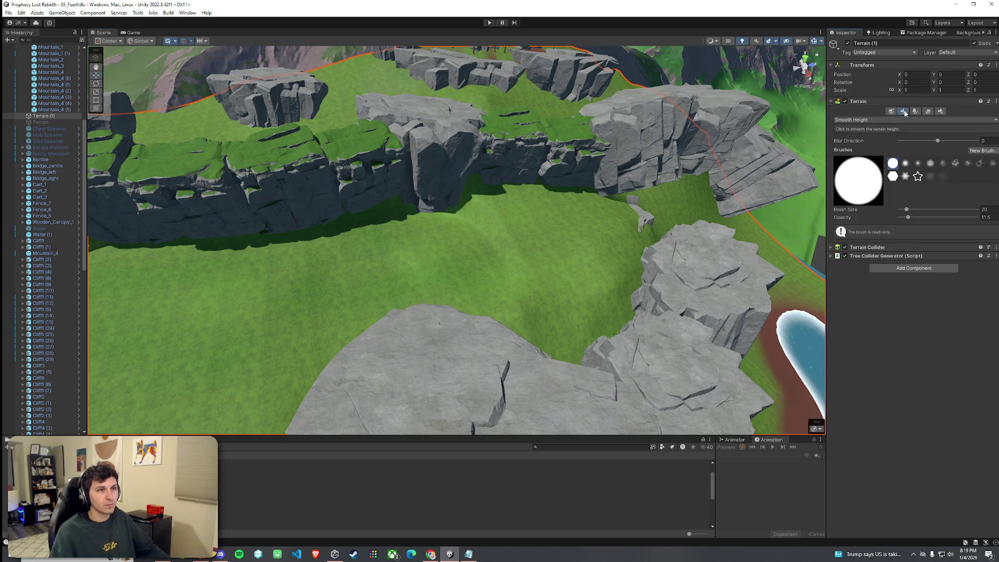
click(872, 121)
click(858, 151)
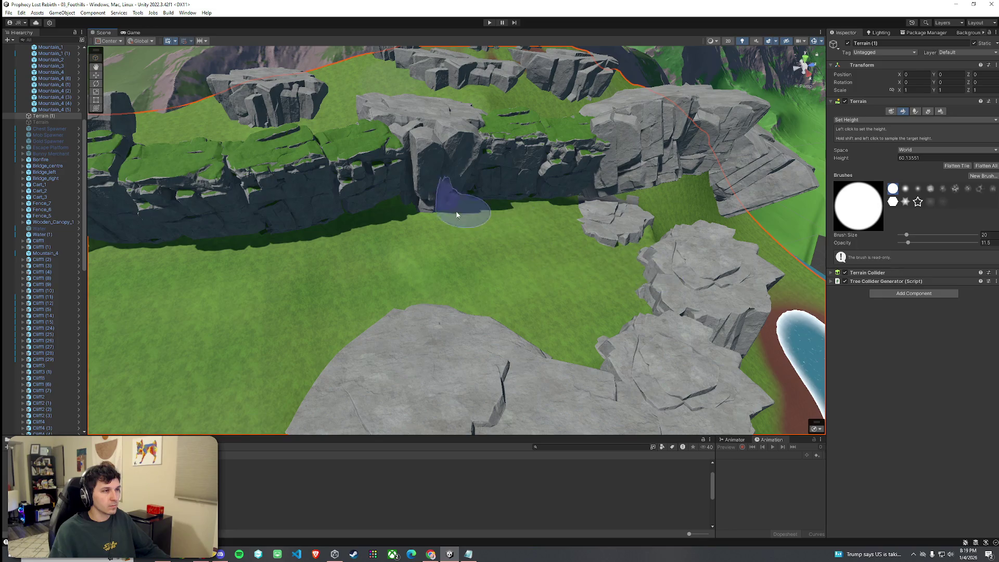
mouse_move(510, 323)
mouse_down()
mouse_move(379, 329)
mouse_move(330, 315)
mouse_move(571, 239)
mouse_move(411, 249)
mouse_up()
click(879, 117)
click(863, 162)
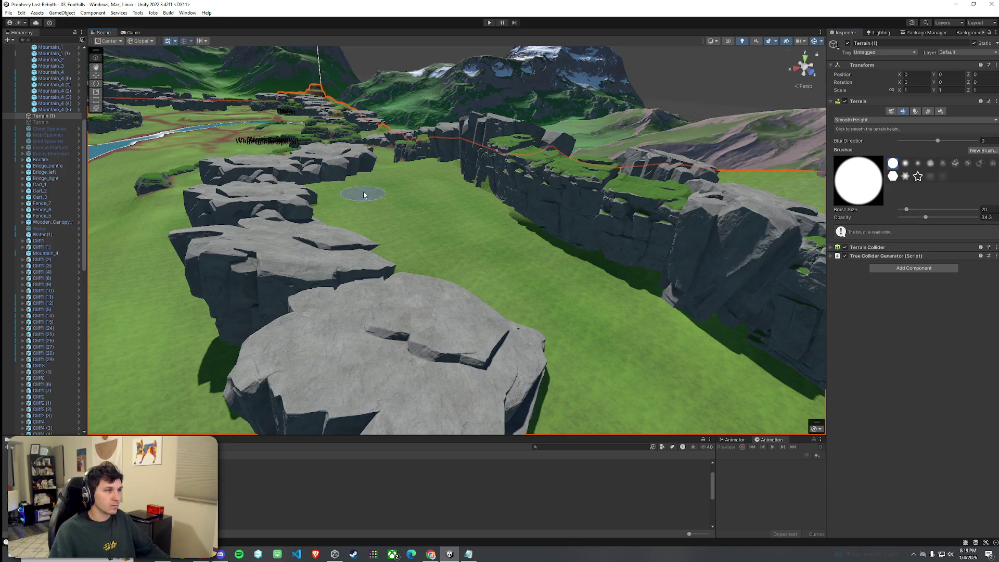
- Fly over the rocks and grass to view the whole cliff field and river
mouse_move(481, 261)
mouse_down()
mouse_move(510, 270)
mouse_move(539, 247)
mouse_up()
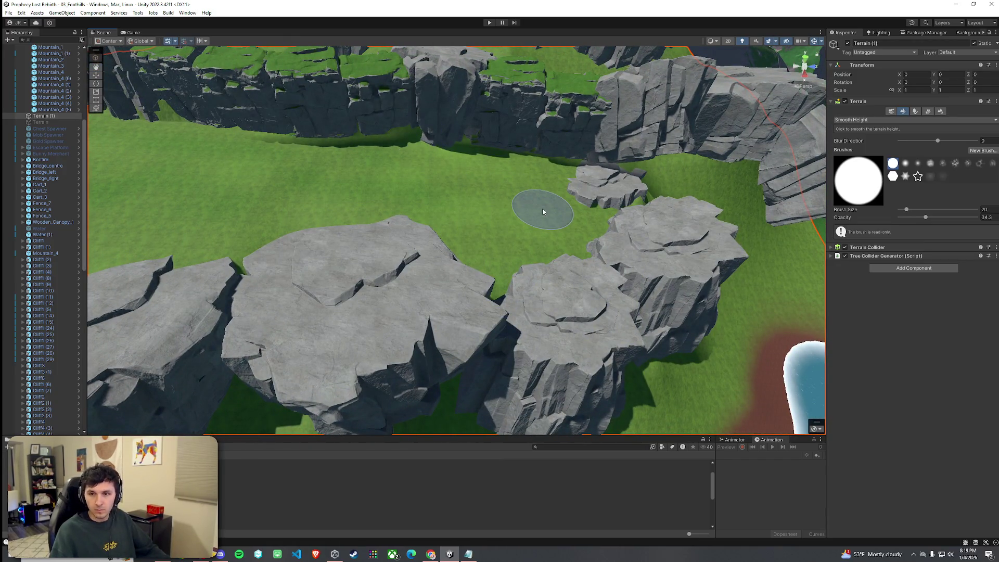
mouse_move(543, 211)
mouse_down()
mouse_move(562, 216)
mouse_move(475, 213)
mouse_move(508, 196)
mouse_move(473, 187)
mouse_move(658, 202)
mouse_move(658, 175)
mouse_move(666, 204)
mouse_move(561, 238)
mouse_move(673, 266)
mouse_move(350, 196)
mouse_up()
key(s)
key(w)
key(s)
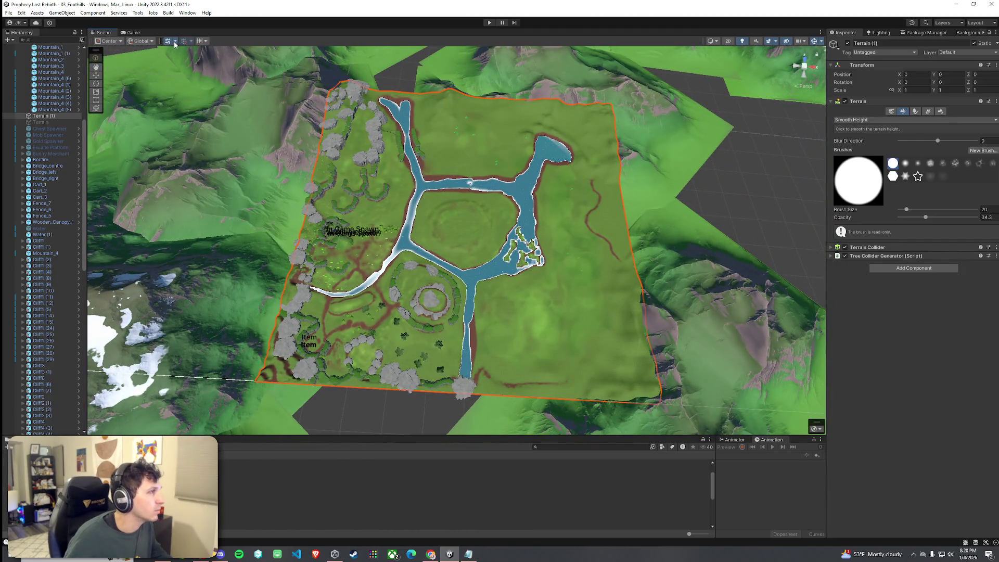
click(174, 41)
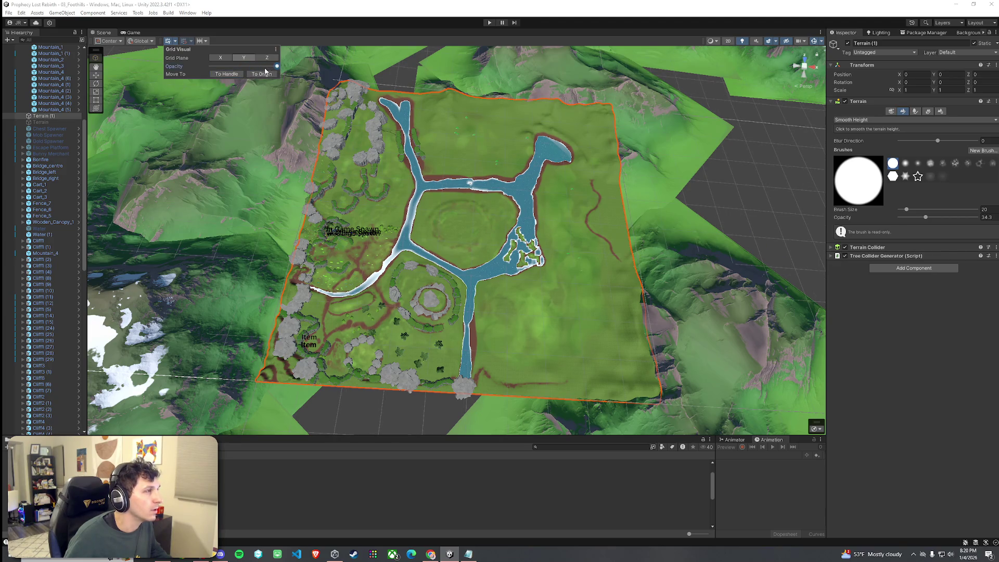
drag(385, 166, 420, 178)
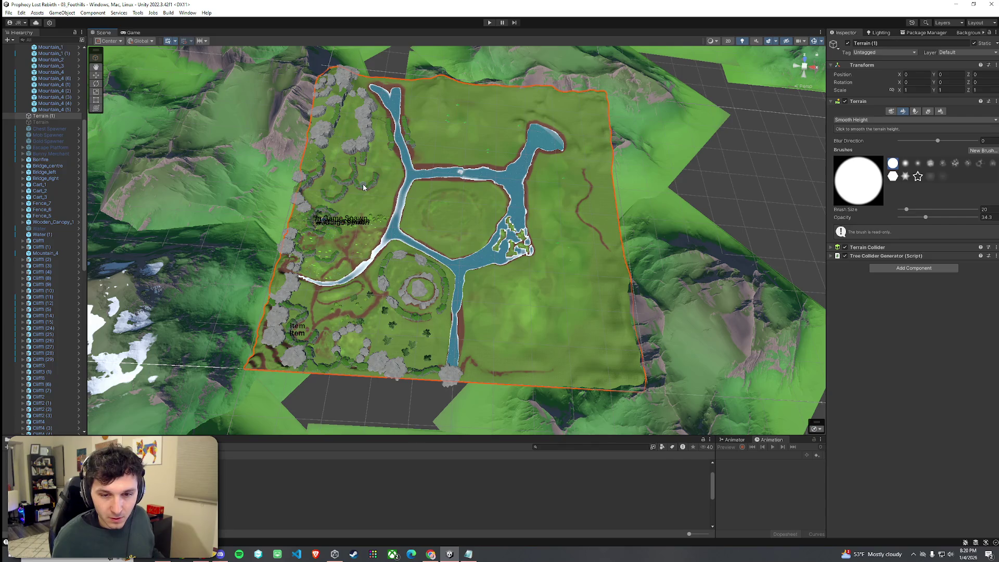
mouse_move(364, 187)
mouse_down()
mouse_move(232, 132)
mouse_move(333, 80)
mouse_move(140, 125)
mouse_move(147, 108)
mouse_move(273, 127)
mouse_move(378, 102)
mouse_move(264, 99)
mouse_move(390, 234)
mouse_move(520, 416)
mouse_up()
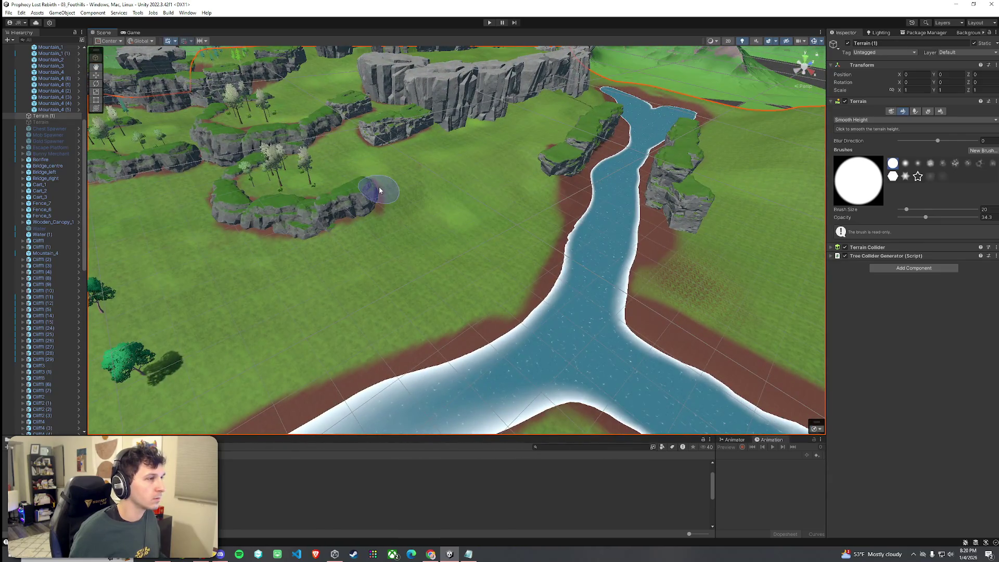
- Select the two Cliff5_LOD0 rocks and slide them toward the river bank
click(585, 522)
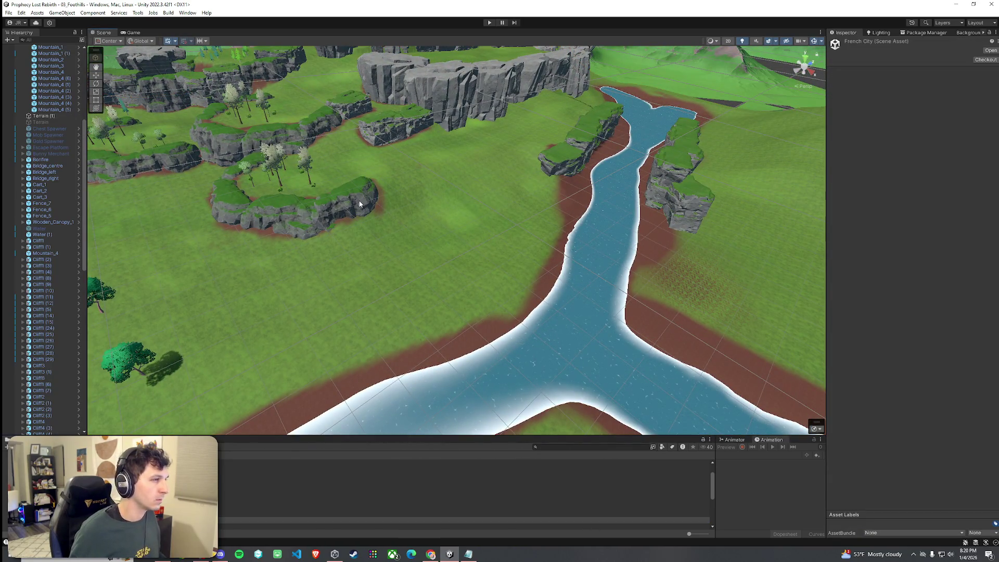
click(343, 208)
shift+click(552, 174)
key(w)
mouse_move(473, 192)
mouse_down()
mouse_move(598, 161)
mouse_move(520, 180)
mouse_move(357, 187)
mouse_move(373, 175)
mouse_up()
key(e)
key(w)
drag(520, 180, 525, 183)
key(e)
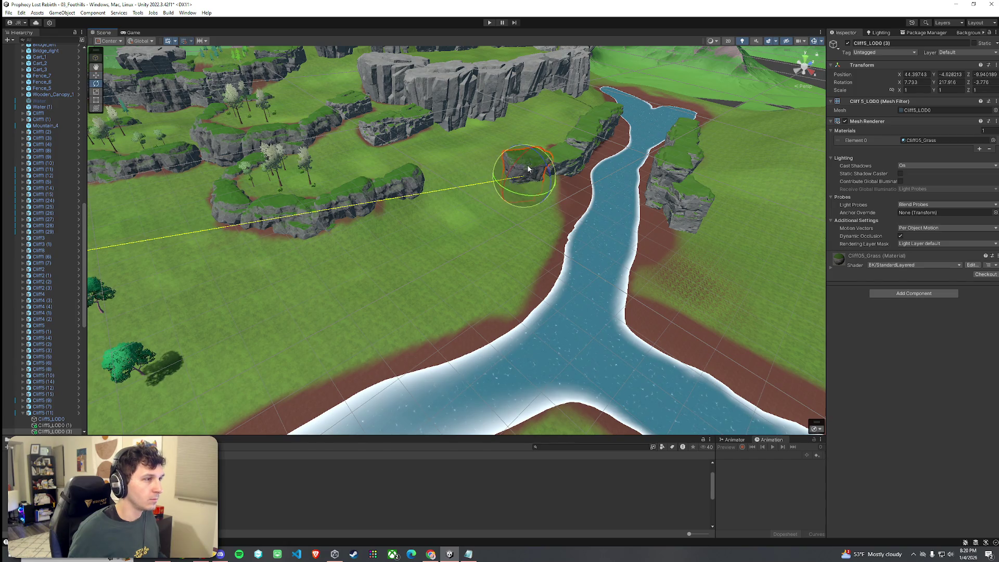
- Turn the riverbank cliff rock to a new angle
click(543, 220)
mouse_move(543, 219)
mouse_down()
mouse_move(541, 230)
mouse_move(492, 194)
mouse_up()
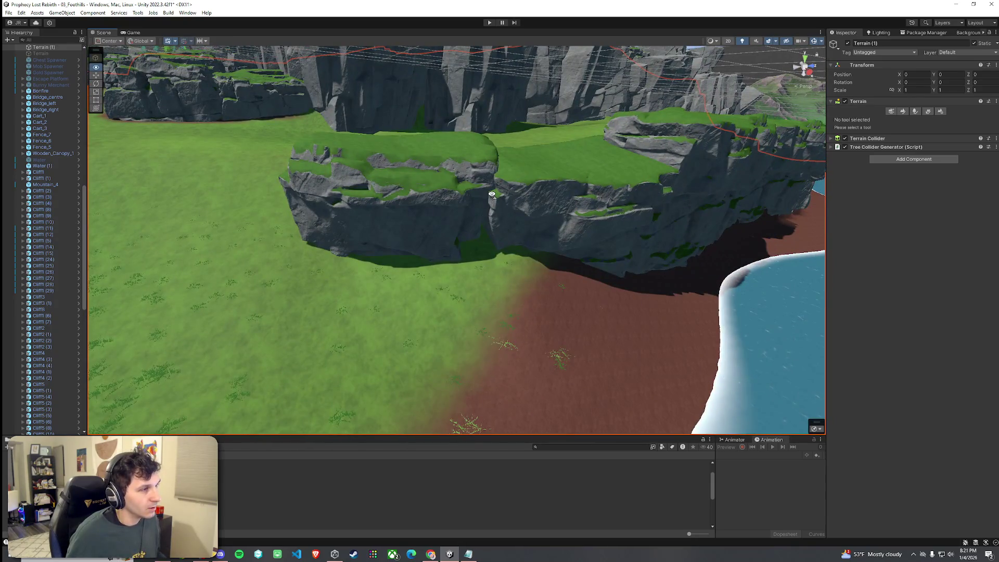
click(457, 190)
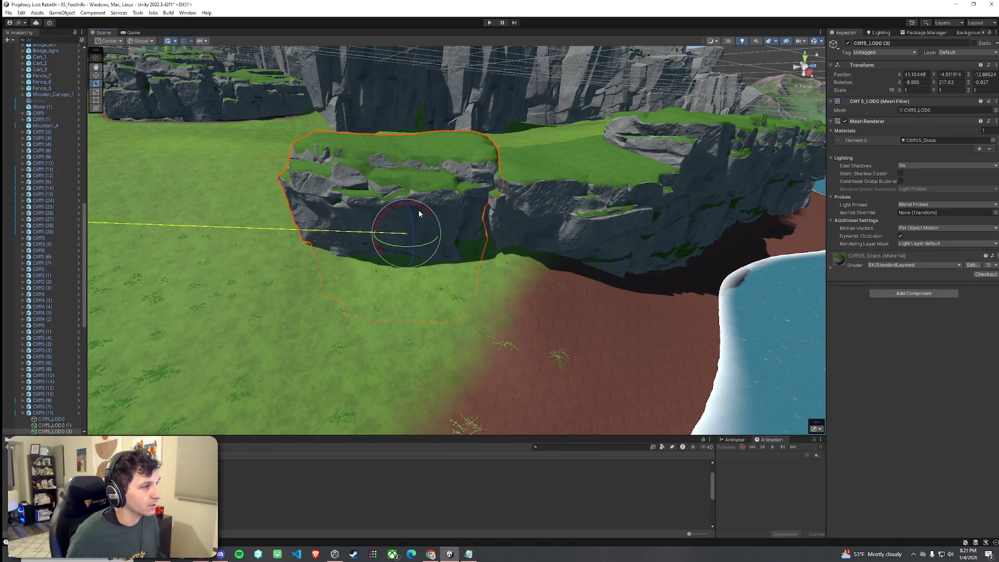
mouse_move(420, 209)
mouse_down()
mouse_move(397, 241)
mouse_move(436, 261)
mouse_move(522, 258)
mouse_up()
key(w)
- Frame and inspect Cliff2 (30) and nearby cliff pieces, then save the scene
click(497, 277)
click(412, 257)
click(416, 249)
key(f)
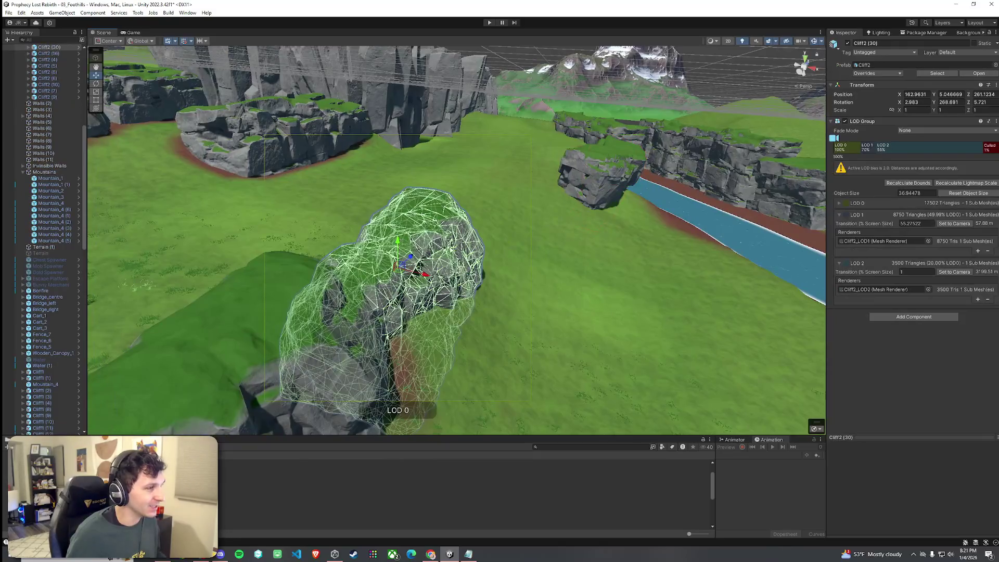
click(457, 260)
click(489, 267)
click(422, 266)
click(468, 275)
click(484, 281)
click(515, 287)
drag(515, 287, 494, 296)
click(8, 12)
click(26, 53)
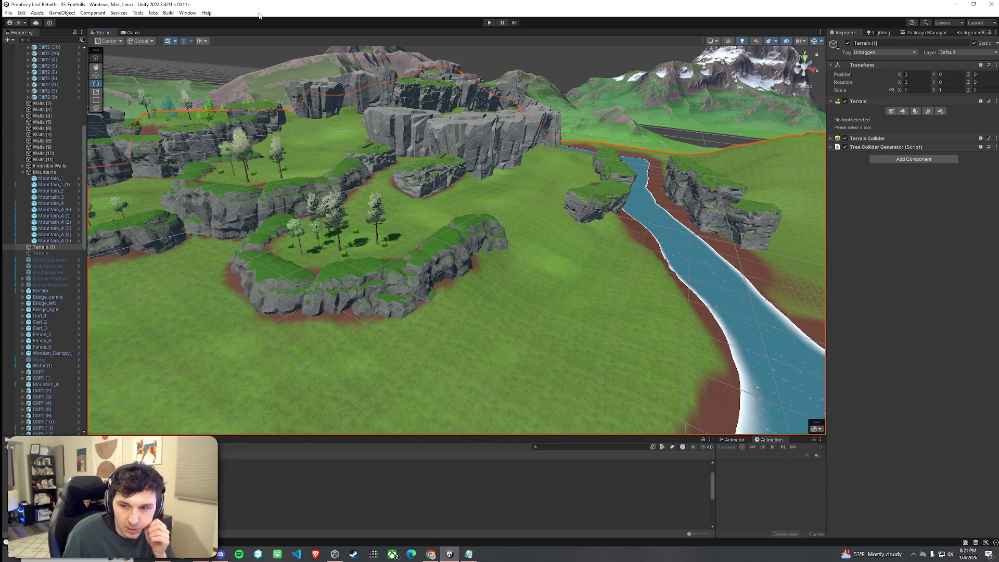
click(21, 12)
click(8, 13)
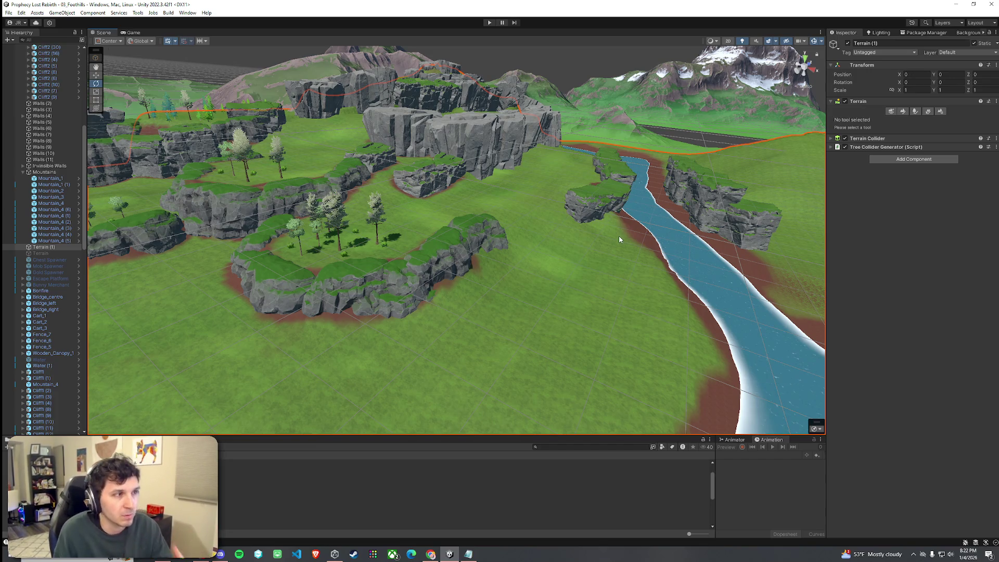
click(557, 217)
mouse_move(557, 217)
mouse_down()
mouse_move(565, 225)
mouse_move(551, 222)
mouse_up()
scroll(348, 185, down, 3)
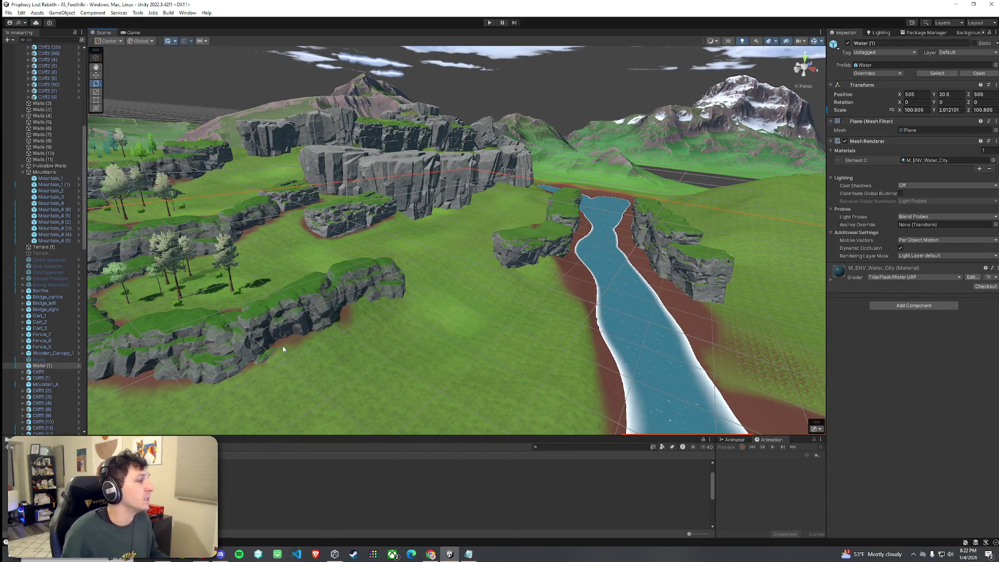
drag(206, 435, 205, 378)
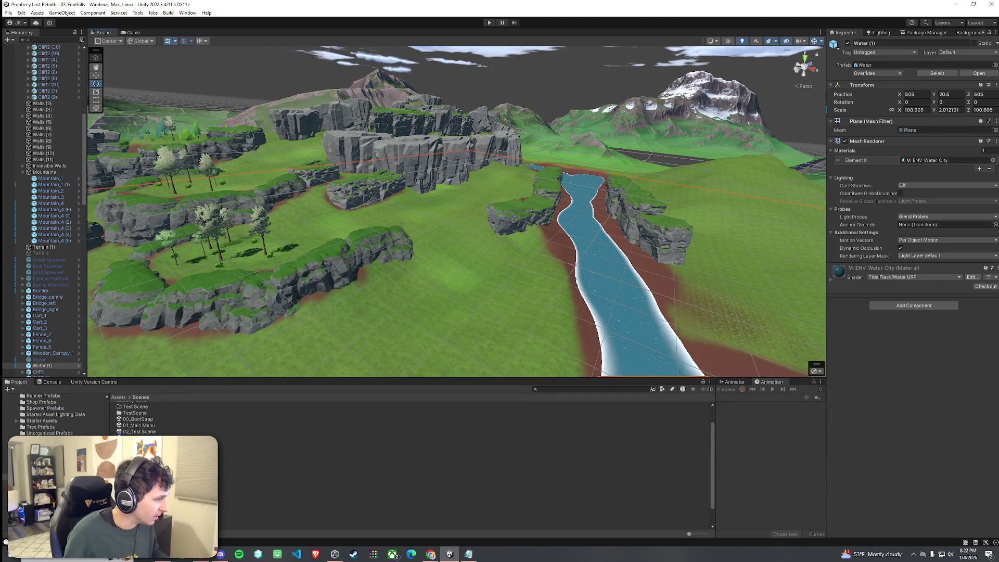
- Open the French City scene, orbit over the city, and save it
click(156, 462)
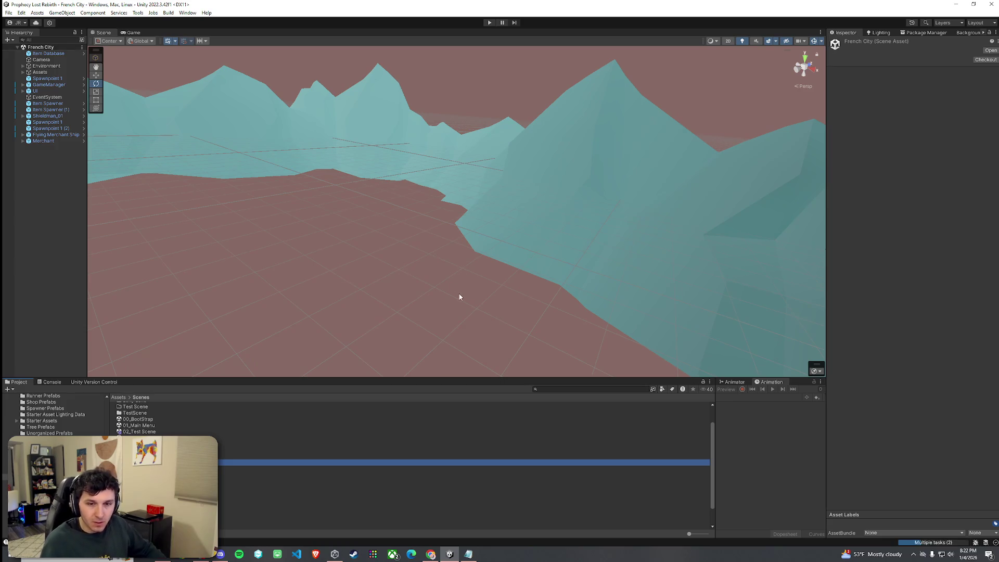
mouse_move(460, 299)
mouse_down()
mouse_move(178, 290)
mouse_move(182, 259)
mouse_move(326, 294)
mouse_up()
mouse_move(339, 280)
mouse_down()
mouse_move(317, 277)
mouse_move(325, 291)
mouse_up()
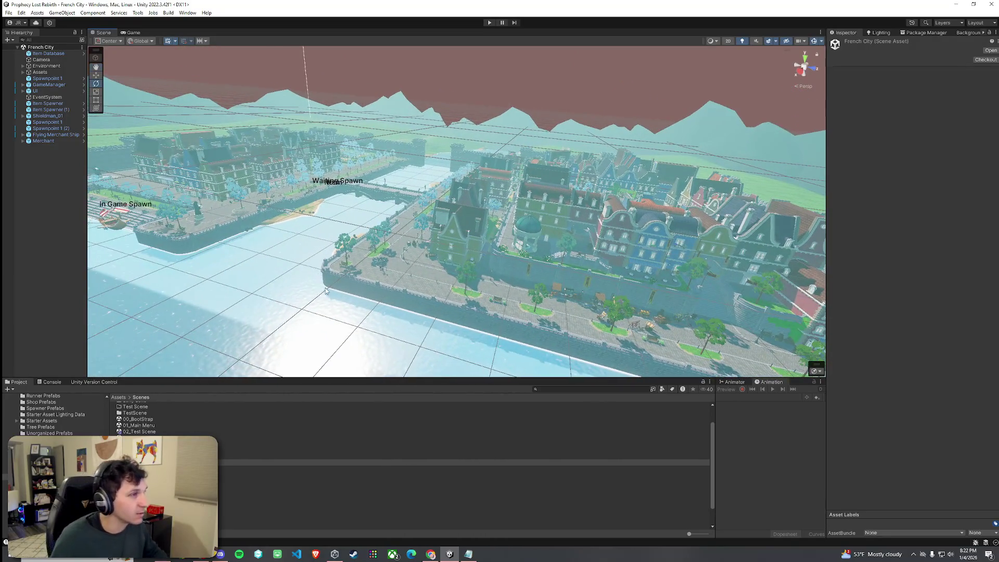
click(9, 13)
click(30, 50)
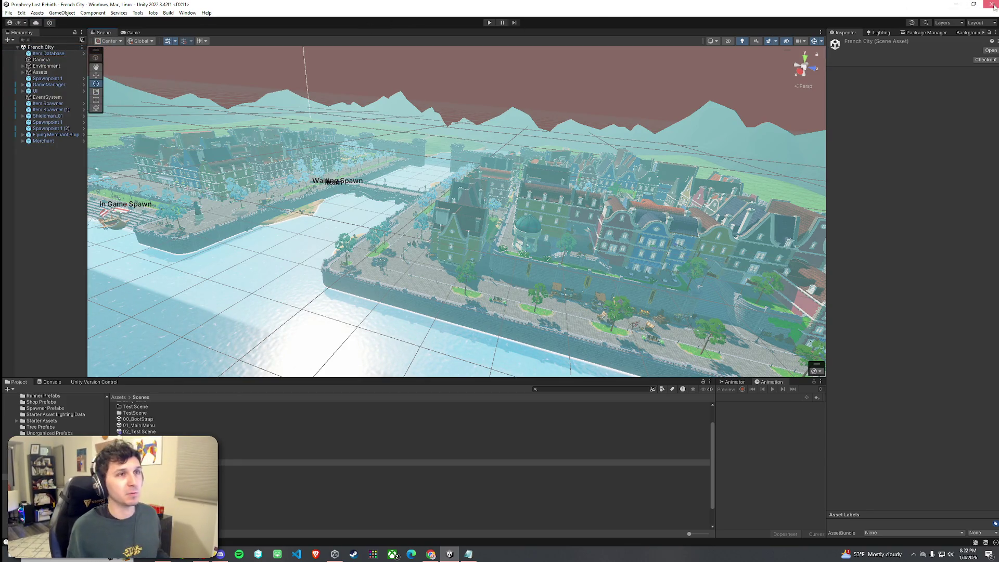
- View the scene in tilted perspective, preview the Game tab, then save again
key(super+d)
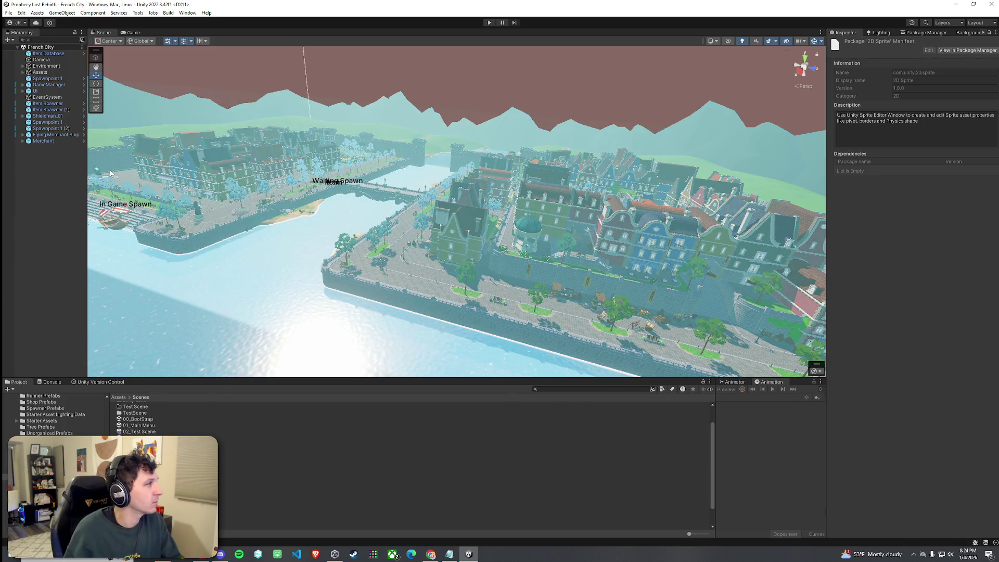
click(802, 71)
mouse_move(706, 130)
mouse_down()
mouse_move(627, 200)
mouse_move(203, 74)
mouse_up()
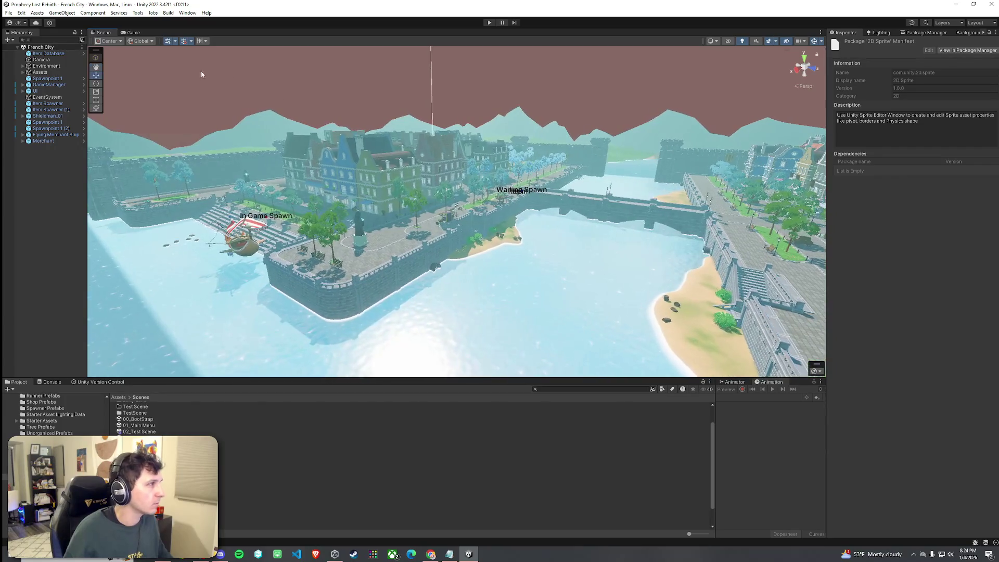
click(132, 34)
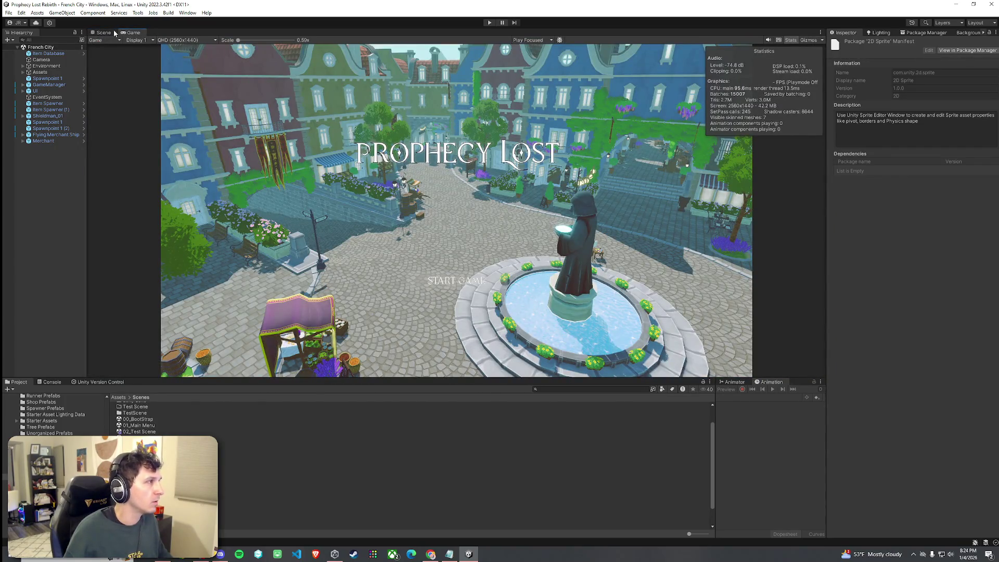
click(111, 33)
click(8, 13)
click(148, 48)
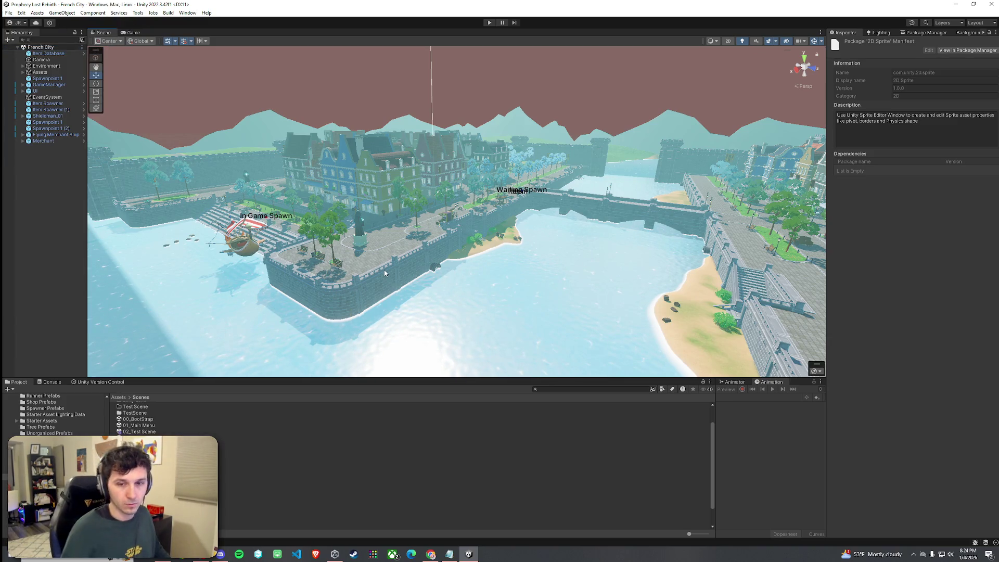
click(8, 13)
click(31, 49)
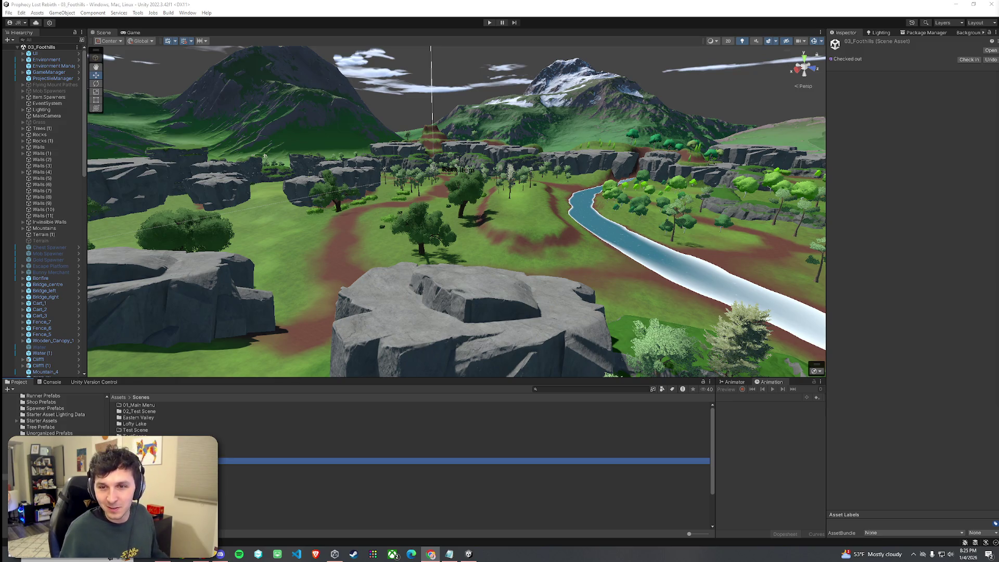
mouse_move(605, 229)
mouse_down()
mouse_move(550, 236)
mouse_move(405, 210)
mouse_move(673, 187)
mouse_move(781, 202)
mouse_move(860, 188)
mouse_move(835, 189)
mouse_move(796, 230)
mouse_up()
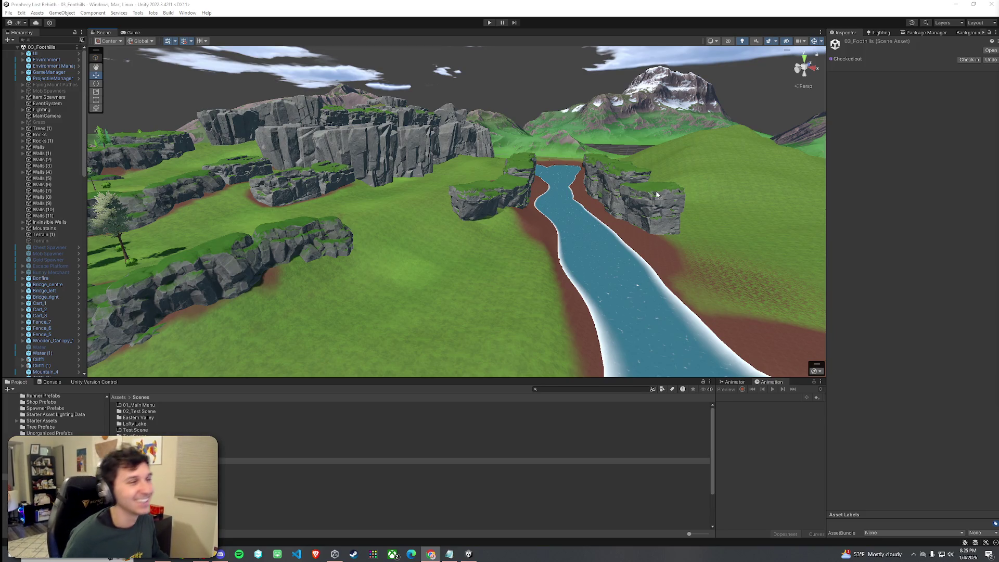
click(8, 12)
click(21, 56)
mouse_move(312, 223)
mouse_down()
mouse_move(281, 215)
mouse_move(339, 241)
mouse_move(385, 234)
mouse_up()
click(545, 243)
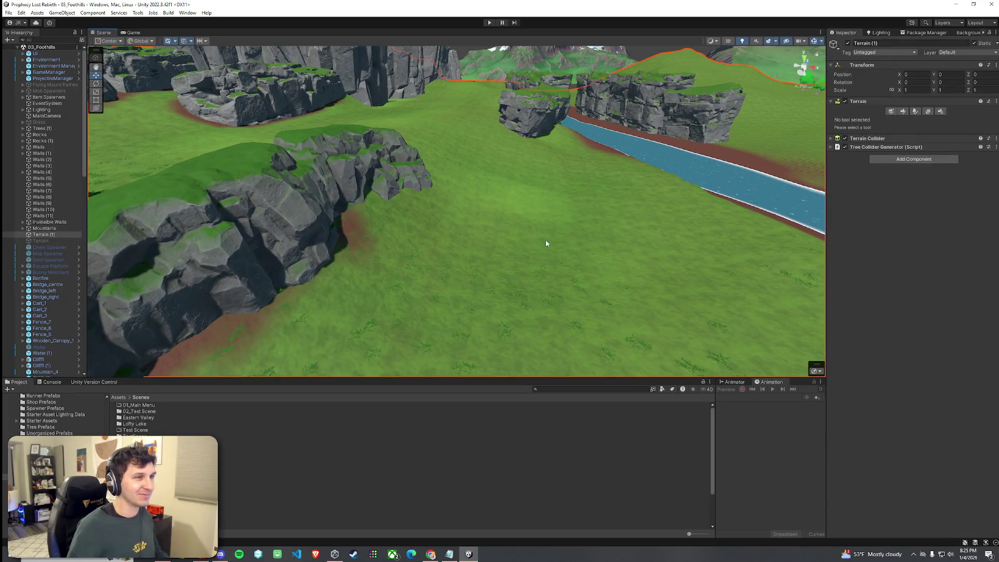
- Switch to Set Height and raise the ground at the cliff base
click(900, 112)
click(876, 145)
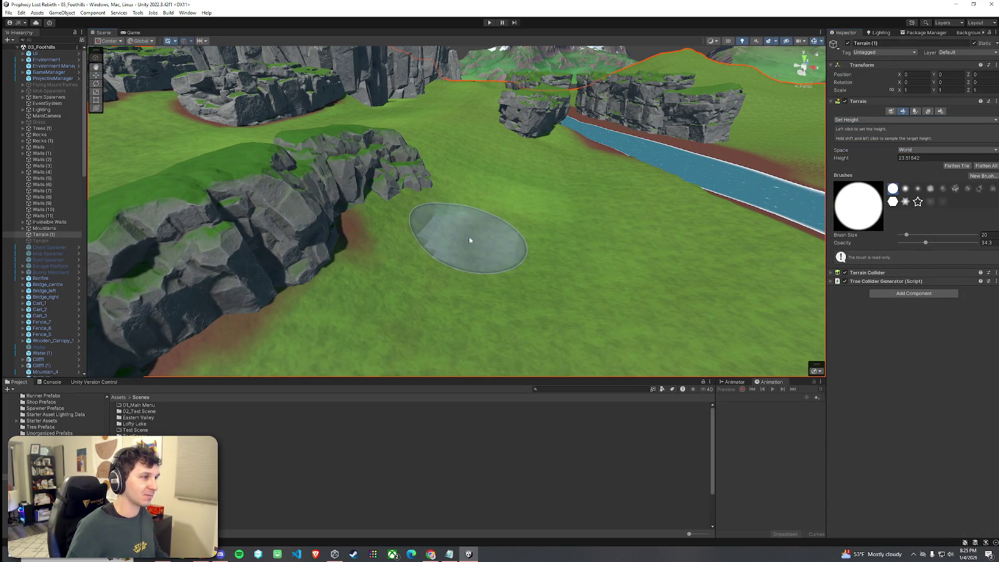
mouse_move(440, 251)
mouse_down()
mouse_move(546, 230)
mouse_move(541, 241)
mouse_move(558, 259)
mouse_move(606, 257)
mouse_move(468, 201)
mouse_move(501, 171)
mouse_move(466, 169)
mouse_up()
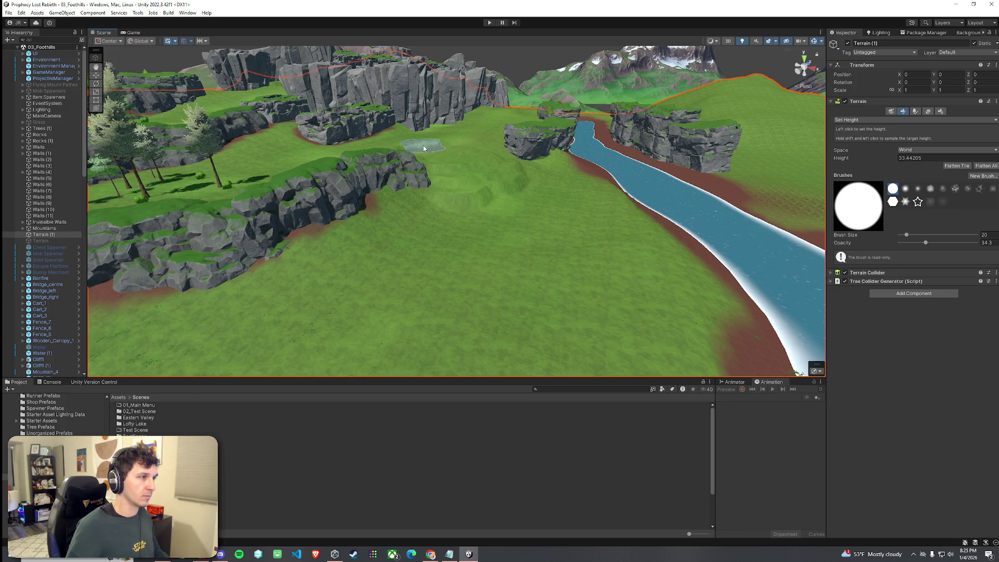
- Sample target heights on and around the mound and near the shore
shift+click(518, 183)
mouse_move(519, 183)
mouse_down()
mouse_move(542, 203)
mouse_move(514, 193)
mouse_up()
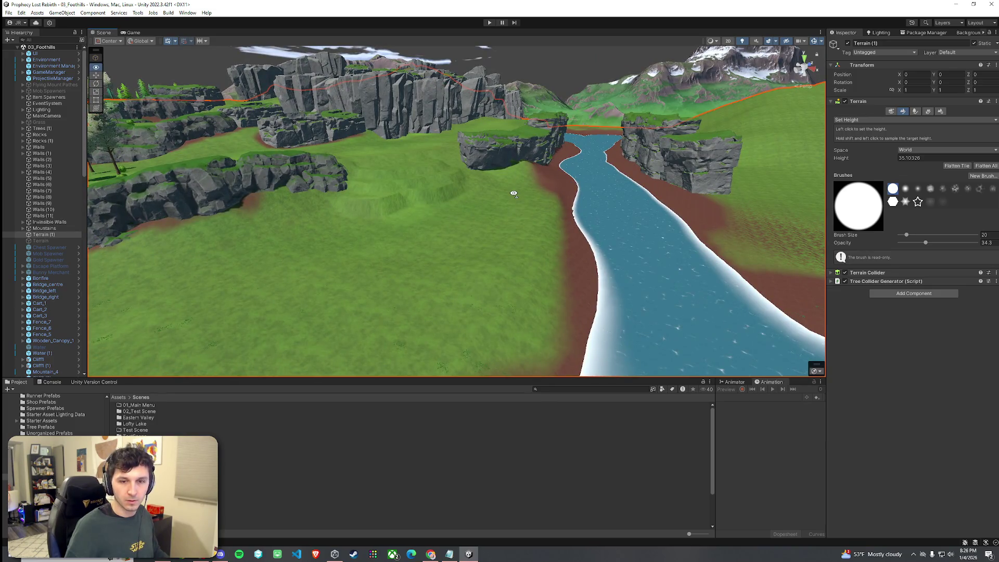
mouse_move(514, 193)
mouse_down()
mouse_move(446, 194)
mouse_move(455, 202)
mouse_move(474, 191)
mouse_up()
shift+click(474, 191)
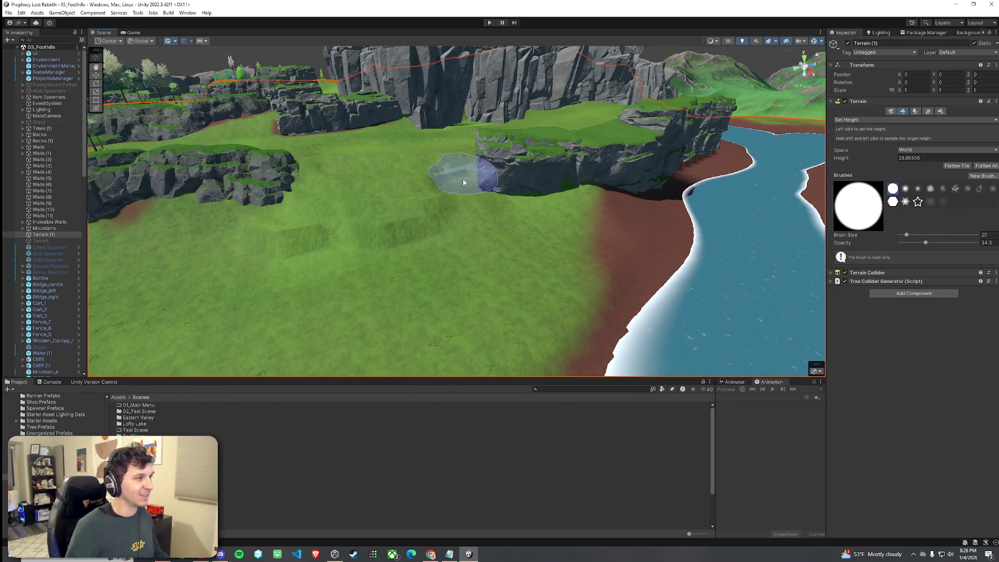
shift+click(475, 234)
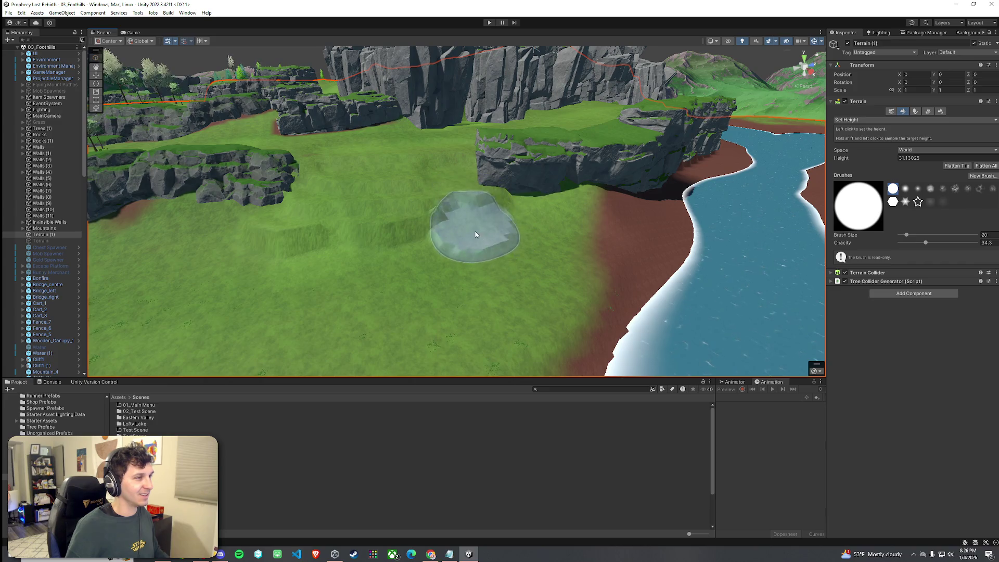
shift+click(580, 248)
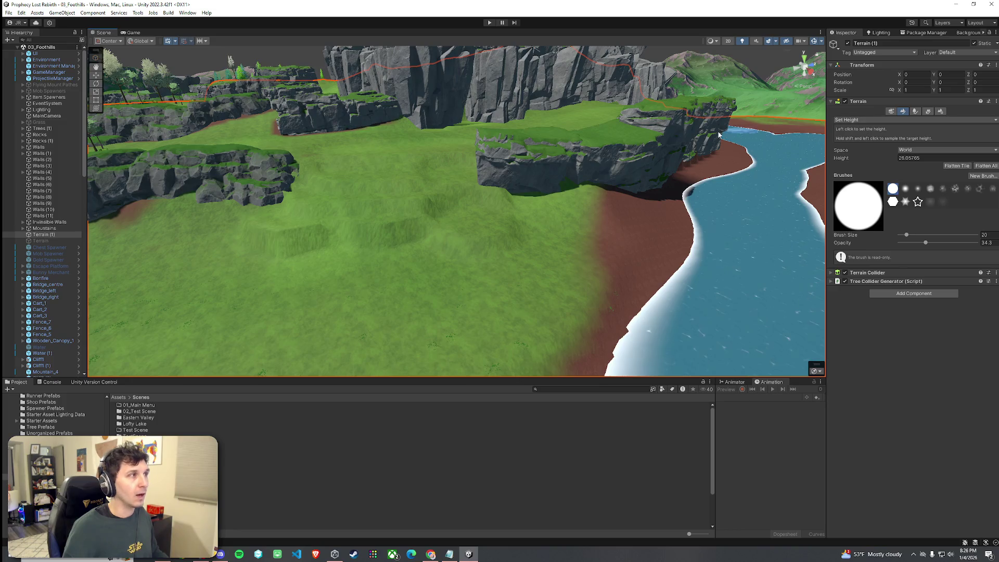
click(857, 120)
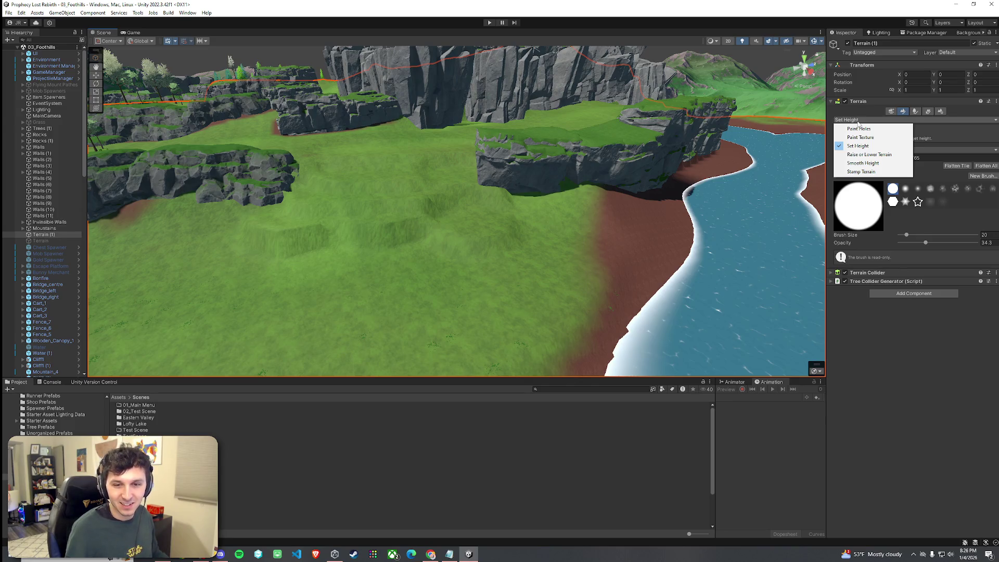
- Switch to Smooth Height and smooth out the two small grassy mounds
click(863, 163)
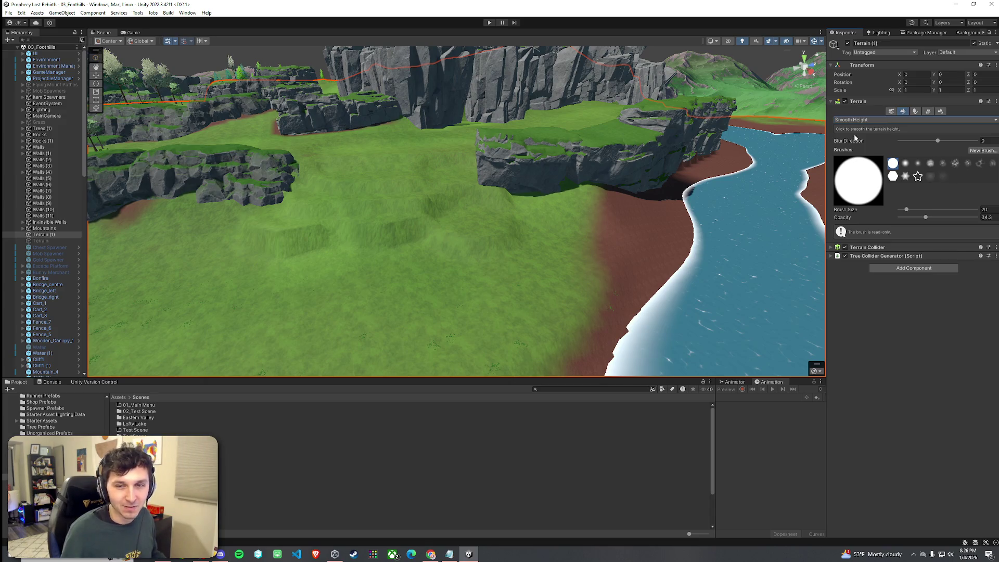
click(864, 119)
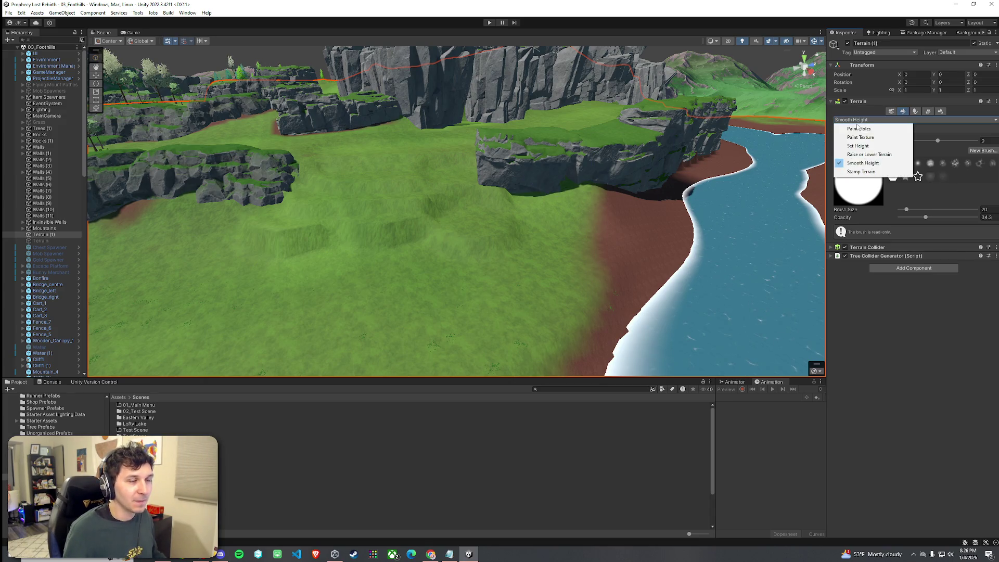
click(863, 163)
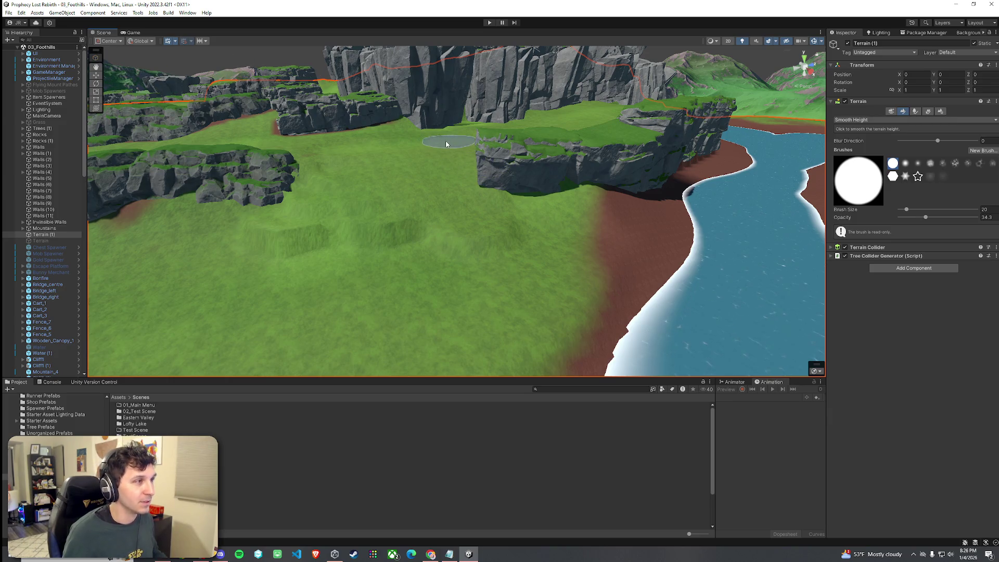
mouse_move(441, 161)
mouse_down()
mouse_move(334, 234)
mouse_move(278, 223)
mouse_move(332, 198)
mouse_move(488, 232)
mouse_move(410, 219)
mouse_move(473, 229)
mouse_move(387, 224)
mouse_up()
mouse_move(533, 240)
mouse_down()
mouse_move(500, 240)
mouse_move(539, 243)
mouse_move(475, 226)
mouse_move(506, 216)
mouse_move(511, 163)
mouse_move(636, 164)
mouse_move(568, 152)
mouse_move(513, 167)
mouse_move(495, 208)
mouse_move(472, 213)
mouse_move(608, 190)
mouse_up()
click(903, 119)
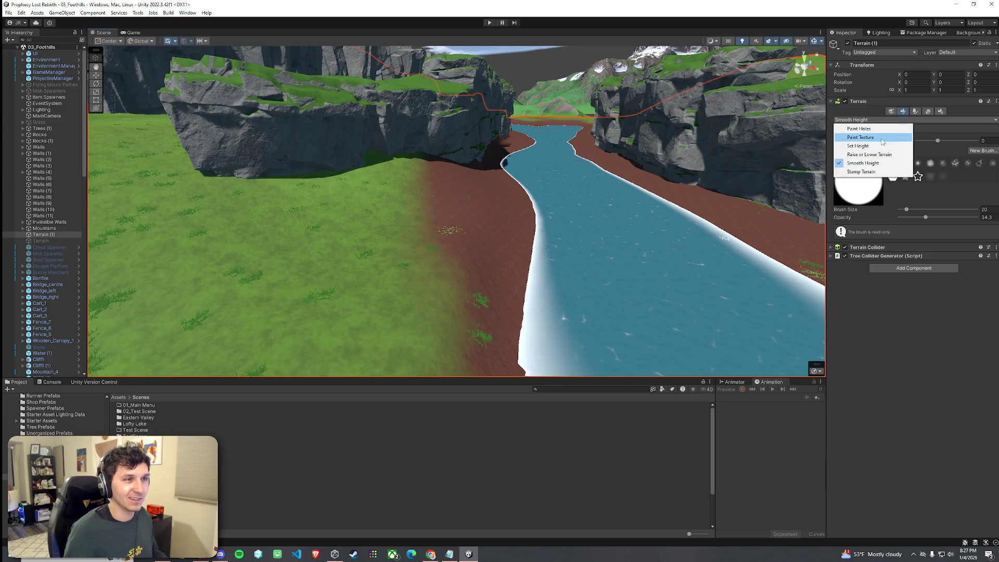
- Paint Grass Wheat over the dirt slope by the river, undoing and repainting once
click(882, 137)
click(848, 201)
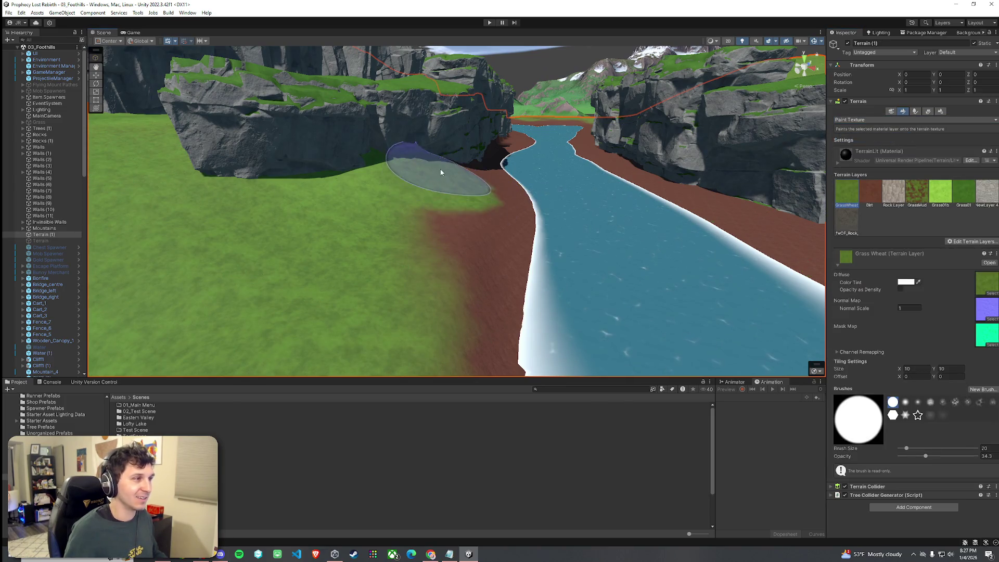
drag(440, 172, 576, 227)
key(ctrl+z)
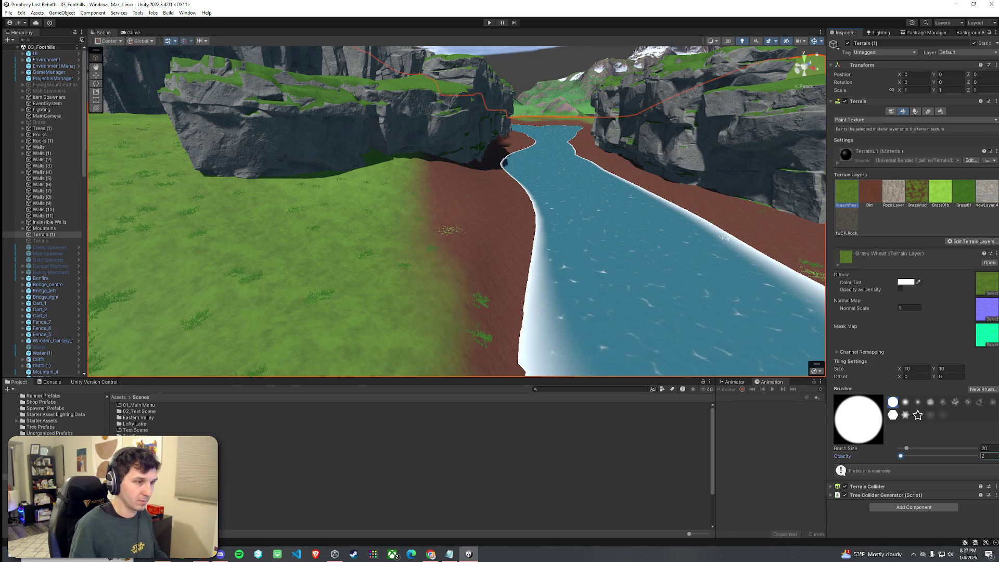
mouse_move(408, 201)
mouse_down()
mouse_move(464, 178)
mouse_move(470, 198)
mouse_move(444, 181)
mouse_move(469, 191)
mouse_move(452, 212)
mouse_move(461, 194)
mouse_move(431, 307)
mouse_move(501, 312)
mouse_move(349, 315)
mouse_move(475, 317)
mouse_move(408, 317)
mouse_up()
click(9, 13)
mouse_move(284, 165)
mouse_down()
mouse_move(332, 214)
mouse_move(290, 215)
mouse_move(350, 212)
mouse_move(350, 192)
mouse_move(381, 180)
mouse_up()
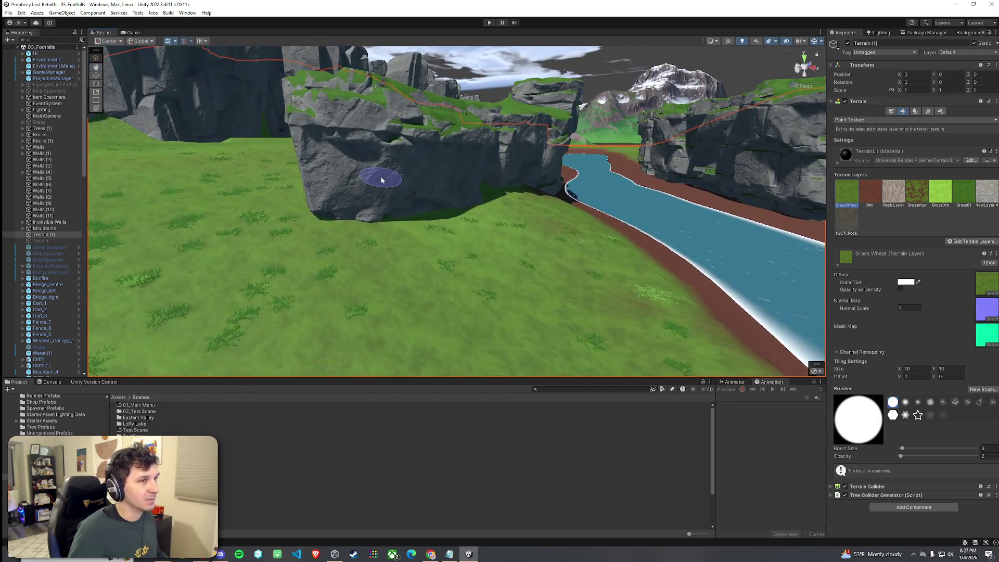
click(866, 120)
- Set Smooth Height with brush size 52 and smooth the ground at the cliff base
click(858, 145)
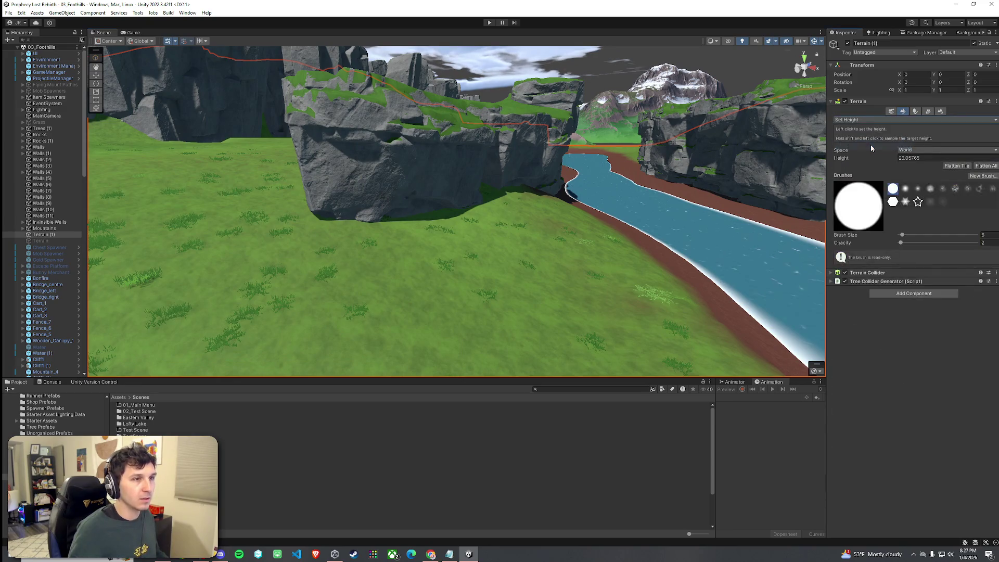
click(875, 120)
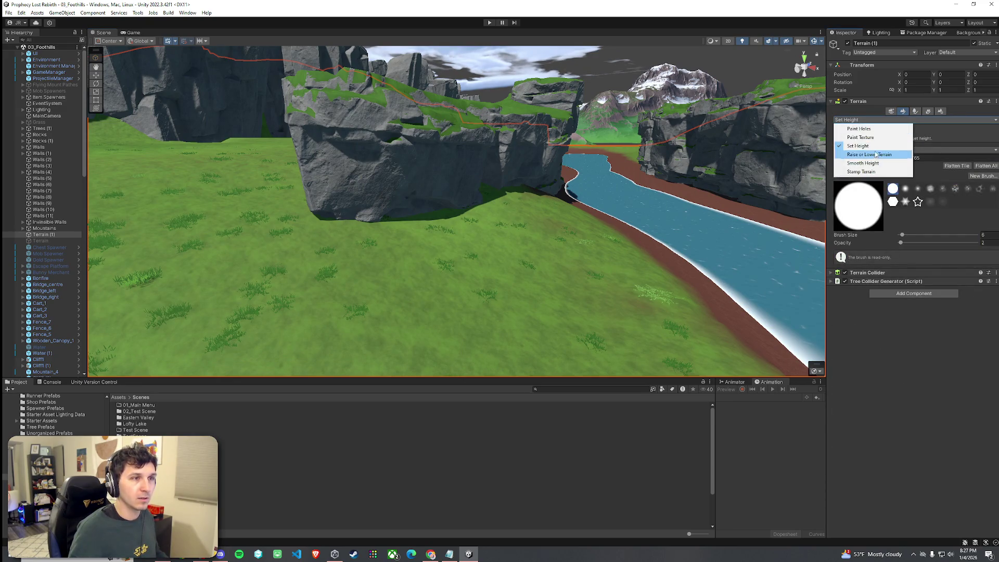
click(861, 152)
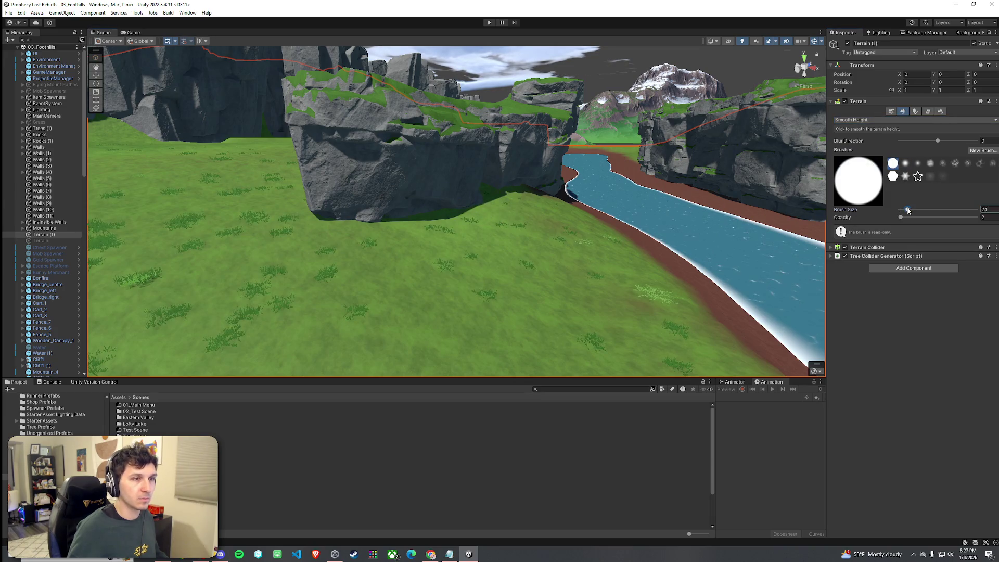
drag(908, 211, 910, 210)
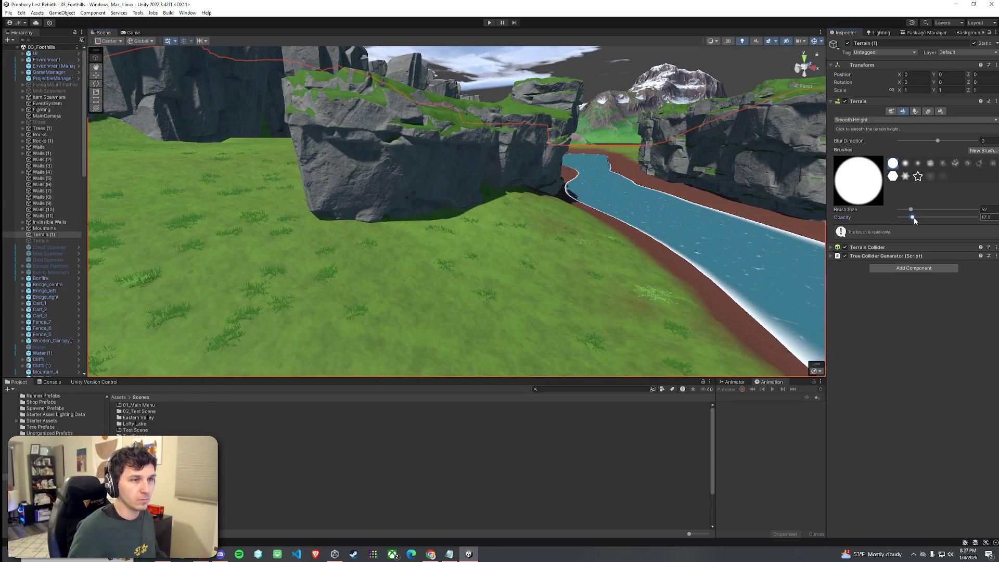
drag(494, 238, 479, 197)
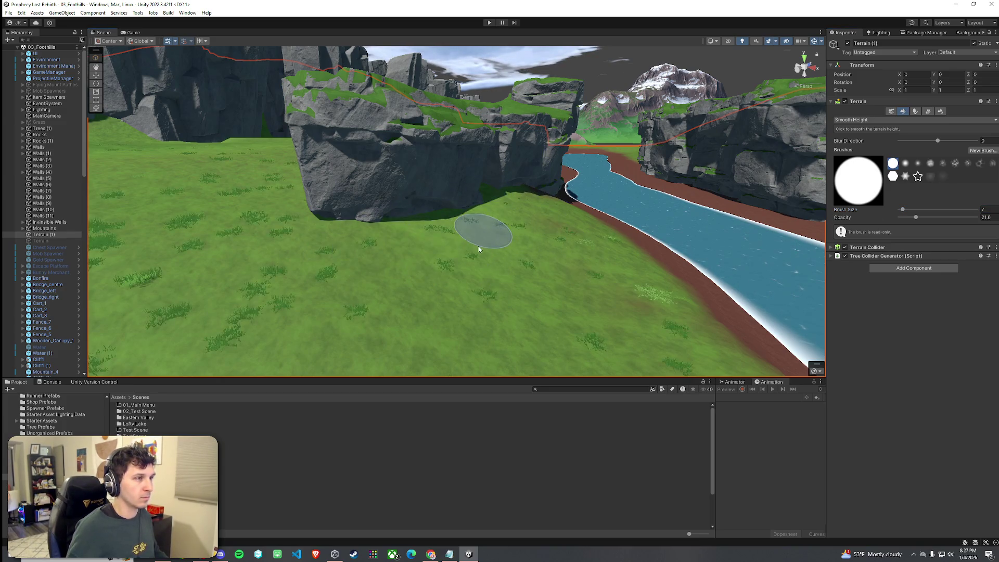
mouse_move(537, 223)
mouse_down()
mouse_move(465, 227)
mouse_move(551, 272)
mouse_move(507, 263)
mouse_up()
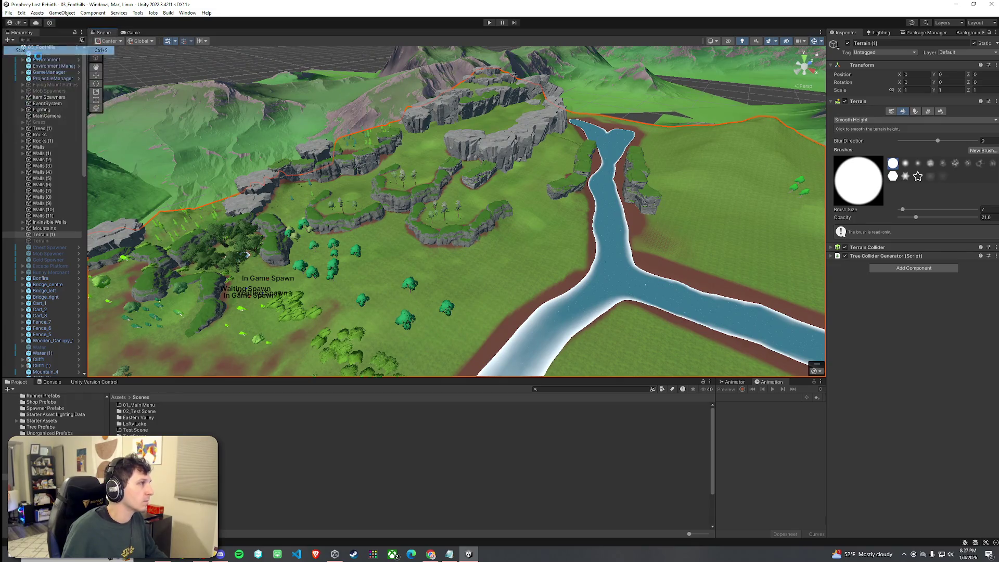
mouse_move(269, 172)
mouse_down()
mouse_move(336, 212)
mouse_move(348, 163)
mouse_move(368, 194)
mouse_move(428, 154)
mouse_move(544, 165)
mouse_move(553, 187)
mouse_move(388, 181)
mouse_move(193, 213)
mouse_up()
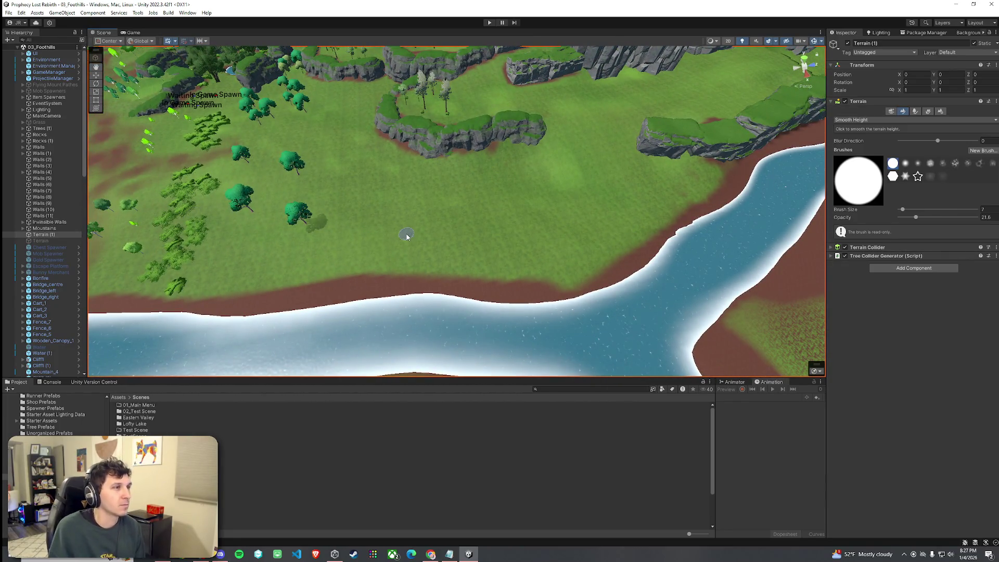
click(903, 111)
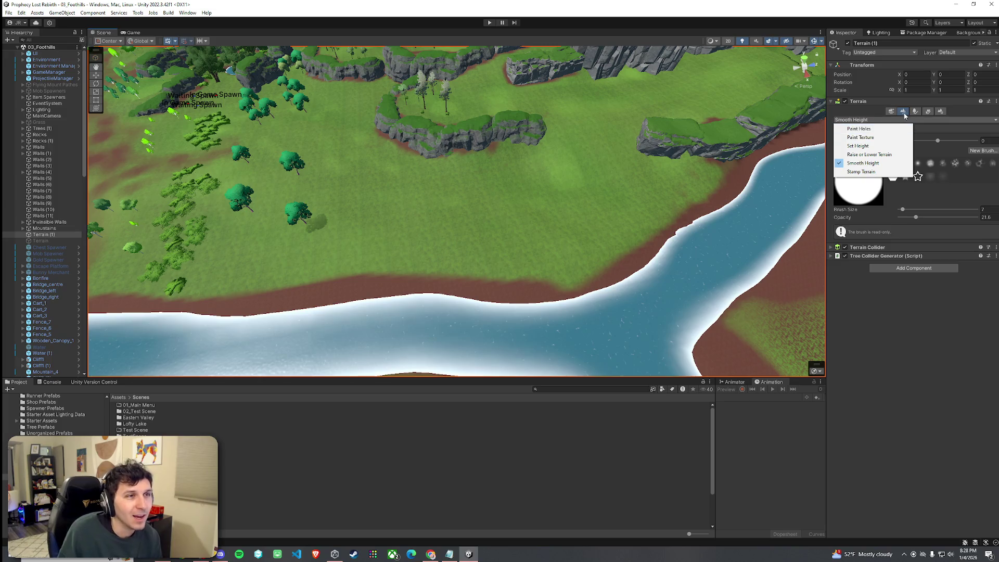
- Switch to detail painting and start adding a new detail mesh
click(915, 111)
click(926, 113)
click(938, 114)
click(927, 113)
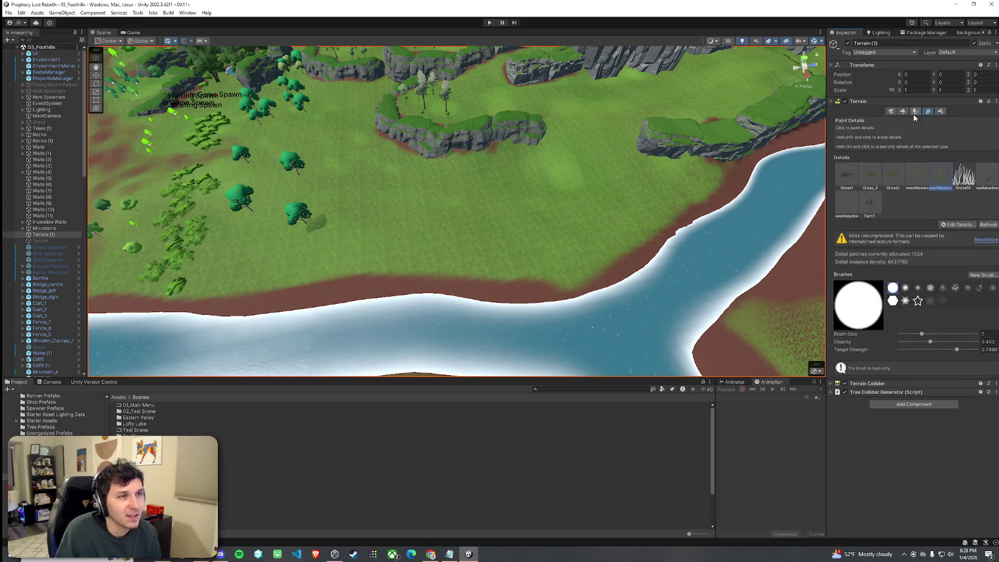
click(956, 227)
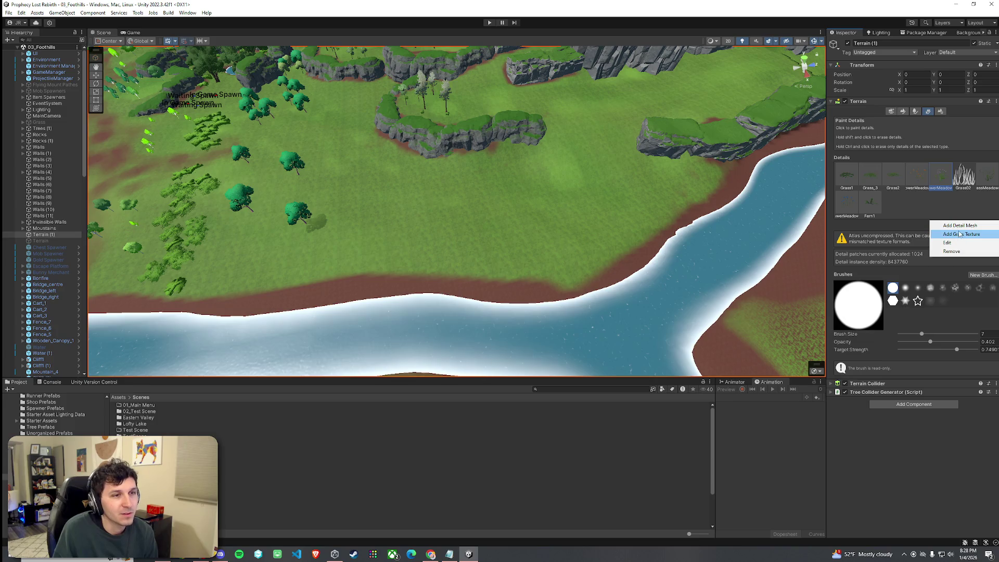
click(960, 234)
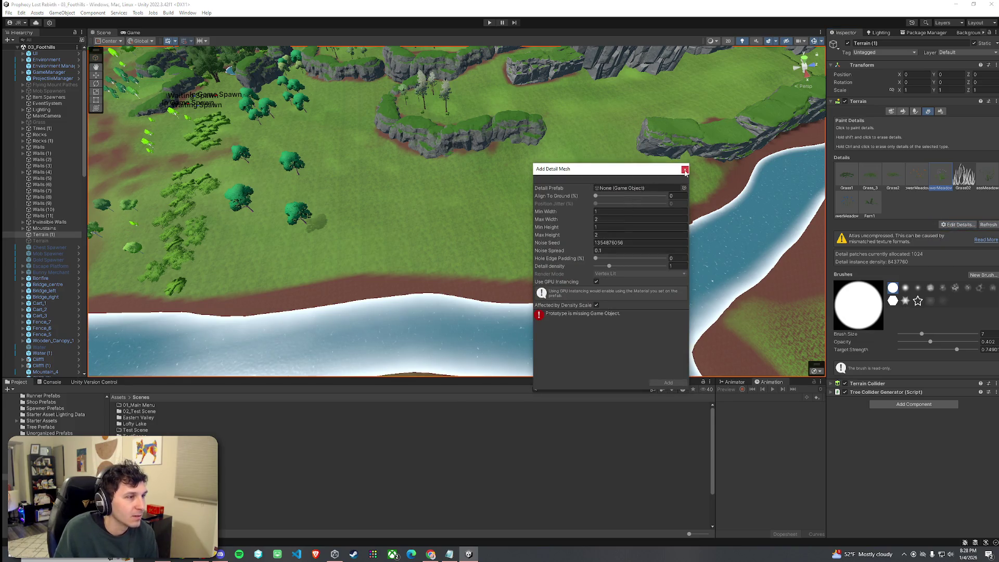
- Pick Bank03 as the detail prefab, close without adding it, and show the Assets folder
click(684, 188)
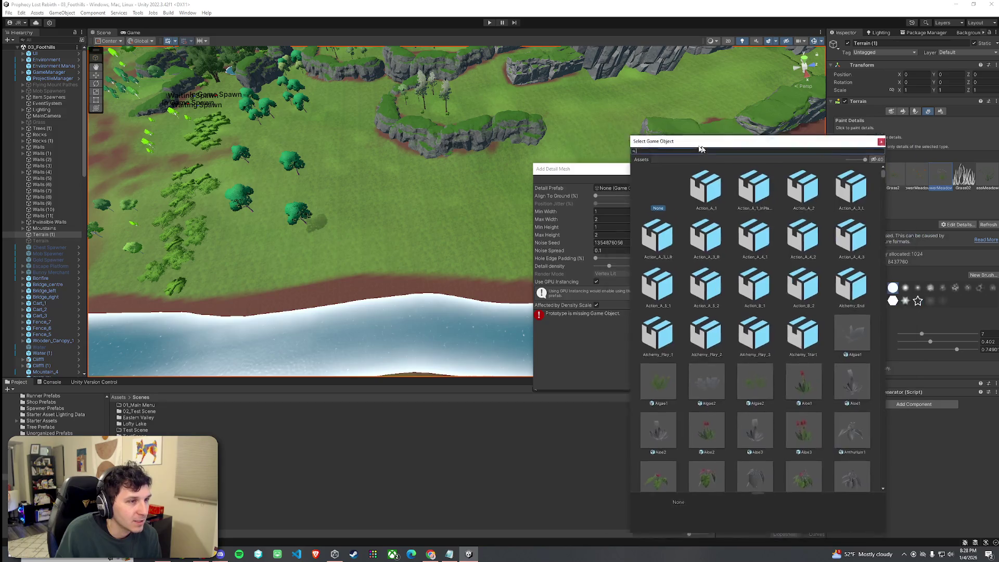
scroll(684, 266, down, 10)
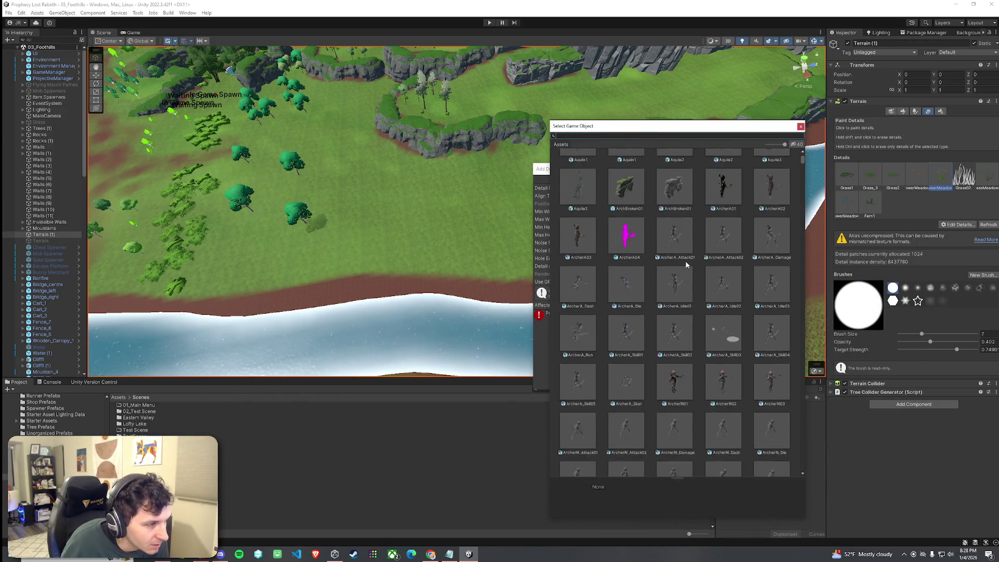
scroll(685, 265, down, 5)
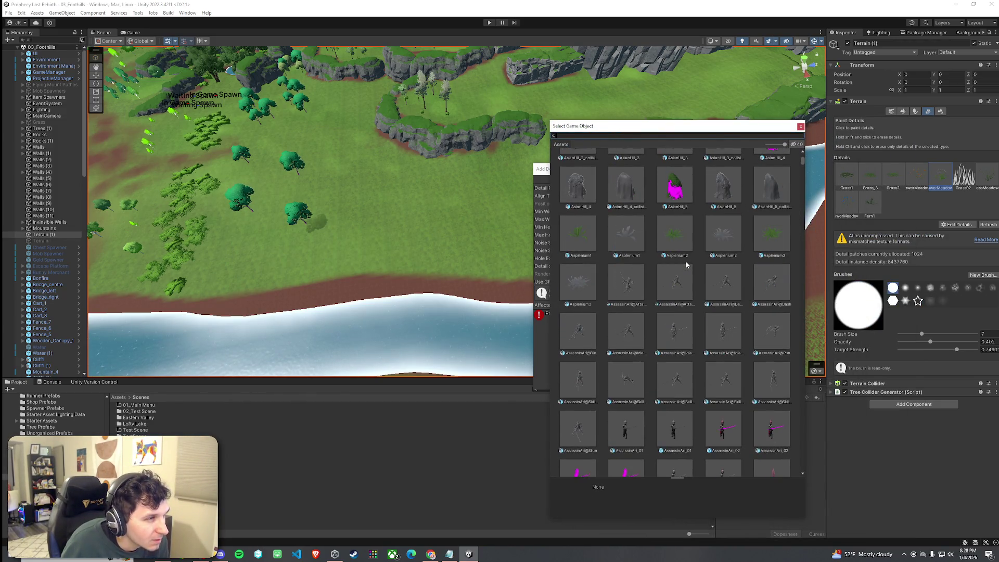
scroll(685, 265, down, 1)
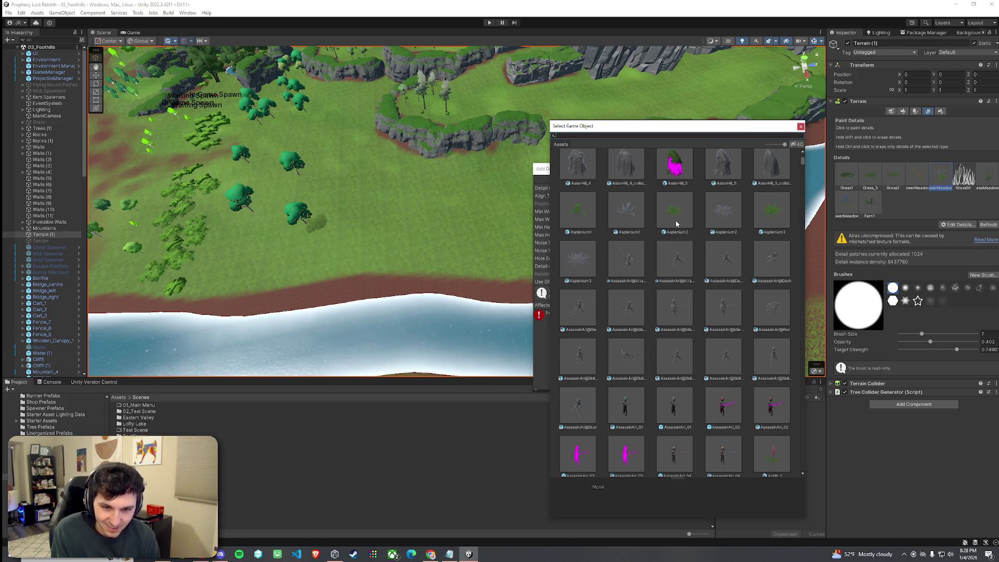
scroll(676, 255, down, 12)
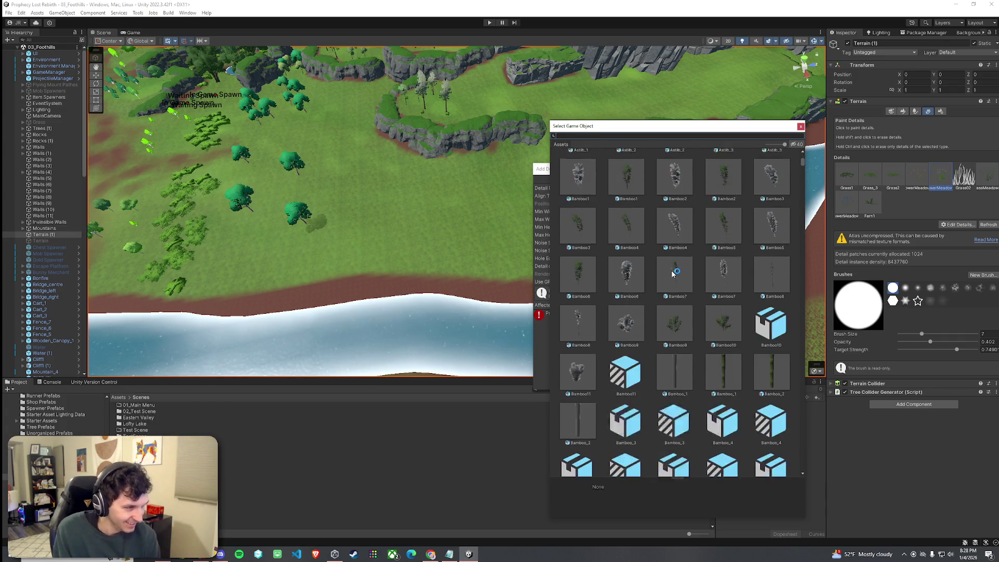
scroll(676, 280, down, 14)
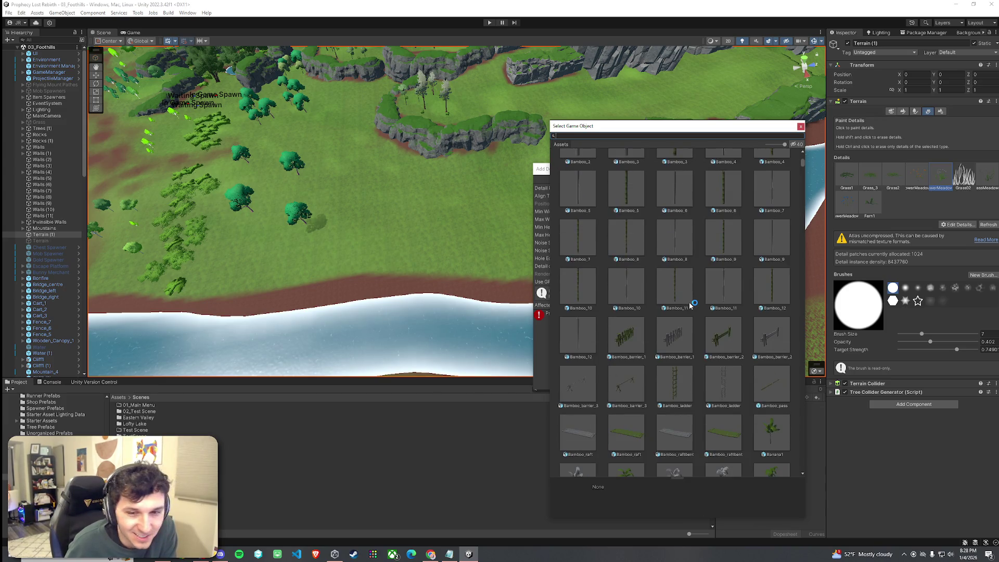
scroll(688, 308, down, 13)
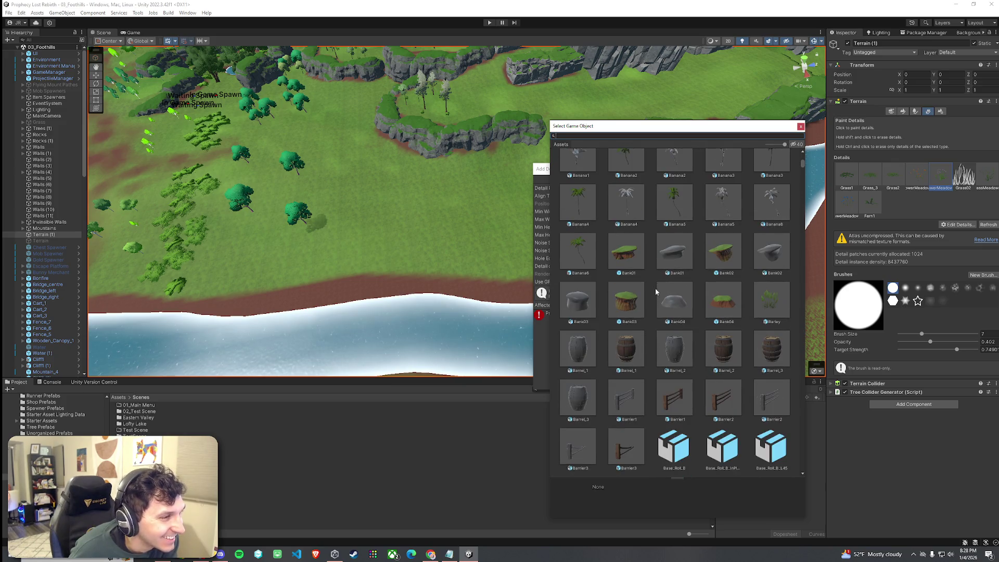
click(627, 308)
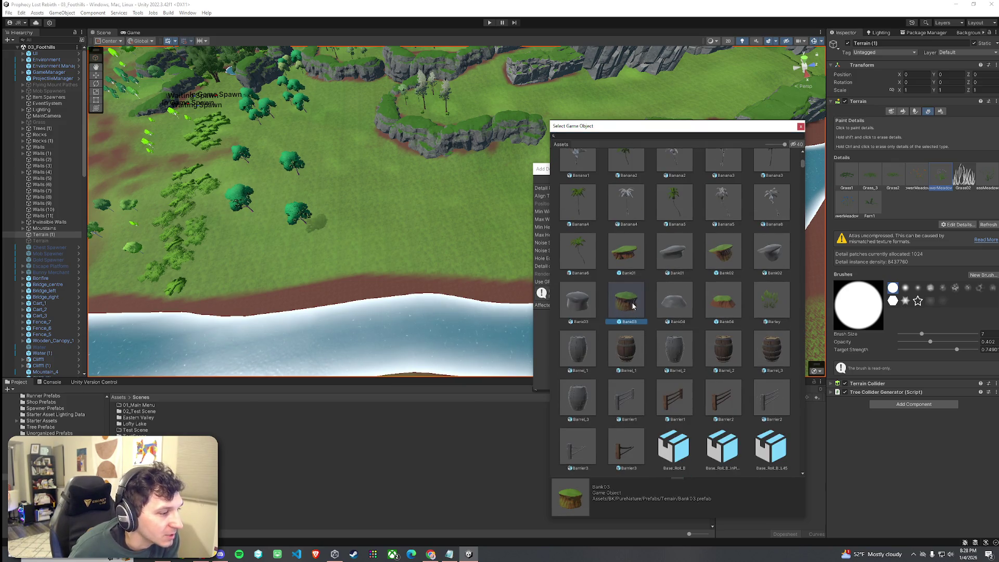
click(800, 126)
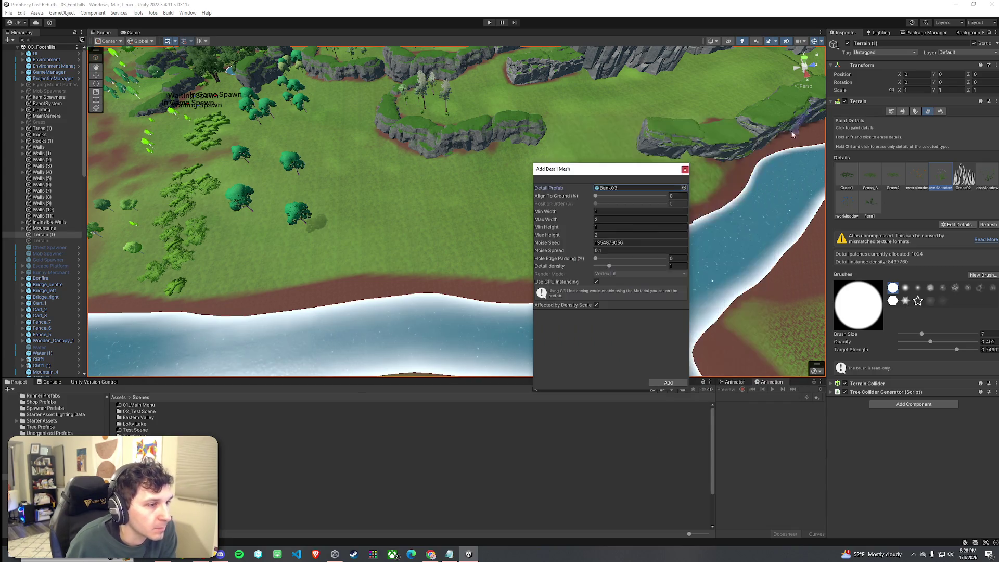
click(684, 169)
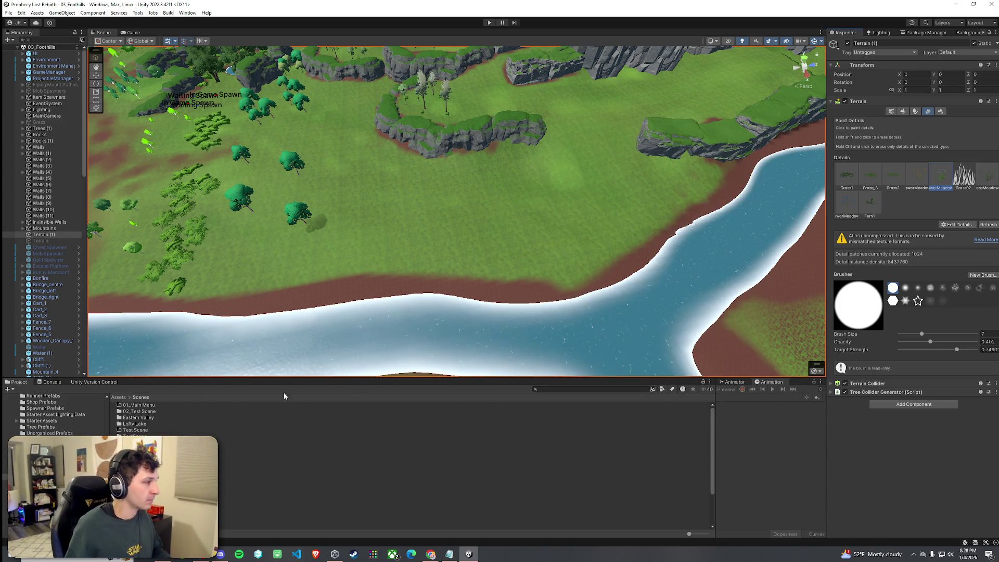
click(118, 397)
text(bank)
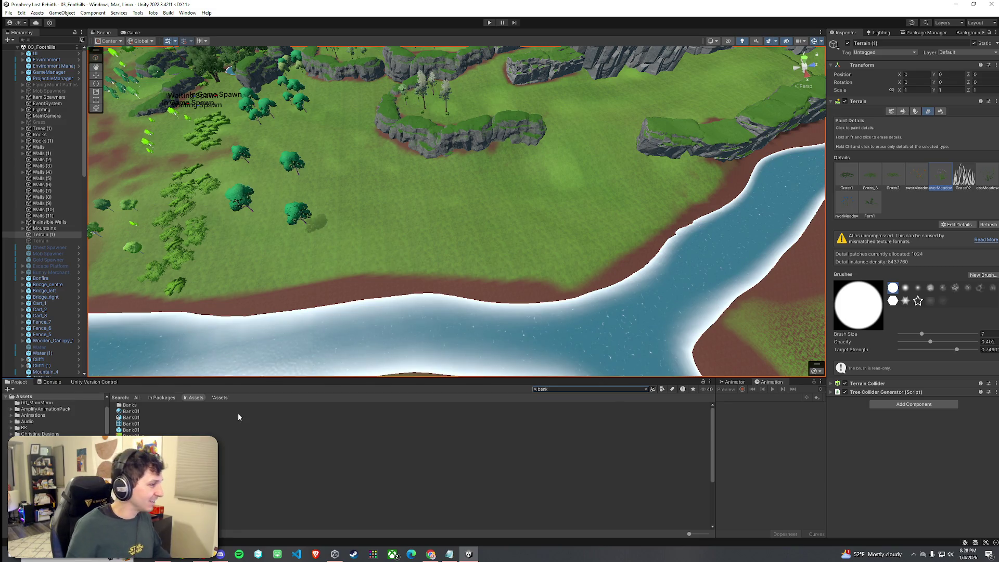
- Drag the Bank01 prefab onto the open grass in the scene
click(135, 430)
mouse_move(135, 430)
mouse_down()
mouse_move(445, 212)
mouse_move(419, 247)
mouse_move(458, 241)
mouse_move(504, 190)
mouse_move(389, 178)
mouse_up()
scroll(419, 247, up, 5)
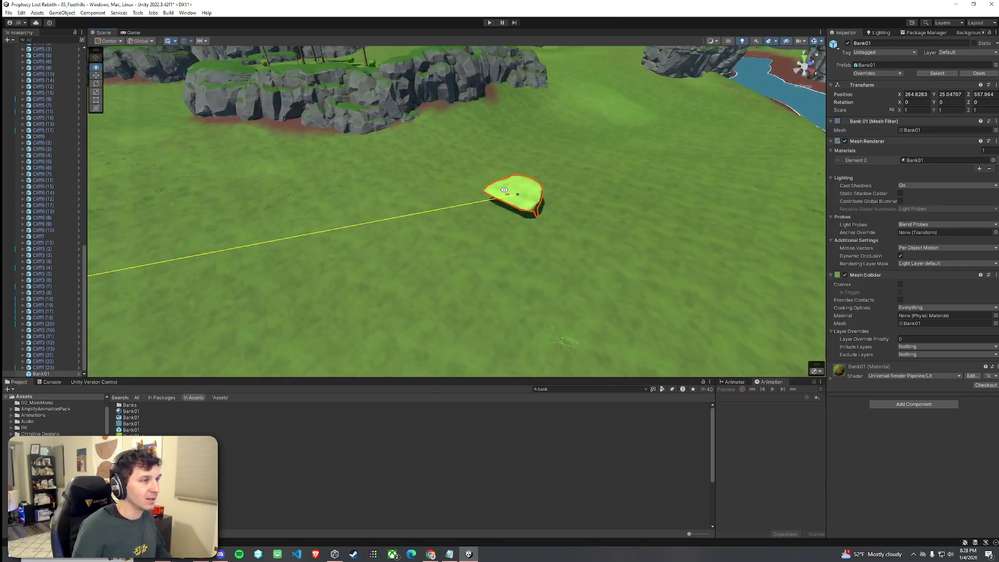
scroll(504, 189, up, 5)
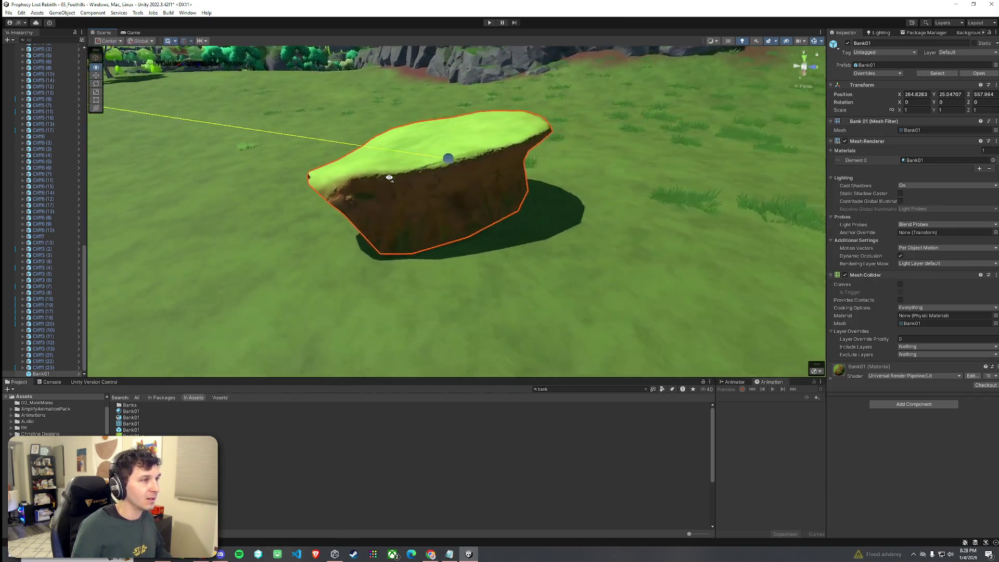
scroll(389, 177, down, 5)
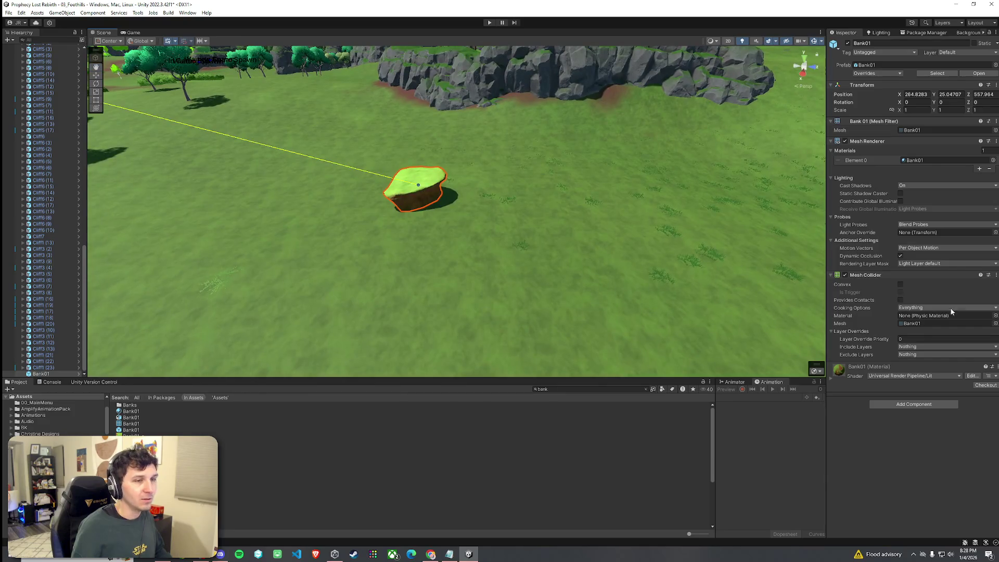
- Expand Bank01's material and look over its Base Map texture choices
click(831, 379)
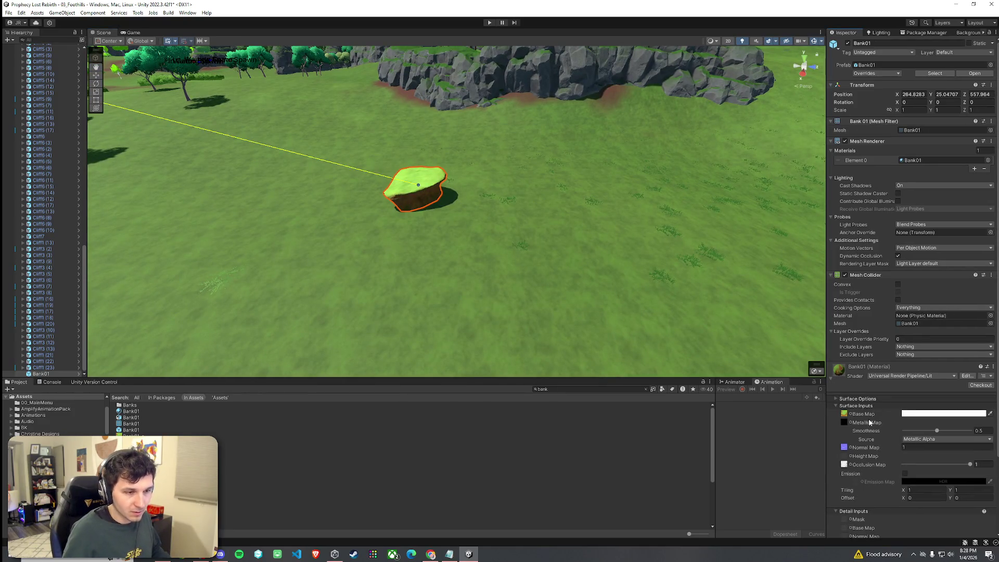
scroll(868, 423, down, 3)
click(850, 323)
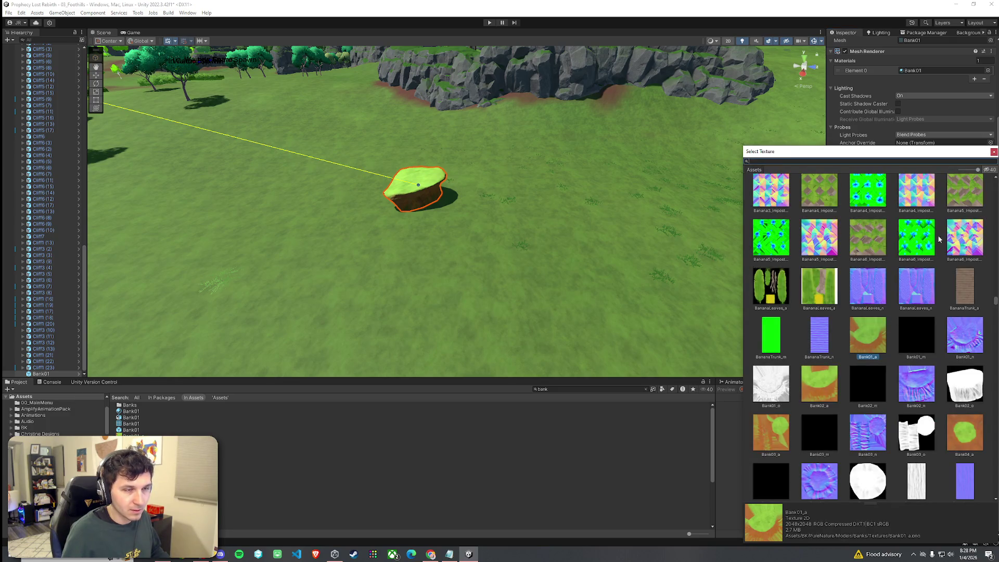
click(994, 151)
mouse_move(580, 205)
mouse_down()
mouse_move(586, 192)
mouse_move(727, 185)
mouse_move(649, 207)
mouse_move(697, 198)
mouse_up()
click(822, 165)
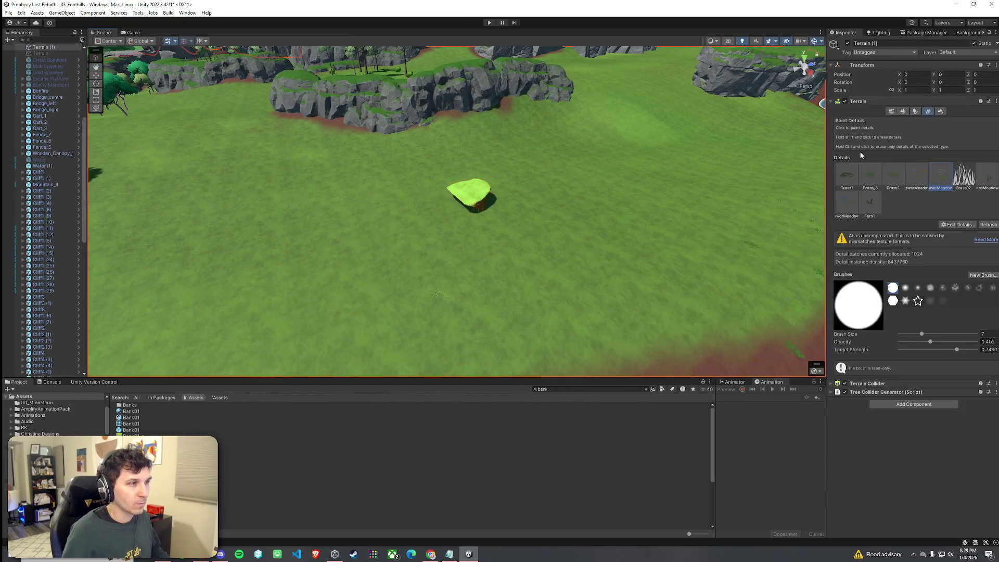
- Switch to Paint Texture, choose the Grass01b layer, and lower opacity to 2.8
click(914, 111)
click(903, 111)
click(916, 121)
click(874, 156)
click(898, 120)
click(874, 146)
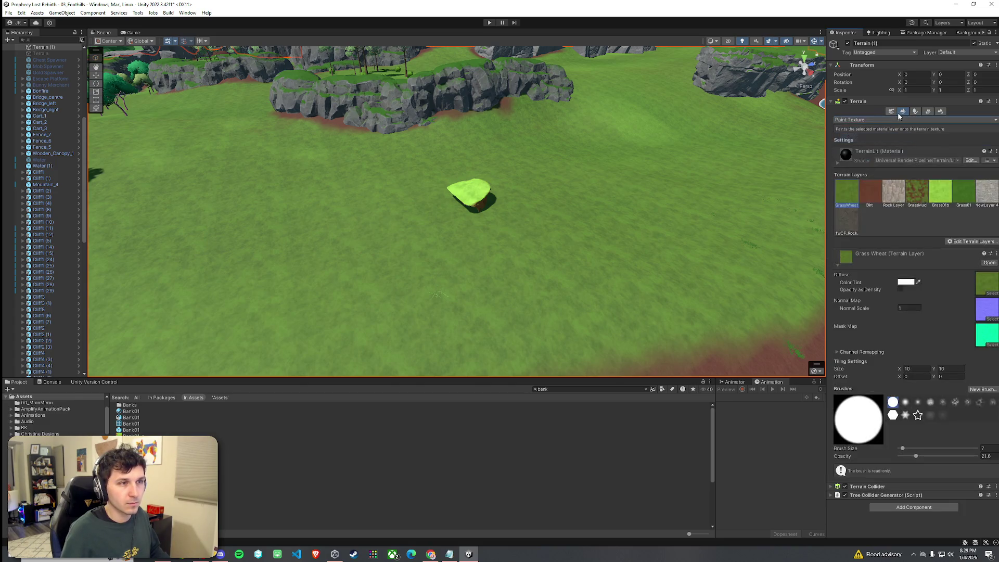
click(940, 192)
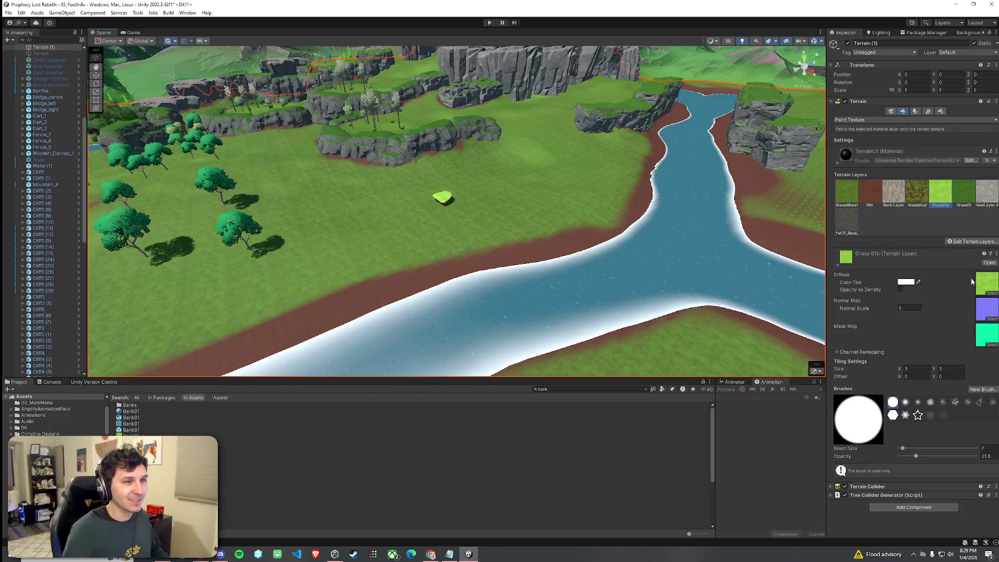
click(902, 456)
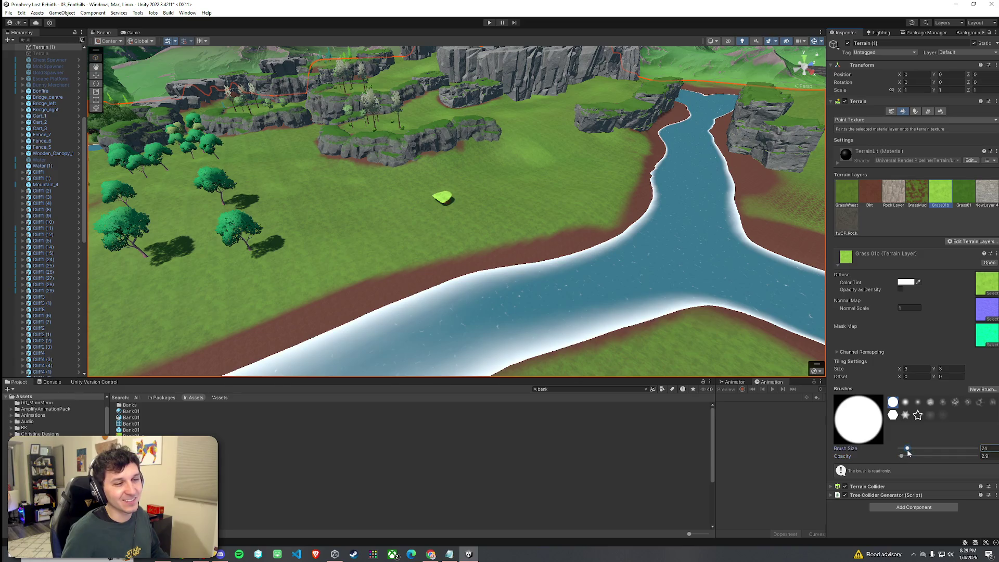
- Undo two test grass strokes while orbiting toward the cliffs and river pool
mouse_move(601, 238)
mouse_down()
mouse_move(620, 195)
mouse_move(454, 230)
mouse_move(494, 219)
mouse_move(555, 226)
mouse_move(452, 225)
mouse_up()
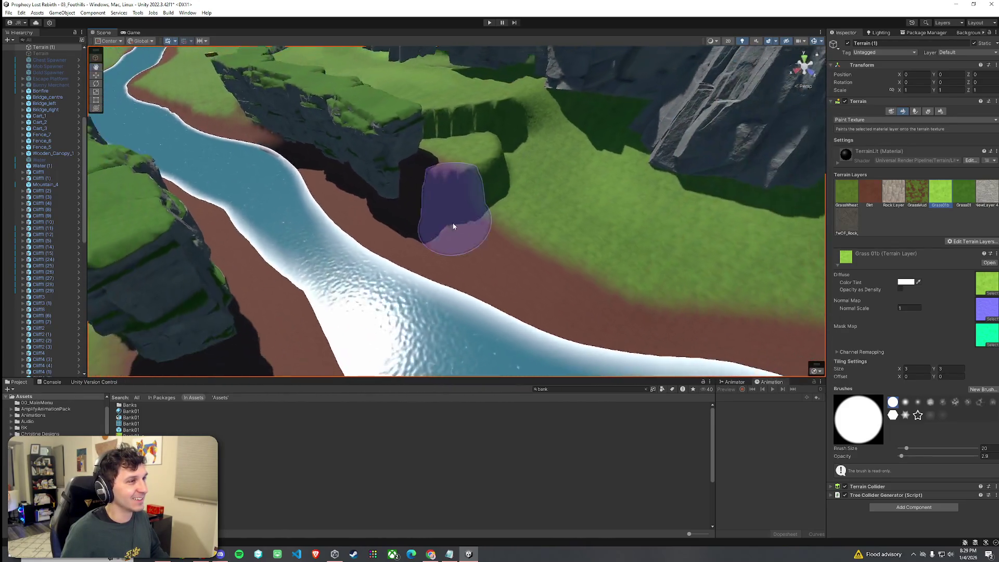
drag(530, 237, 609, 203)
key(ctrl+z)
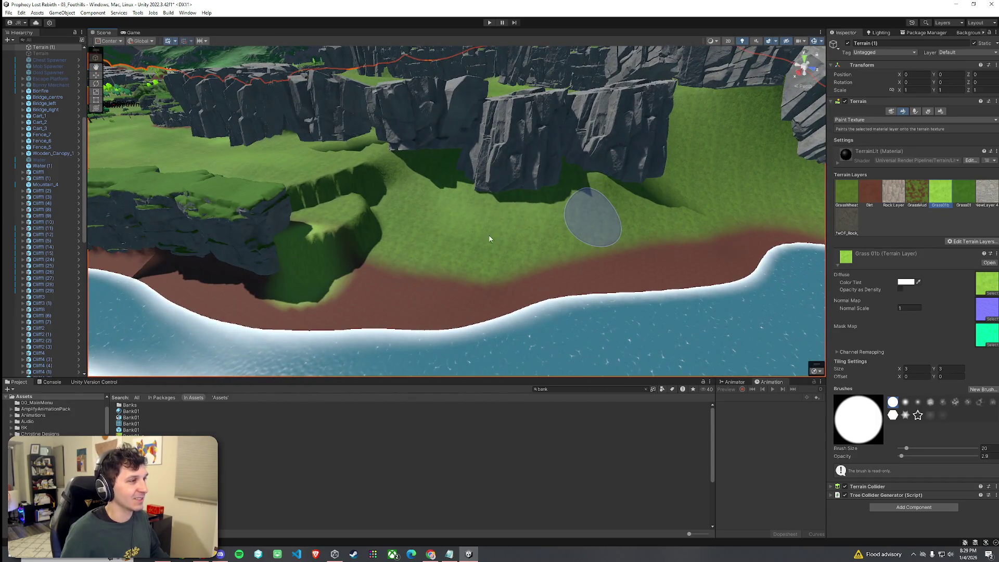
mouse_move(481, 239)
mouse_down()
mouse_move(418, 177)
mouse_move(541, 187)
mouse_move(614, 245)
mouse_move(416, 250)
mouse_move(371, 225)
mouse_up()
key(ctrl+z)
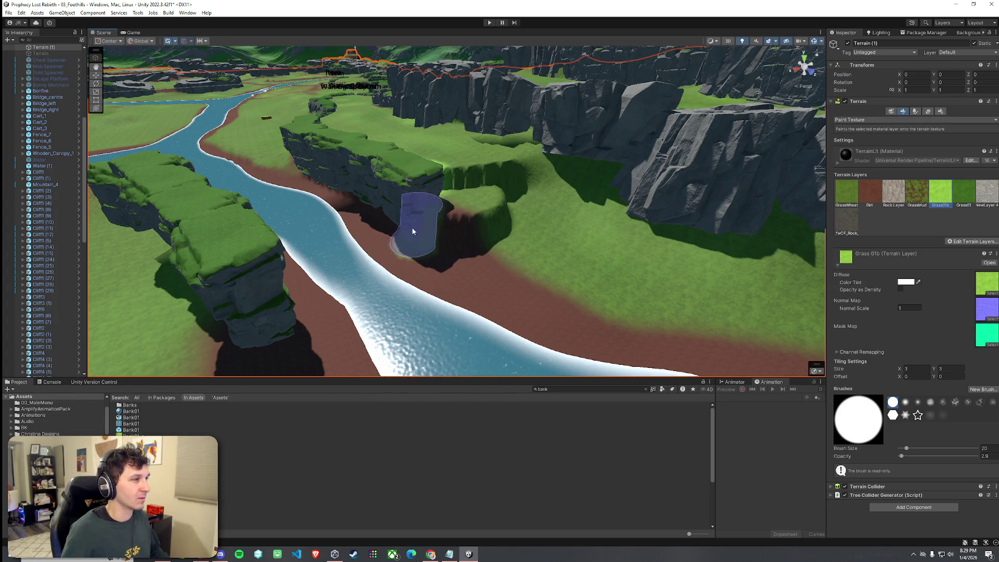
mouse_move(357, 178)
mouse_down()
mouse_move(423, 255)
mouse_move(308, 238)
mouse_move(619, 245)
mouse_move(631, 263)
mouse_move(614, 284)
mouse_up()
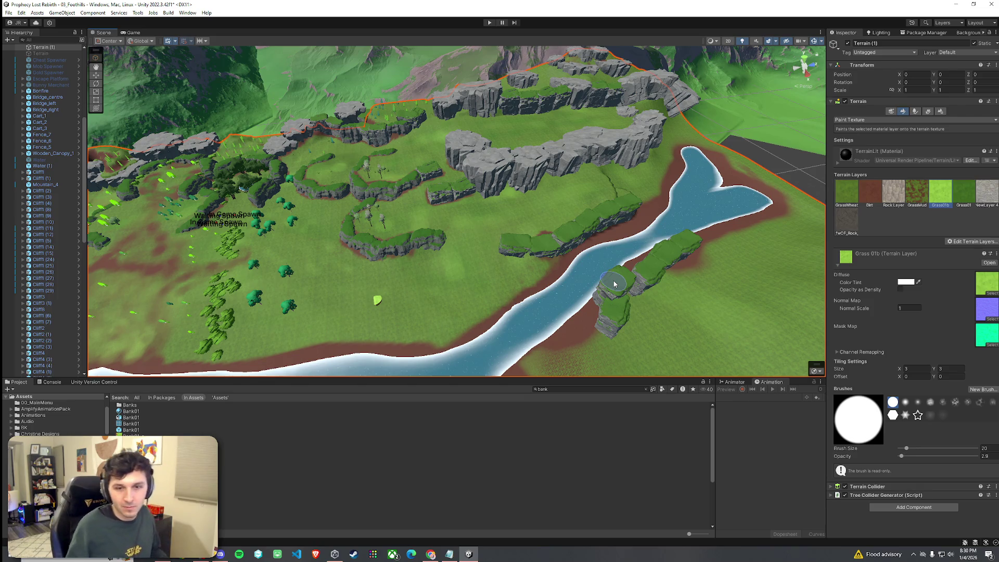
mouse_move(777, 312)
mouse_down()
mouse_move(628, 239)
mouse_move(574, 241)
mouse_move(499, 271)
mouse_up()
- Select Cliff1_LOD0 (7) and move it slightly lower
click(454, 294)
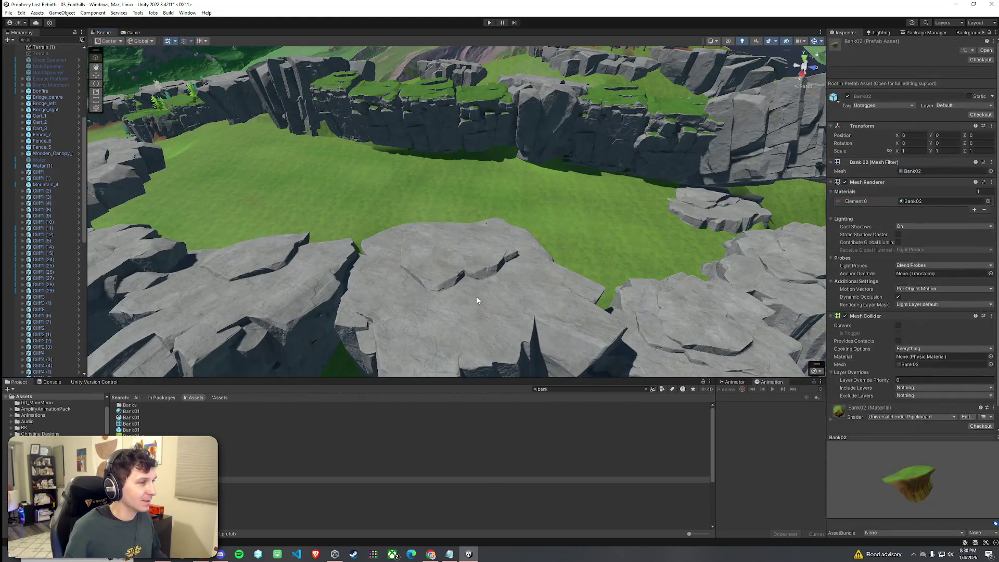
mouse_move(450, 297)
mouse_down()
mouse_move(442, 263)
mouse_move(452, 263)
mouse_move(466, 289)
mouse_move(391, 271)
mouse_move(592, 284)
mouse_move(520, 281)
mouse_move(437, 306)
mouse_move(468, 299)
mouse_up()
key(e)
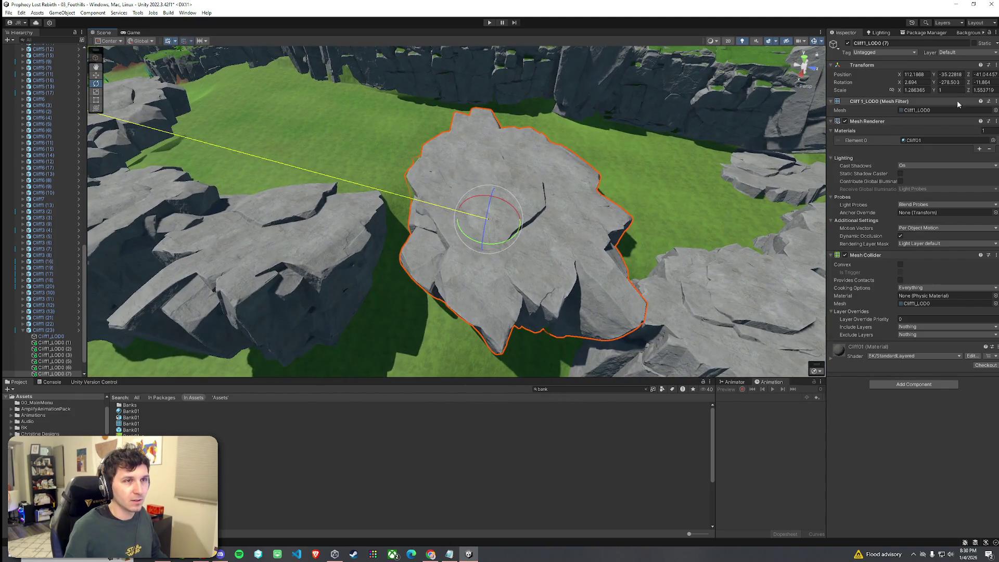
- Zero its rotation fields, then hand-turn it to Y rotation -169.027
text(0)
key(Tab)
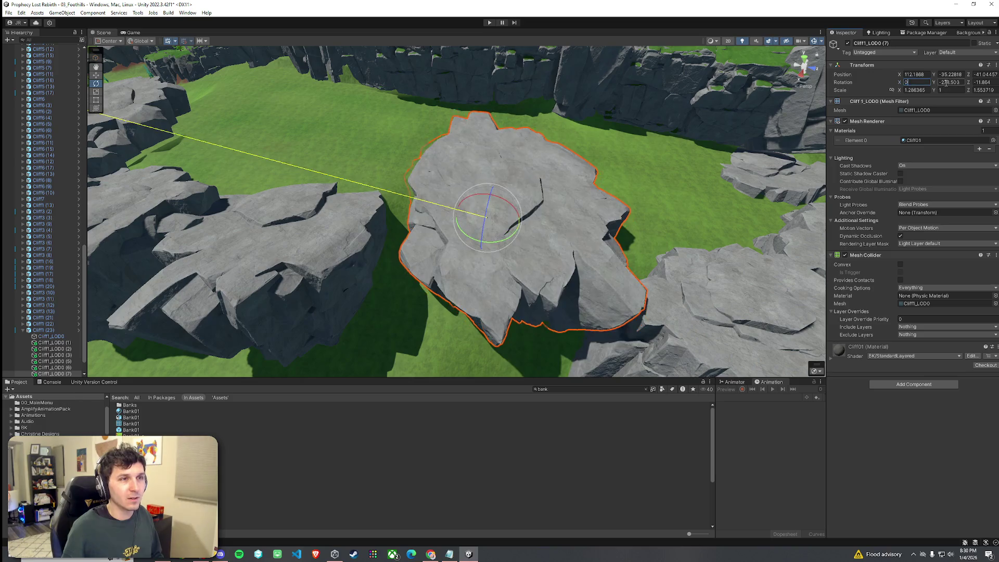
text(0)
key(Tab)
text(0)
mouse_move(522, 233)
mouse_down()
mouse_move(498, 237)
mouse_move(572, 232)
mouse_move(498, 238)
mouse_move(574, 246)
mouse_move(558, 251)
mouse_move(574, 258)
mouse_move(421, 228)
mouse_move(522, 246)
mouse_move(595, 230)
mouse_up()
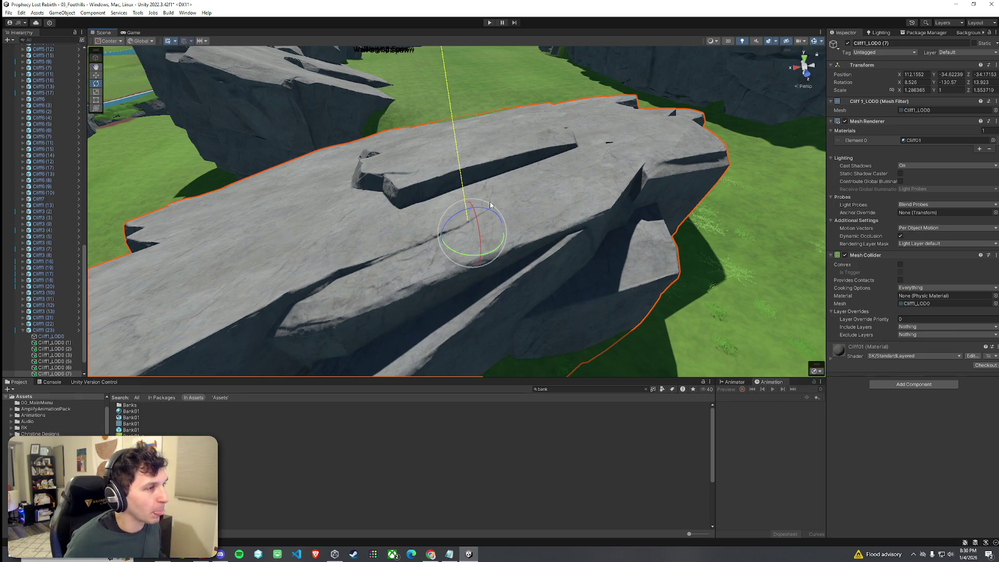
mouse_move(504, 194)
mouse_down()
mouse_move(515, 216)
mouse_move(597, 222)
mouse_move(635, 239)
mouse_move(520, 208)
mouse_move(507, 196)
mouse_move(534, 199)
mouse_move(457, 172)
mouse_move(267, 154)
mouse_move(312, 208)
mouse_up()
key(ctrl+z)
key(ctrl+z)
- Select Terrain (1) and switch its Paint Terrain brush mode to Set Height
click(368, 251)
mouse_move(368, 252)
mouse_down()
mouse_move(475, 269)
mouse_move(499, 287)
mouse_up()
click(902, 111)
click(915, 120)
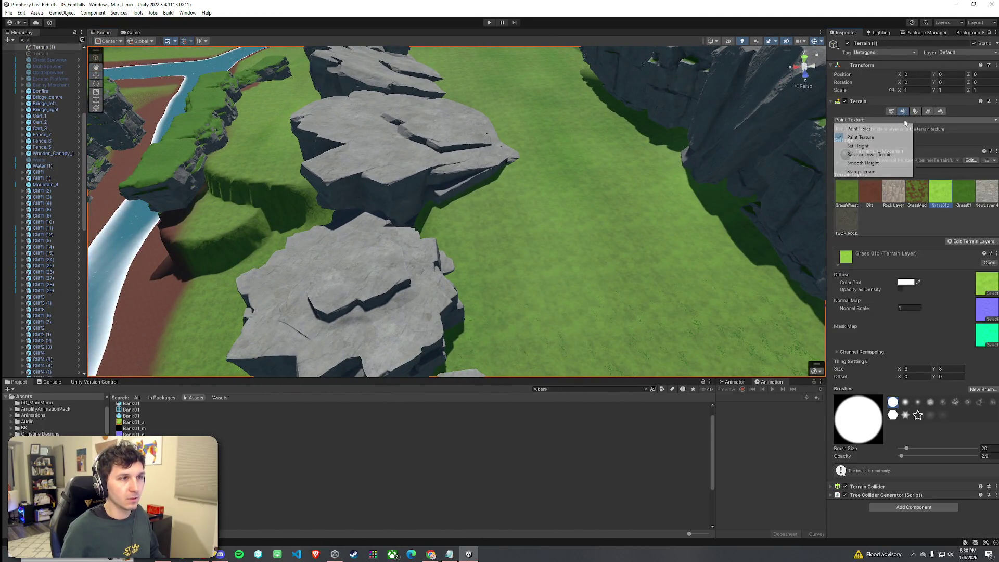
click(878, 147)
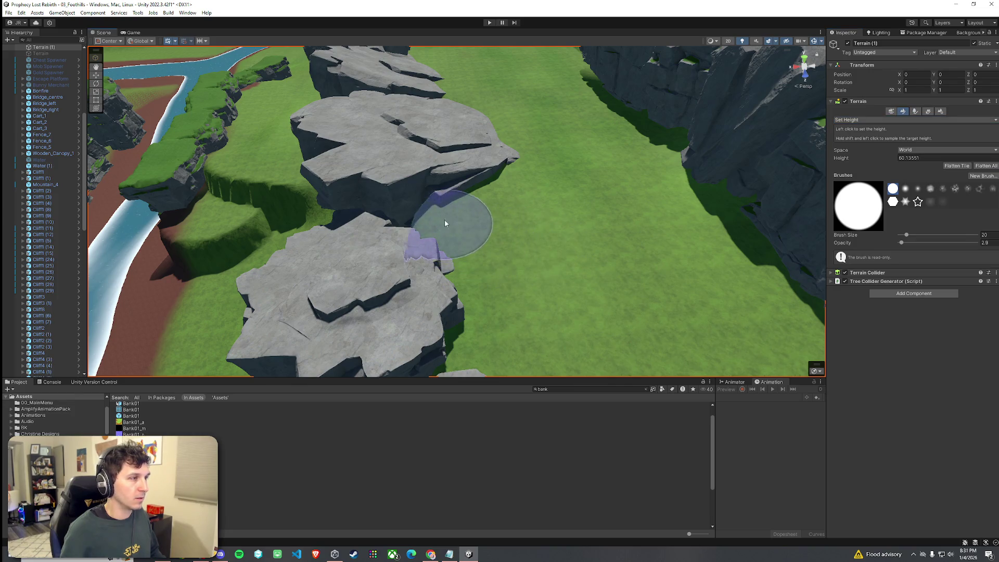
- Place Bank01_a beside the river pool, clear the Project search, and reselect the terrain
mouse_move(410, 214)
mouse_down()
mouse_move(522, 256)
mouse_move(504, 298)
mouse_move(649, 220)
mouse_move(535, 223)
mouse_move(654, 223)
mouse_move(754, 249)
mouse_move(830, 229)
mouse_move(520, 257)
mouse_up()
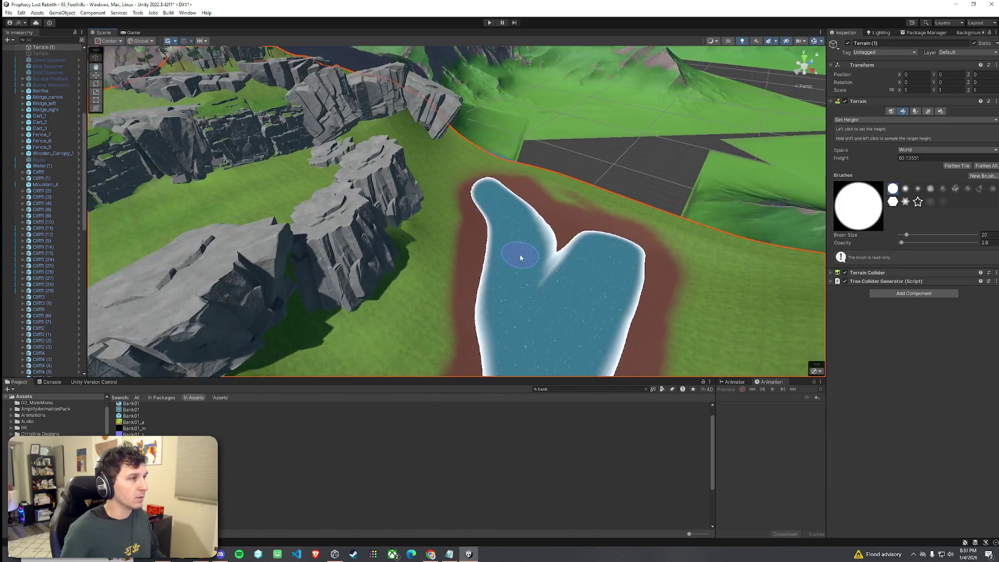
click(408, 206)
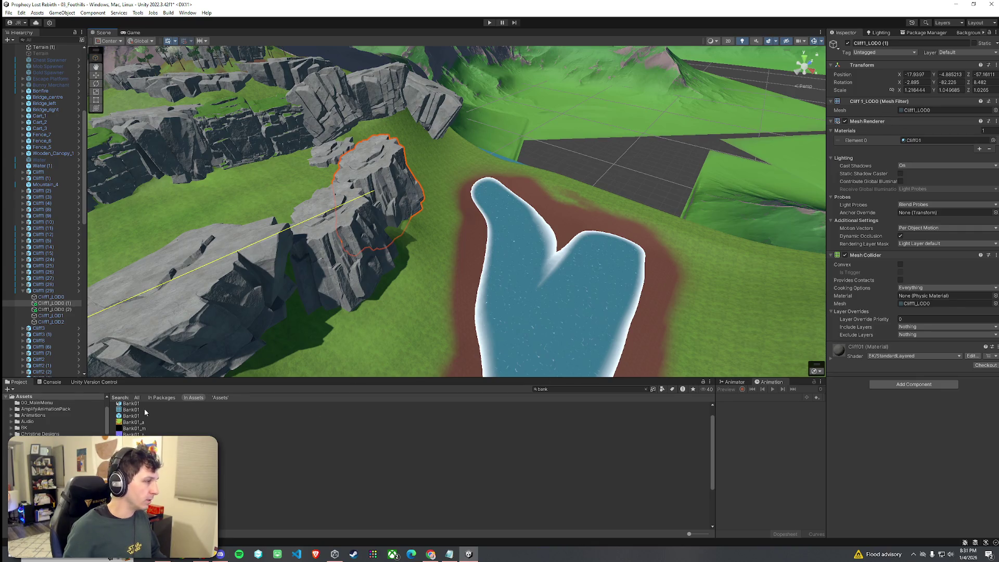
drag(136, 424, 435, 265)
click(646, 389)
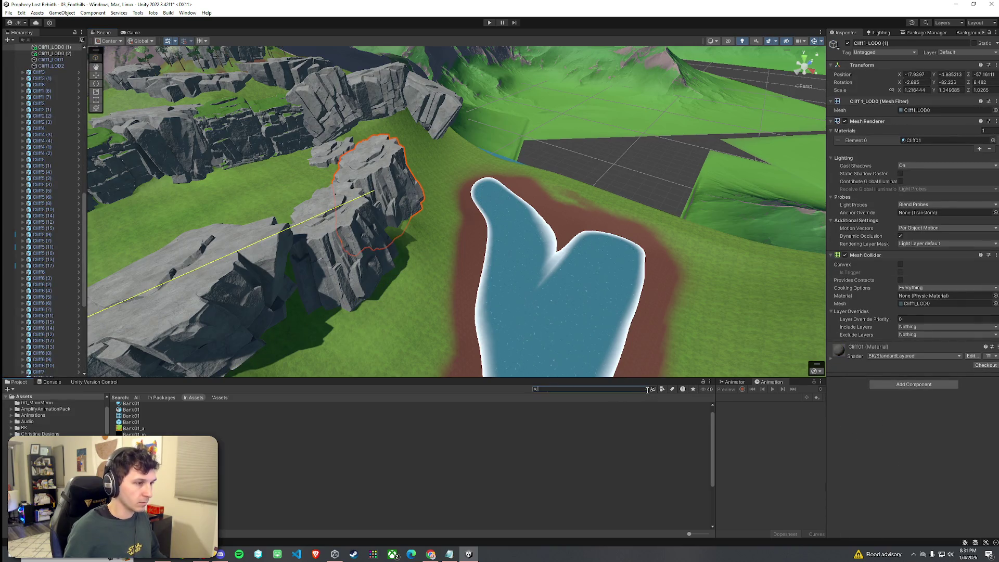
click(459, 289)
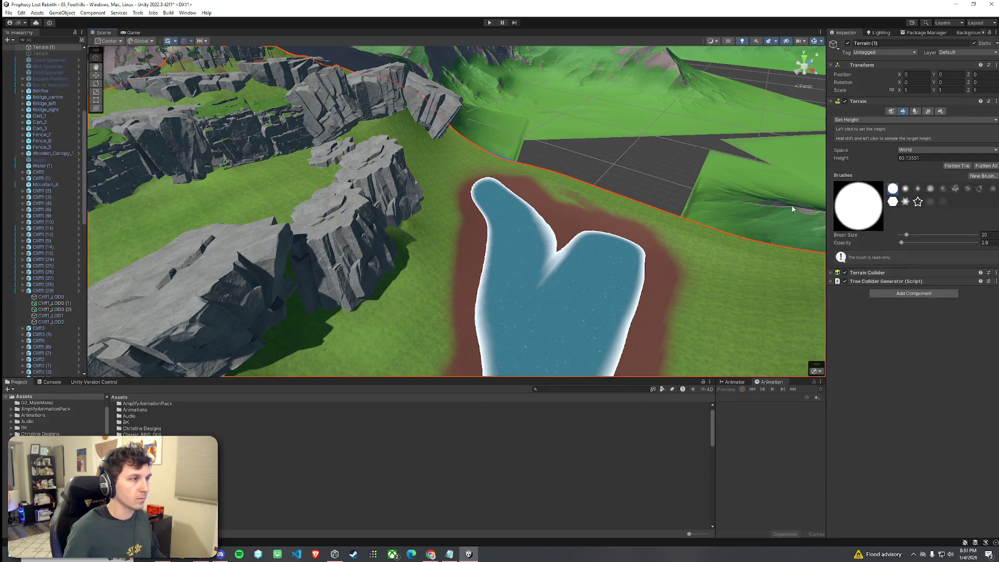
- Cycle through the Terrain Inspector tools and settle on Paint Details
click(914, 112)
click(929, 112)
click(905, 112)
click(914, 113)
click(903, 112)
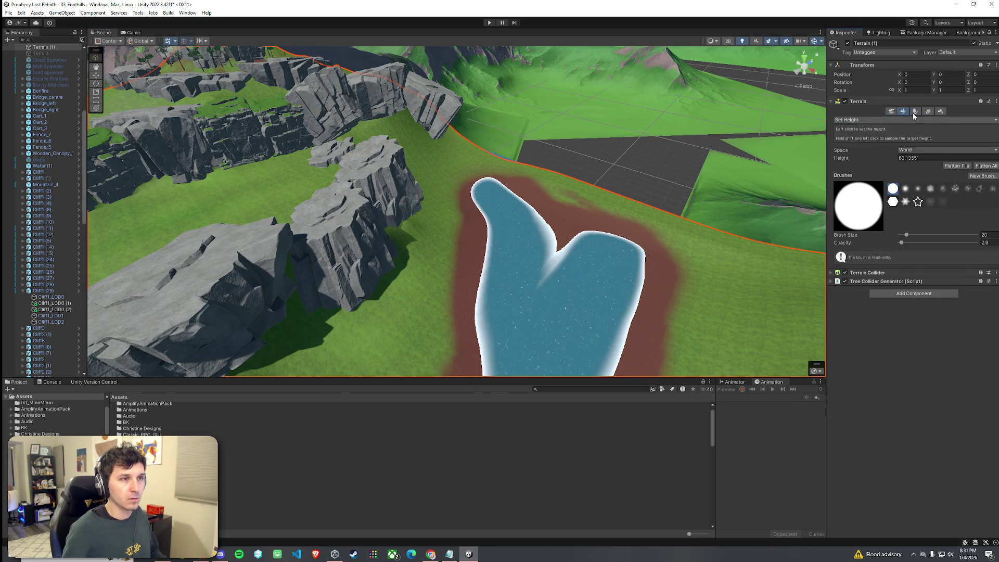
click(915, 112)
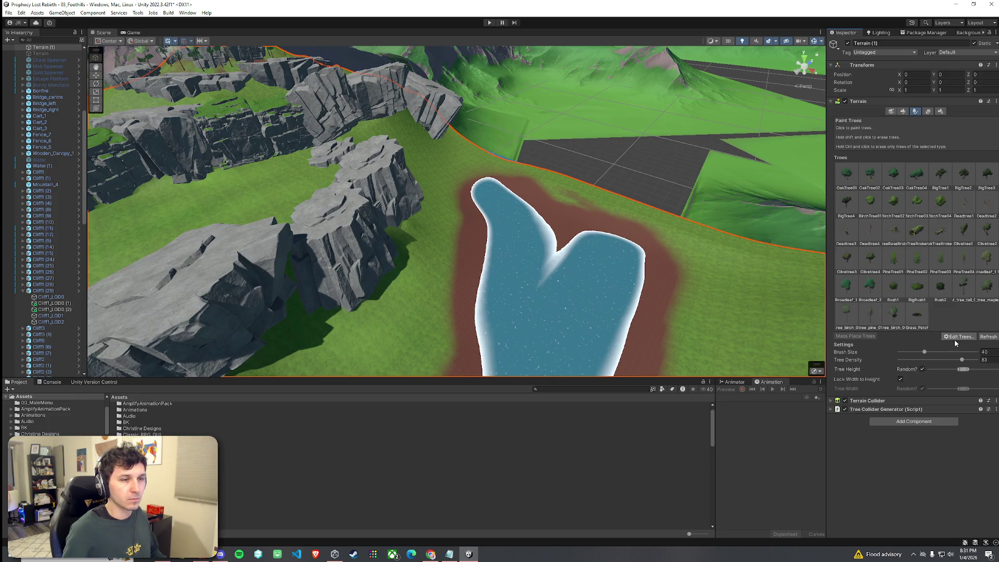
click(927, 111)
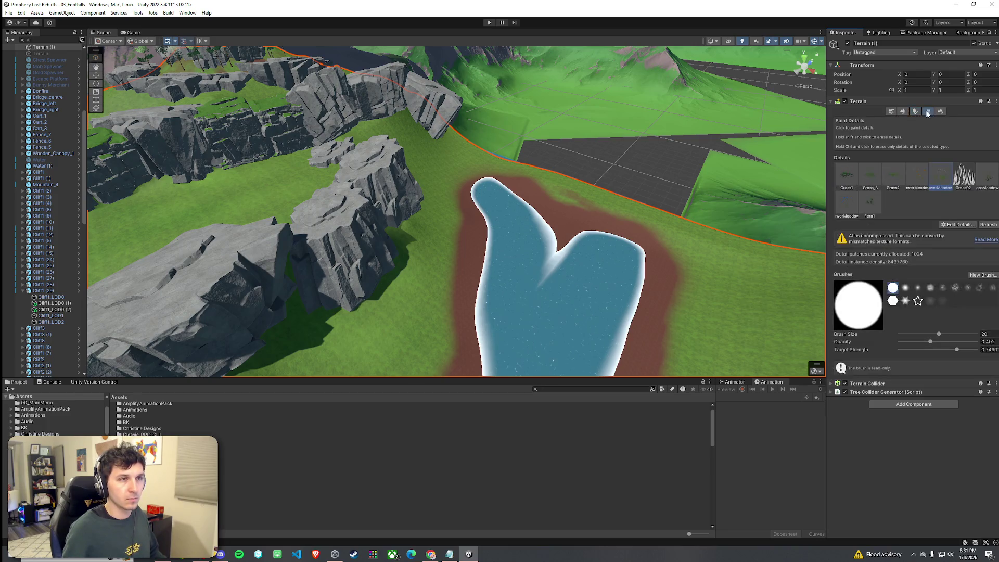
- Start a new detail mesh and try BigBoulderSharp_2 and a big mushroom as its prefab
click(957, 226)
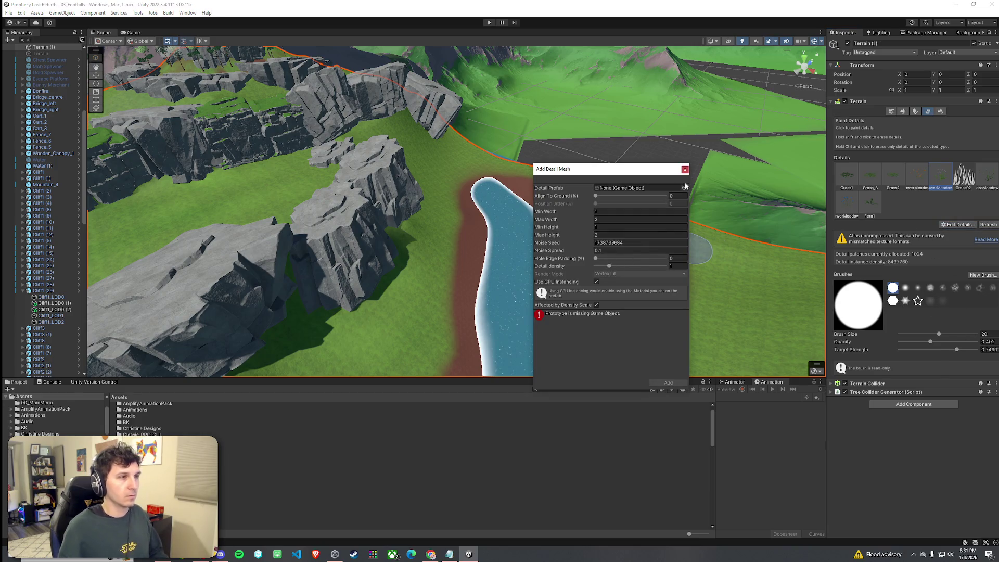
click(684, 188)
scroll(839, 324, down, 10)
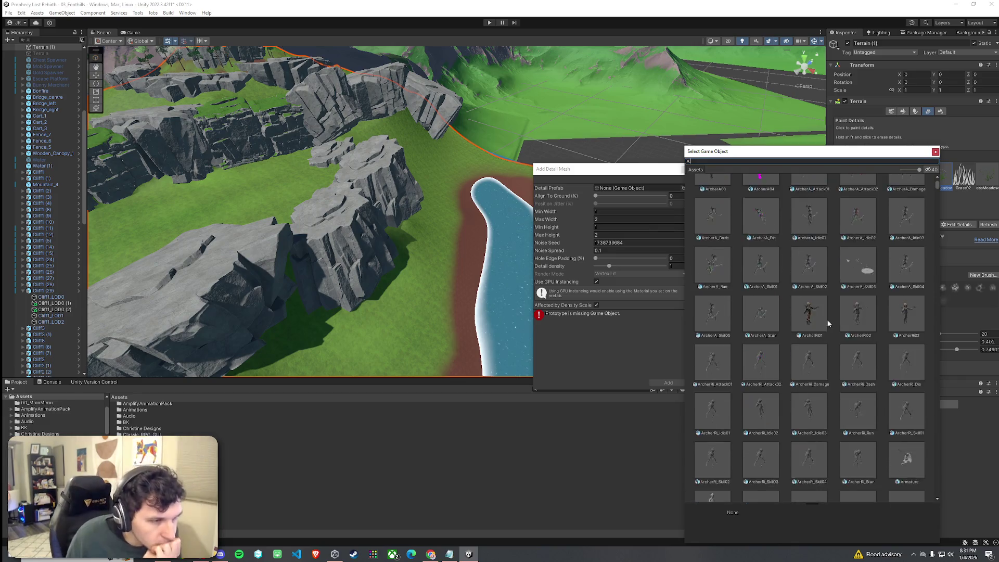
scroll(825, 323, down, 5)
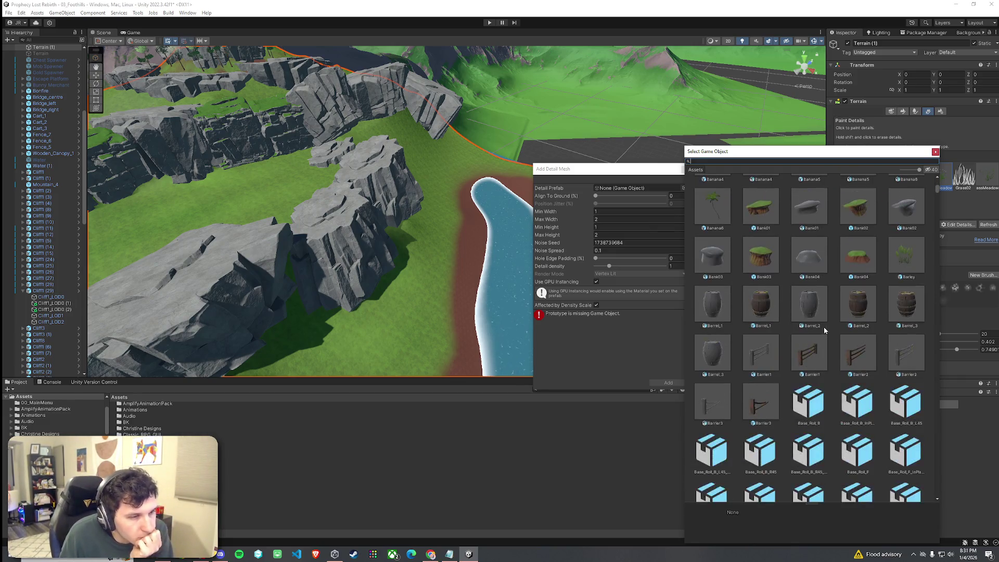
scroll(824, 330, down, 5)
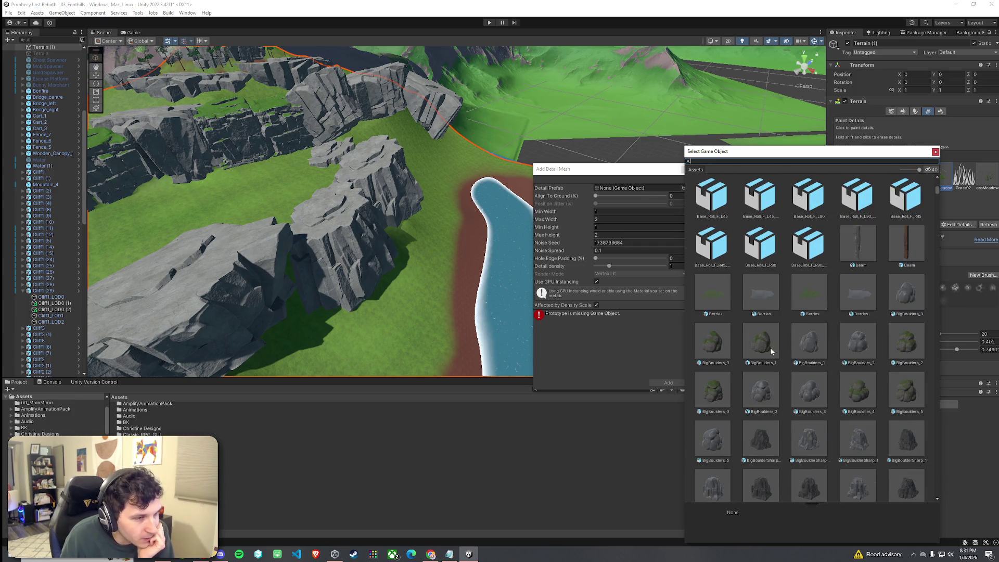
scroll(774, 348, down, 3)
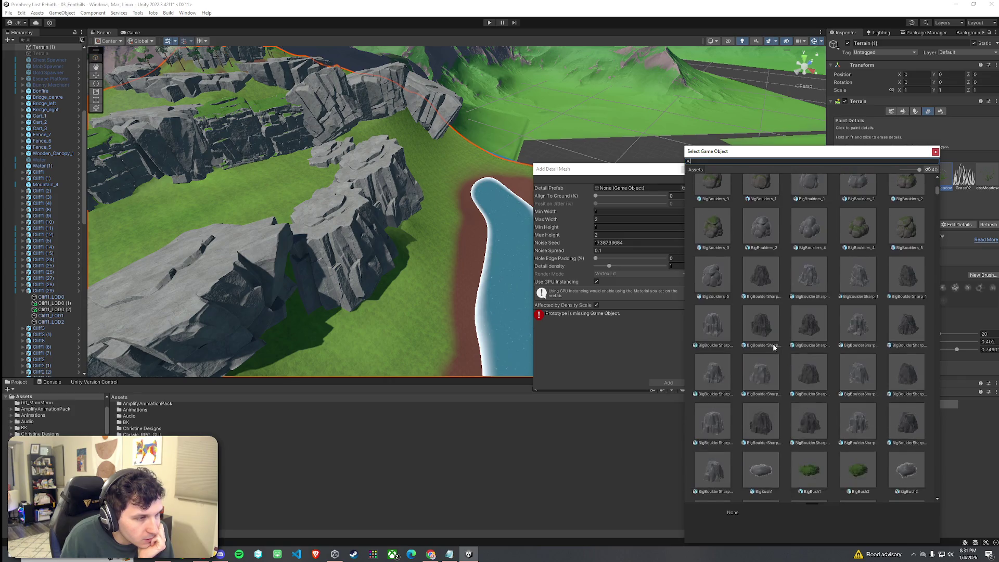
click(714, 339)
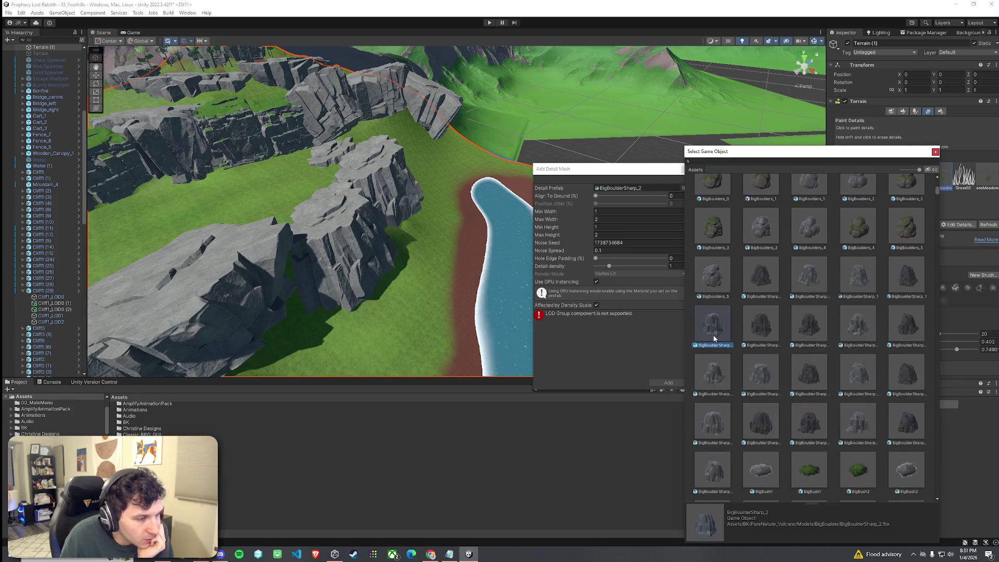
scroll(714, 339, down, 2)
scroll(715, 339, down, 5)
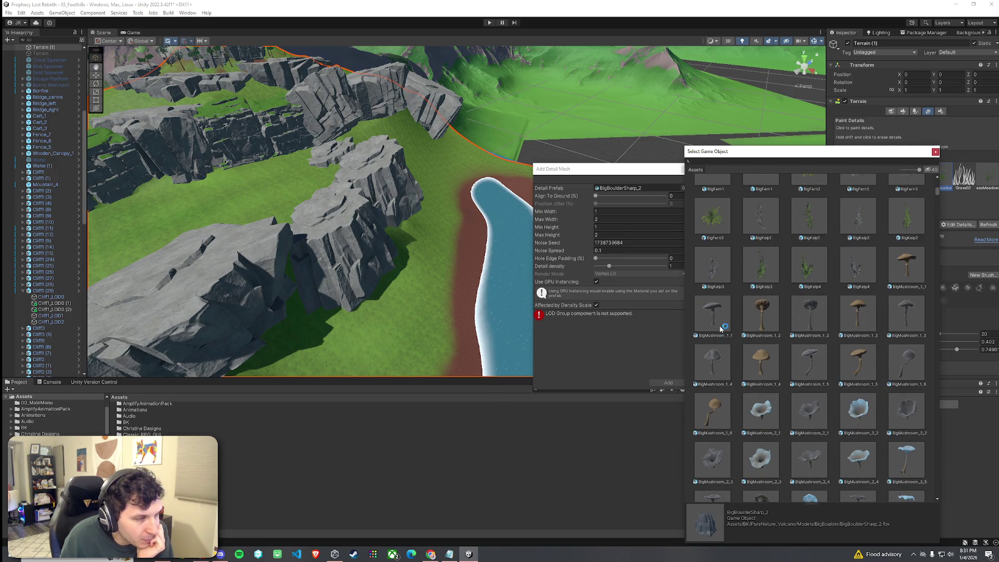
click(800, 327)
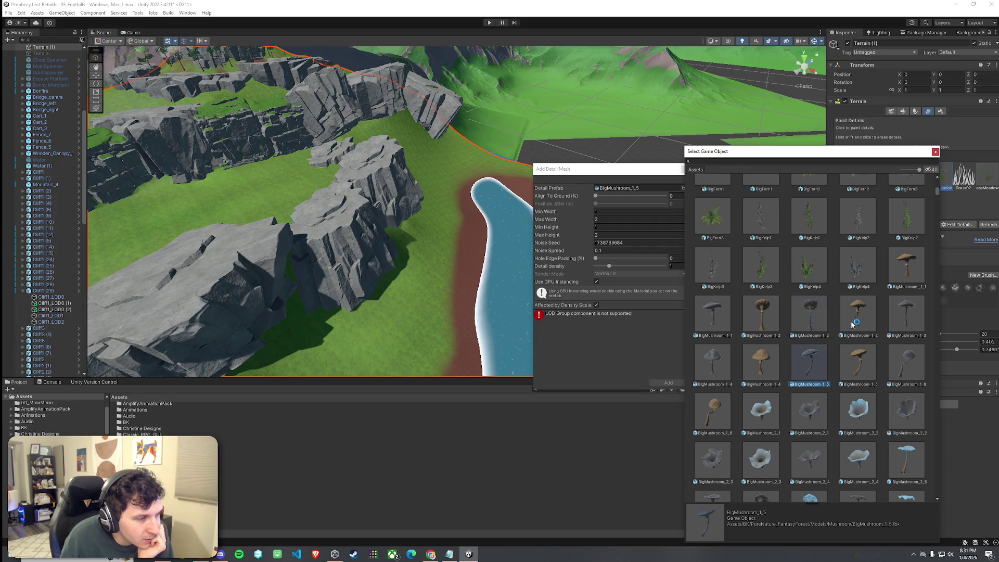
- Browse the rest of the prefab picker, then close it and discard the new detail mesh
scroll(858, 384, down, 2)
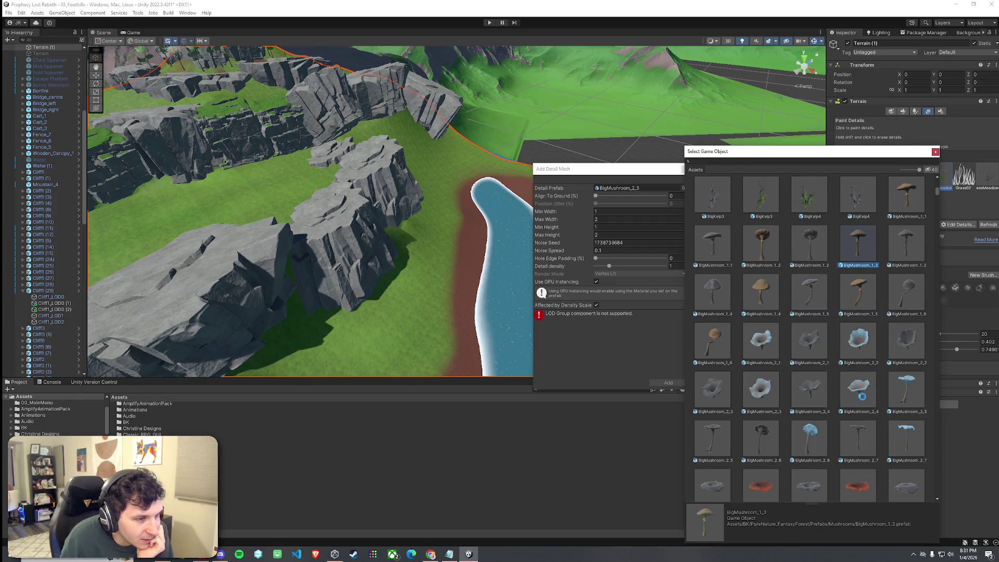
scroll(832, 391, down, 4)
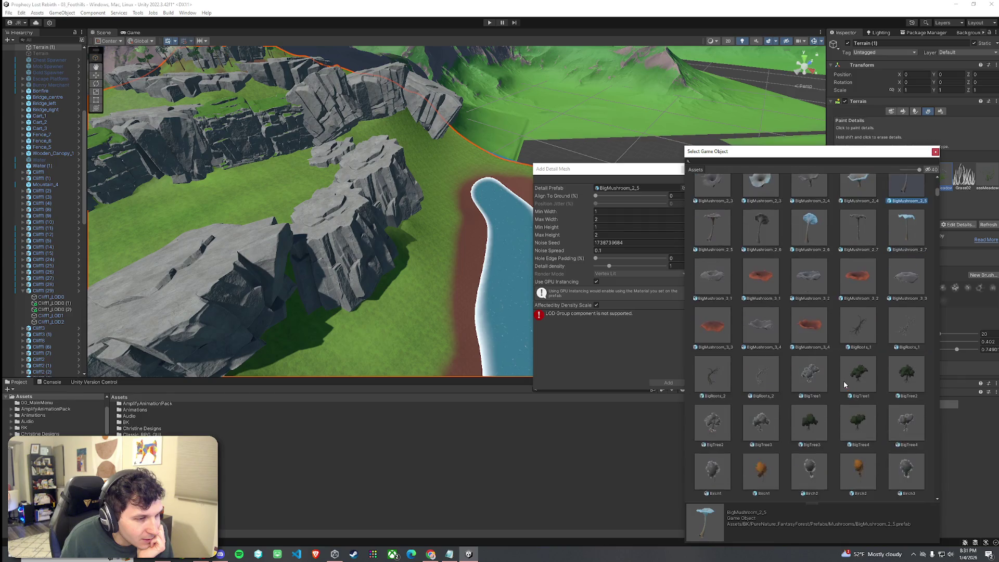
scroll(844, 384, down, 6)
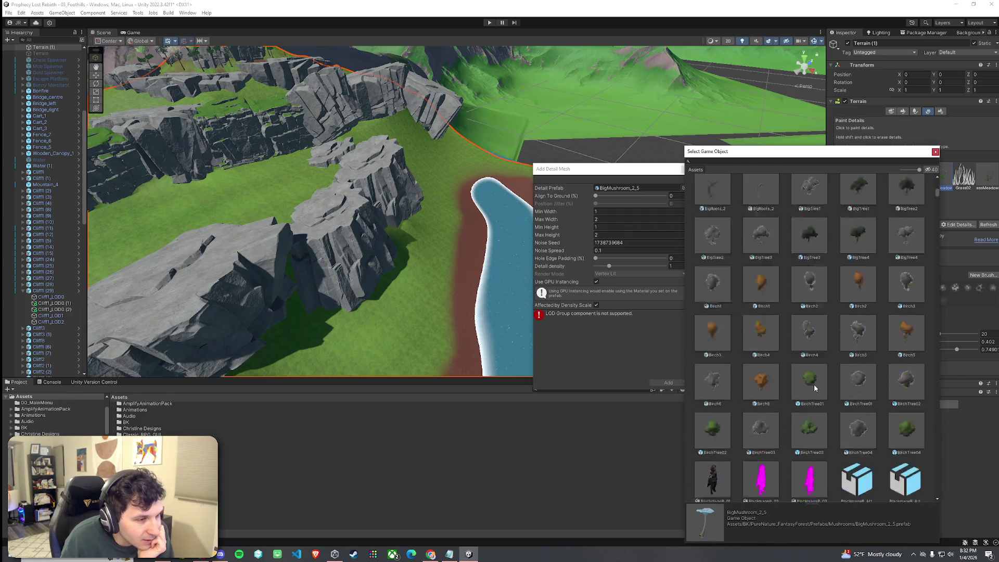
scroll(782, 402, down, 4)
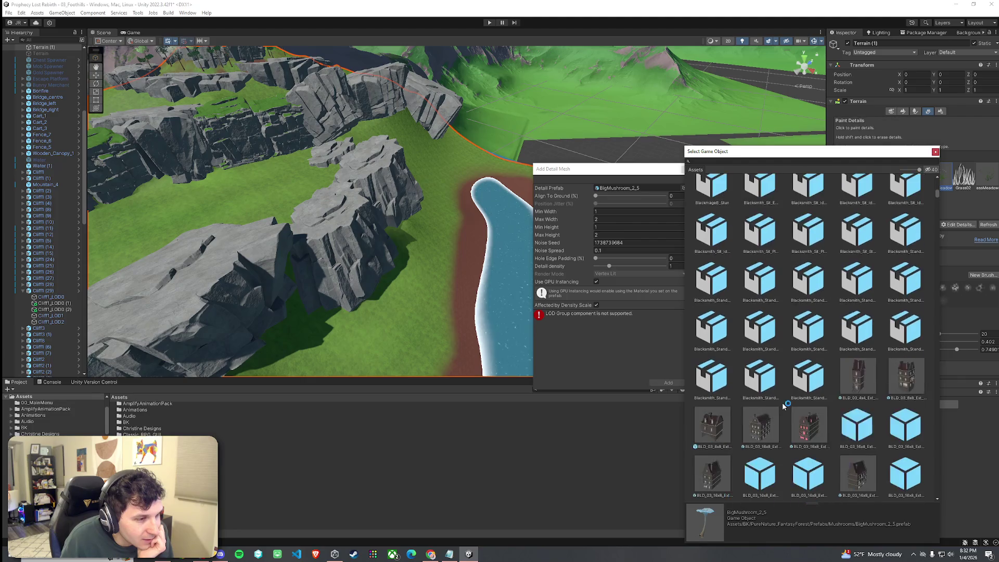
scroll(785, 406, down, 5)
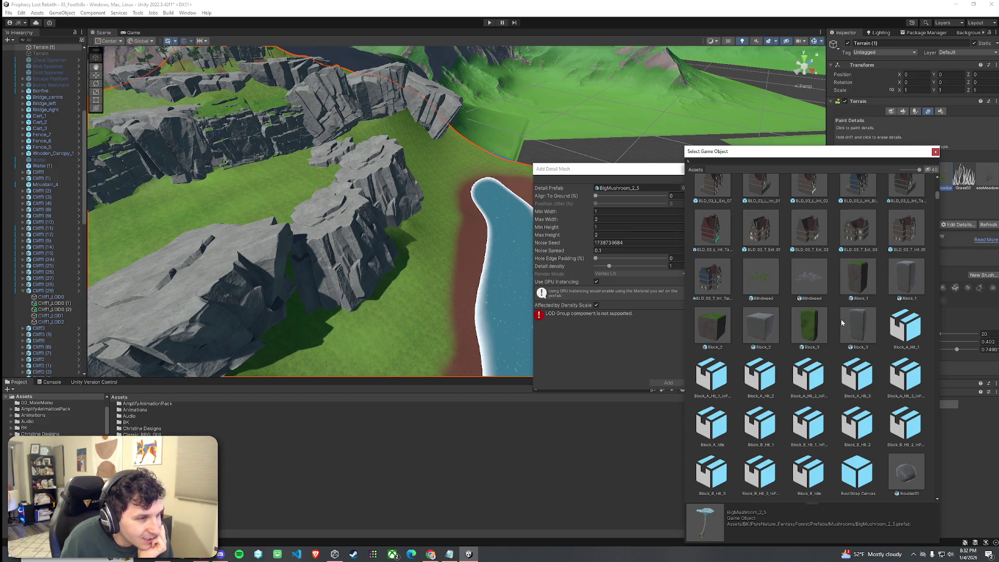
scroll(836, 346, down, 5)
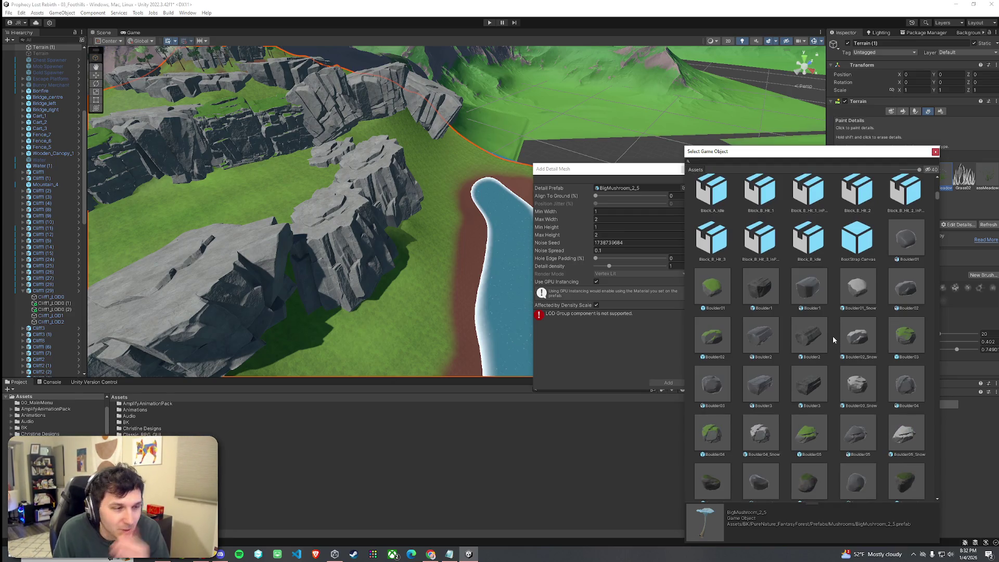
scroll(832, 348, down, 5)
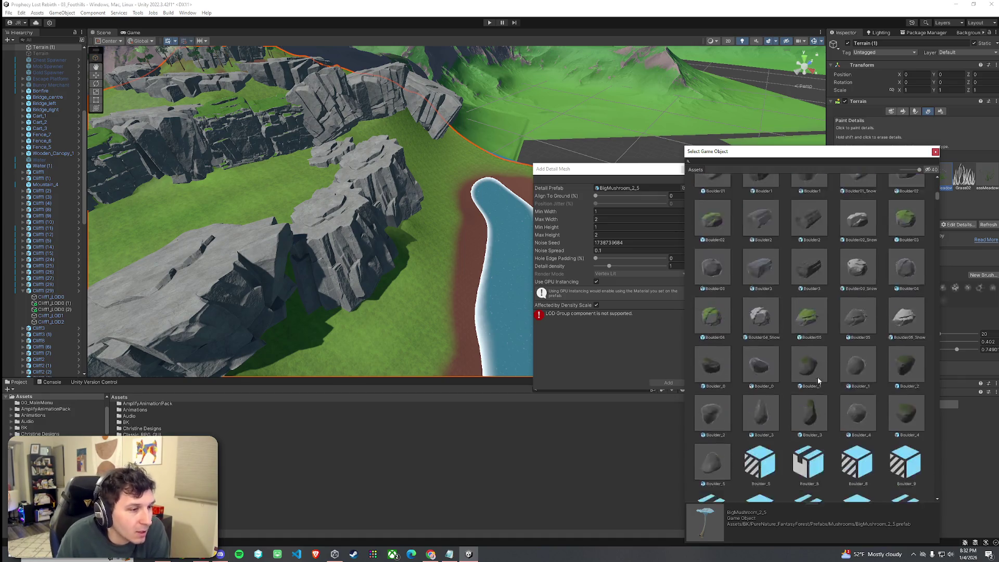
scroll(817, 381, down, 3)
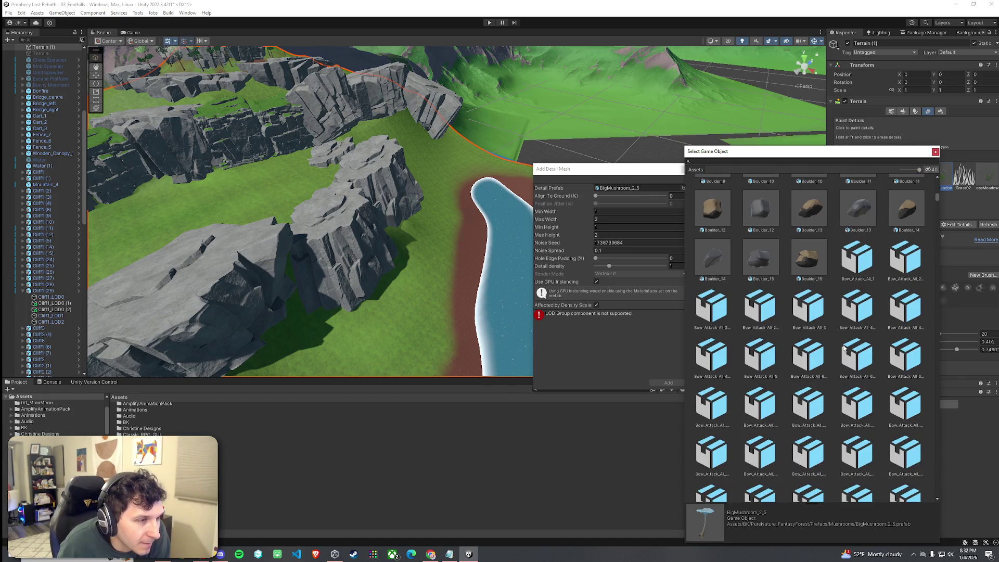
scroll(843, 351, down, 8)
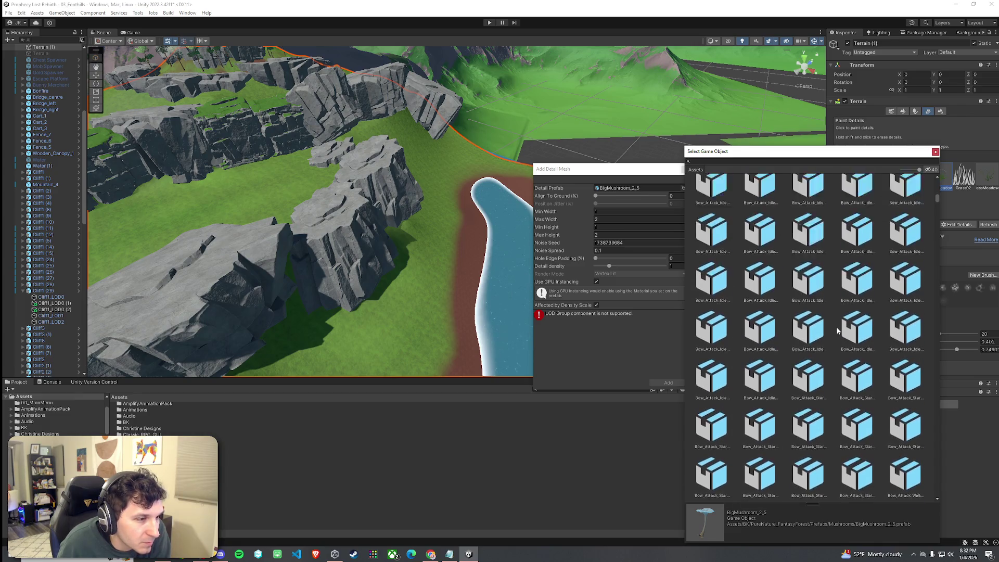
scroll(838, 331, down, 6)
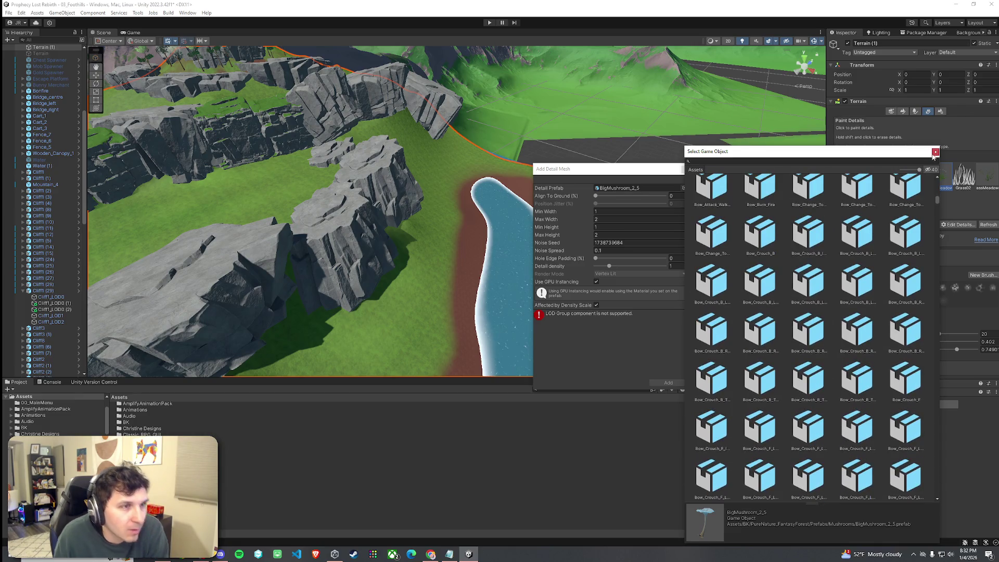
click(934, 151)
click(682, 169)
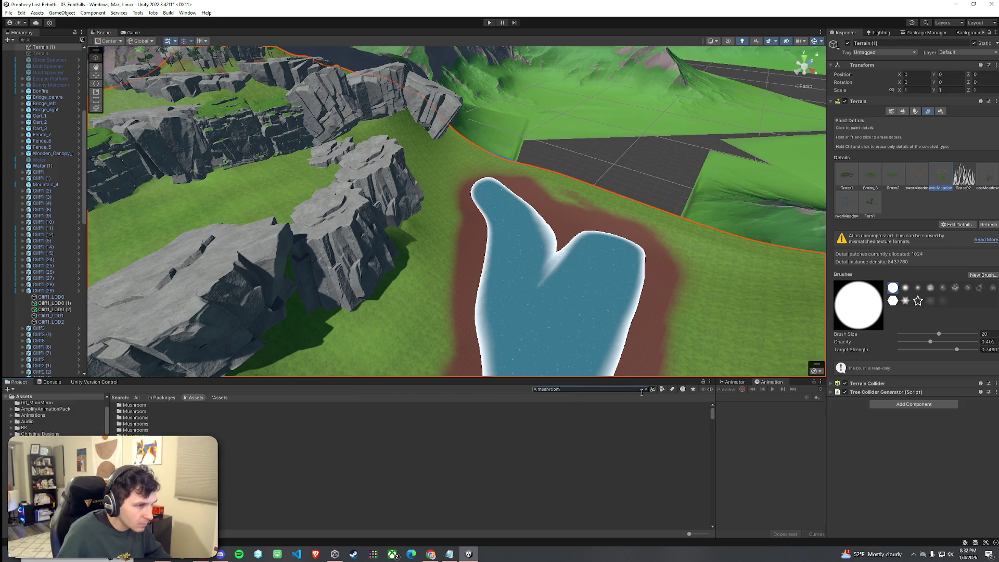
- Filter the mushroom search to prefabs, enlarge the preview, and browse from BigMushroom_1 to Mushroom01
click(661, 390)
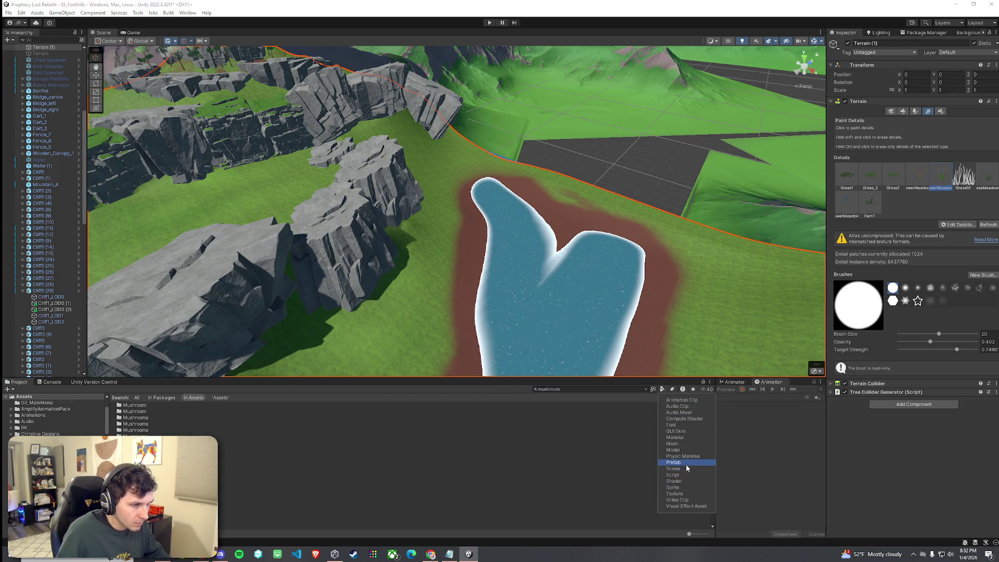
click(162, 406)
mouse_move(923, 435)
mouse_down()
mouse_move(905, 268)
mouse_move(884, 245)
mouse_up()
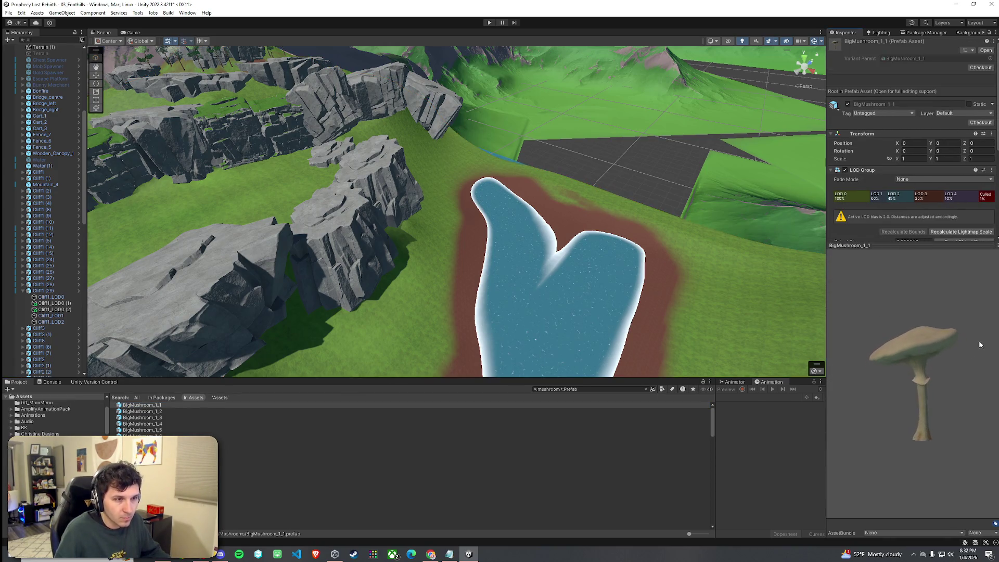
key(Down)
key(Down)
key(Down)
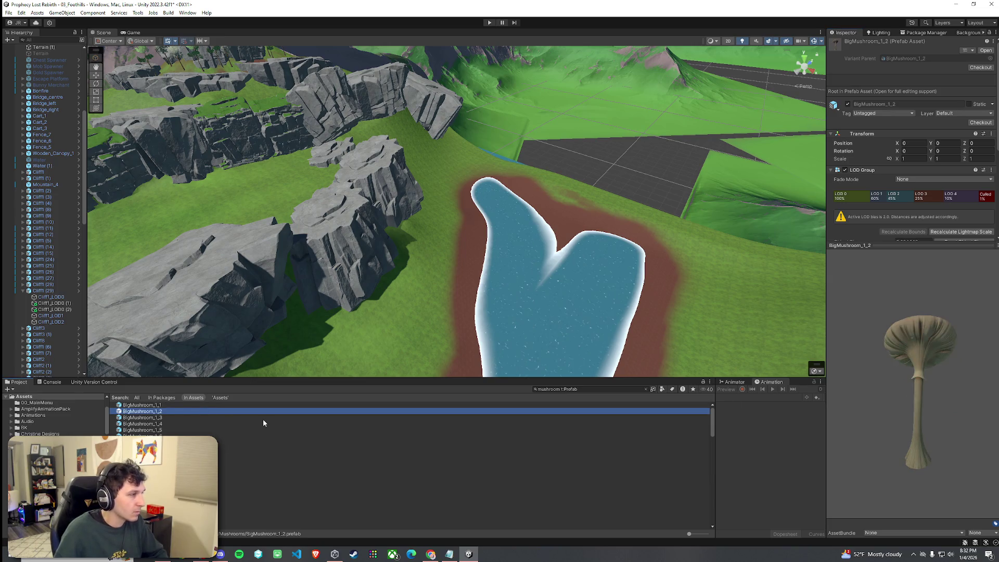
key(Down)
key(Down)
key(Down)
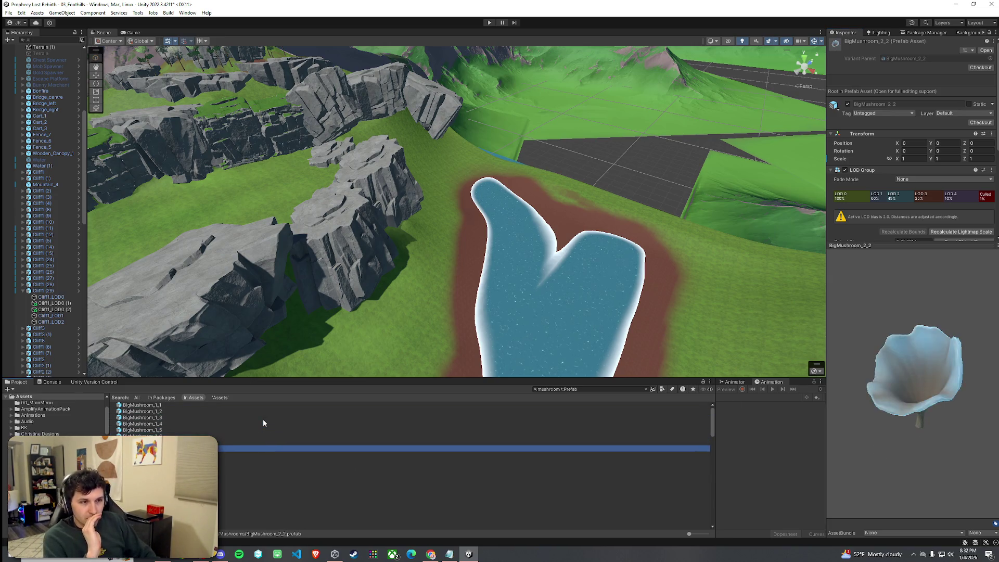
key(Down)
key(Down)
key(Down)
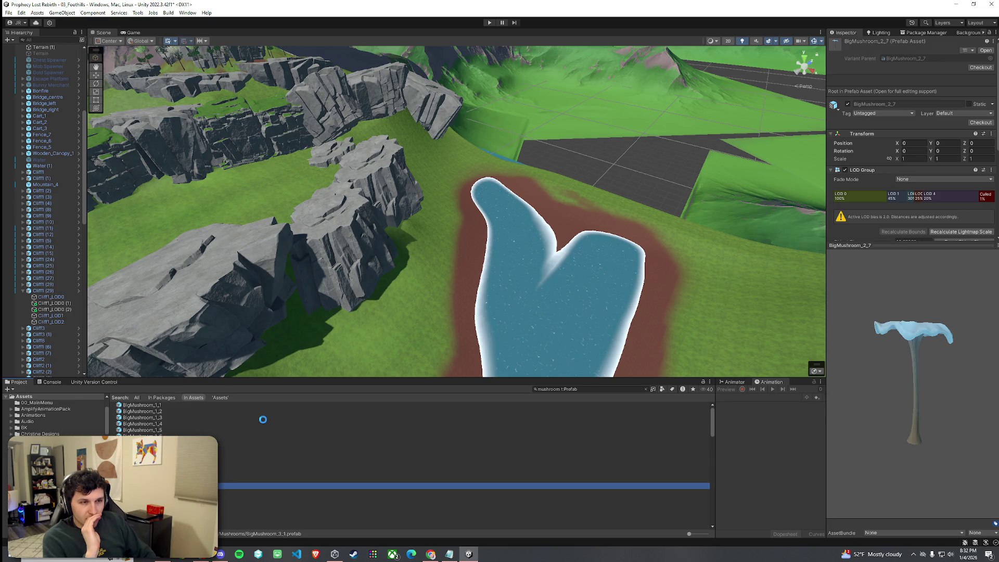
key(Down)
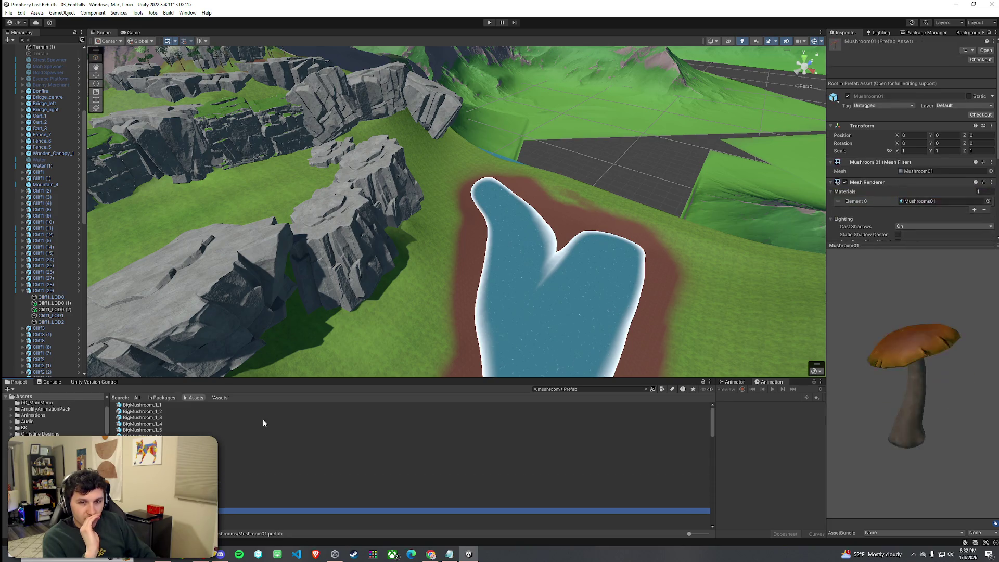
- Continue through the MushroomsStack, jungle and P_fwOF_Mushroom prefabs, ending on SmallMushroom_3
key(Down)
key(Down)
key(Down)
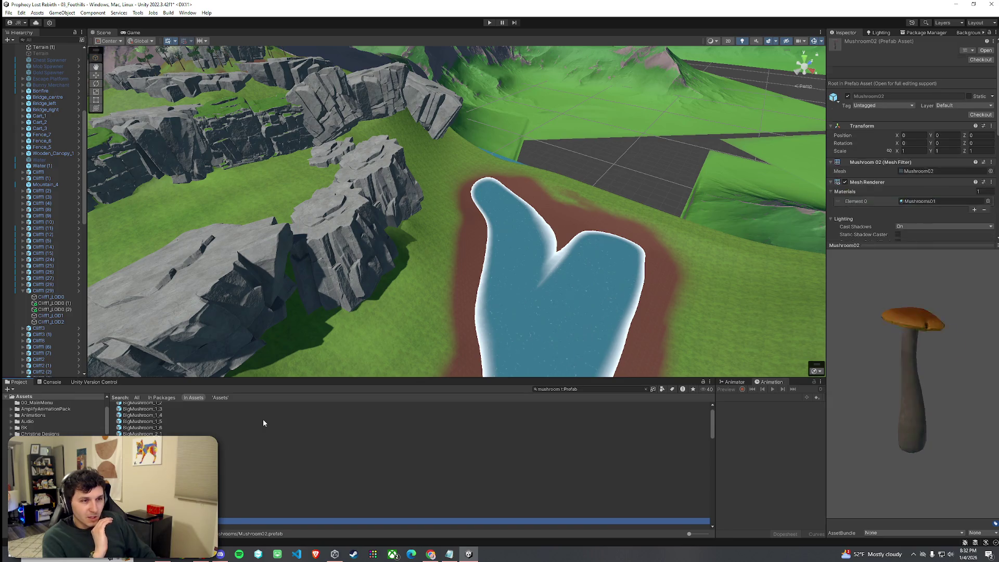
key(Down)
key(Down)
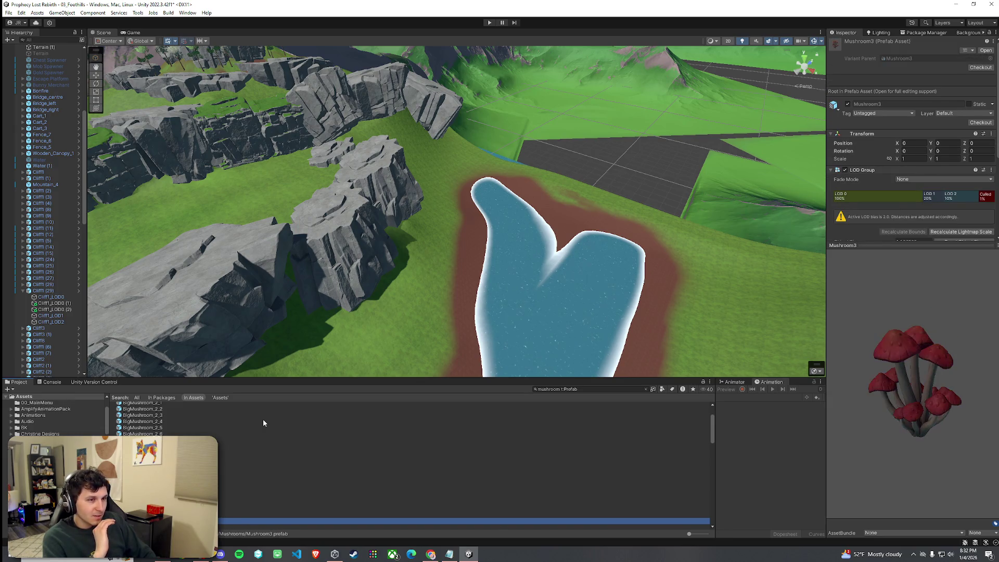
key(Down)
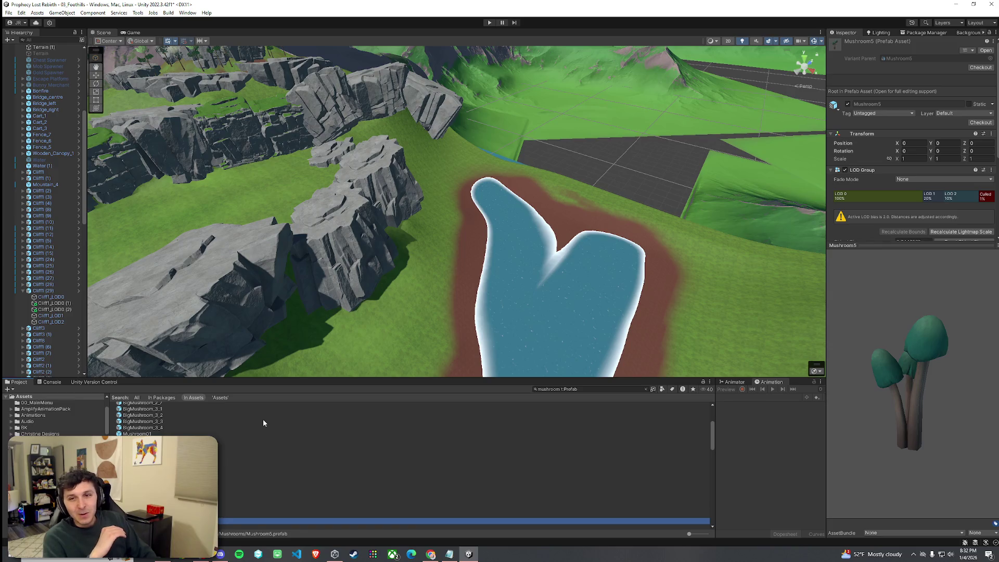
key(Down)
key(Down)
key(Down)
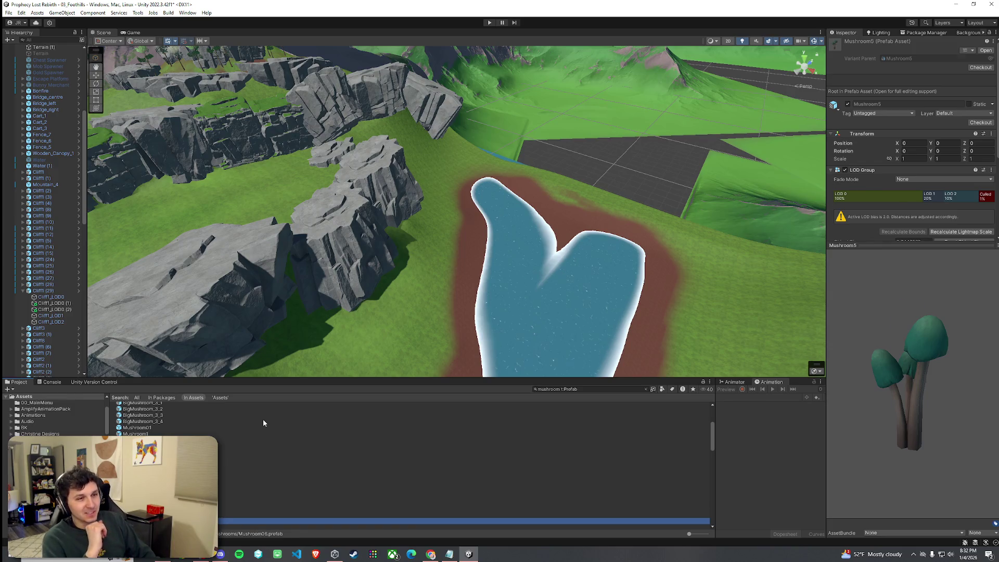
key(Down)
key(Down)
key(Down)
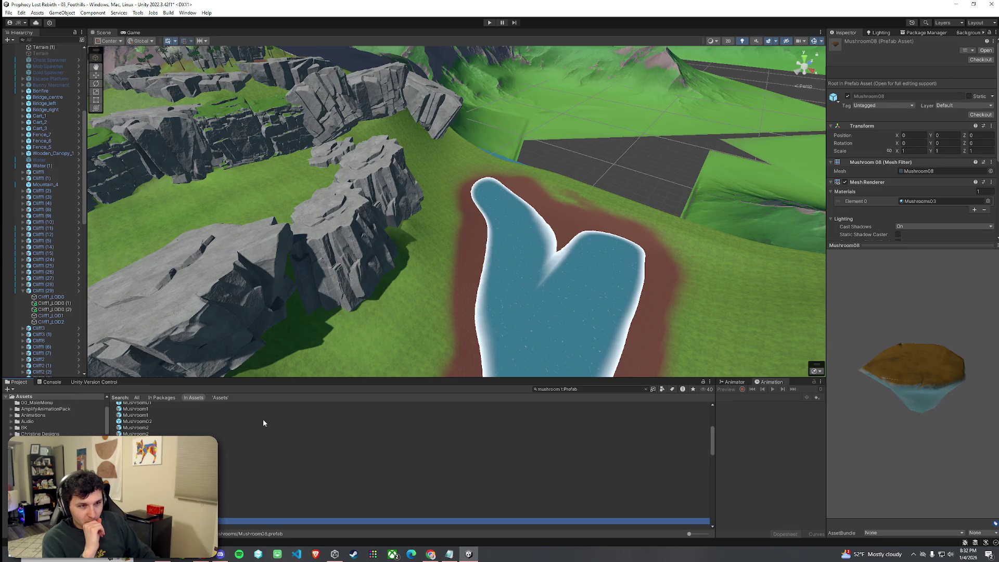
key(Down)
key(Down)
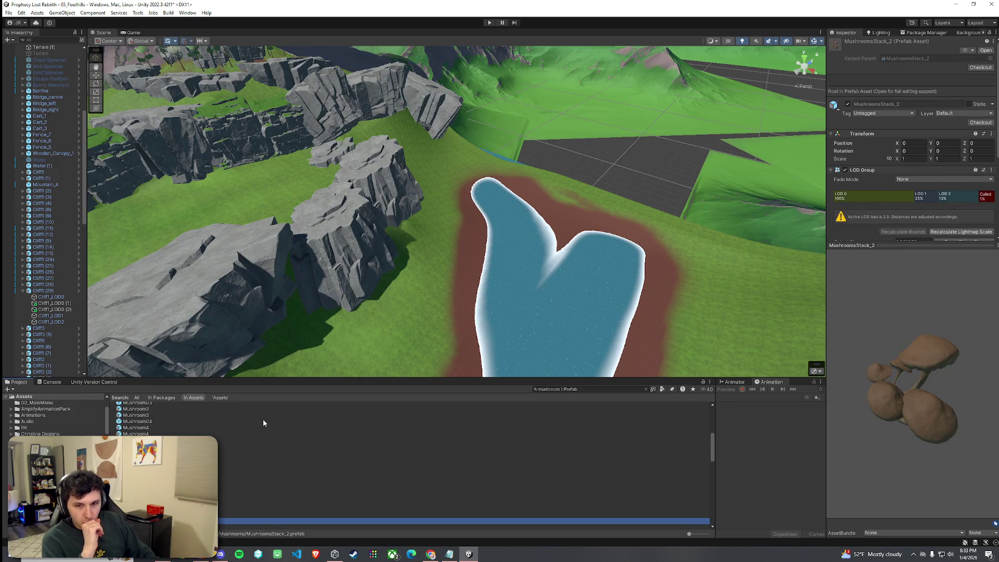
key(Down)
key(Down)
key(Down)
key(Down)
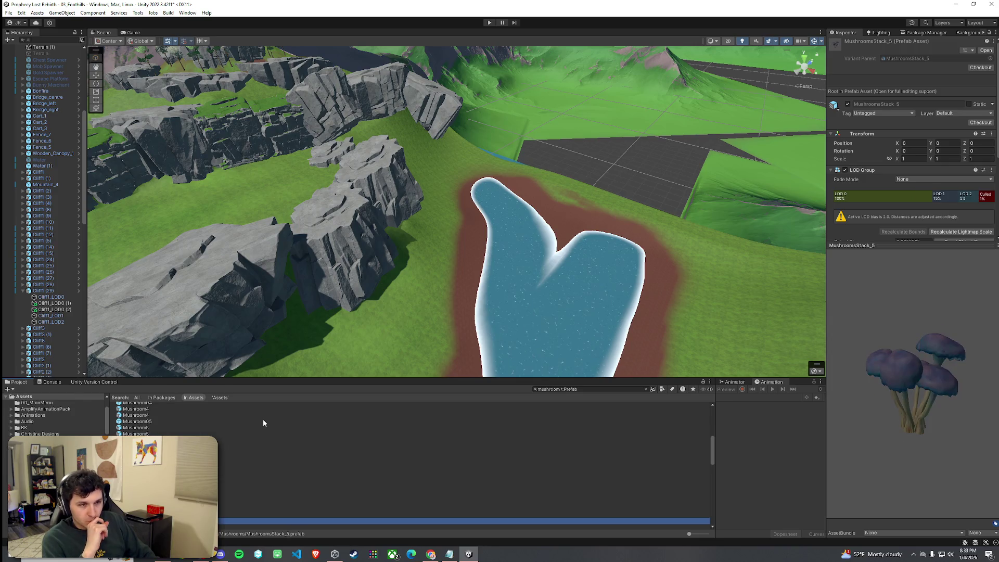
key(Down)
key(Down)
key(Down)
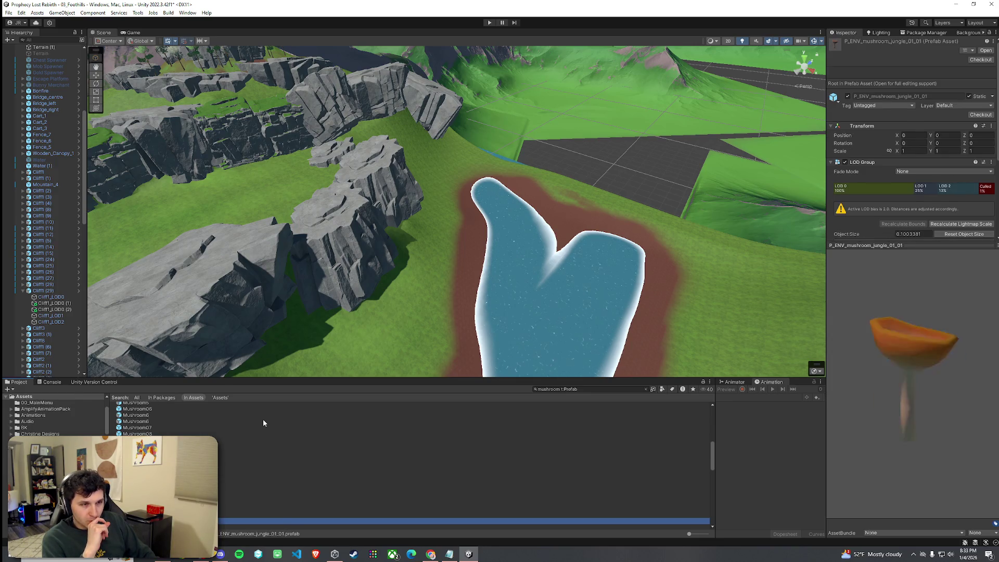
key(Down)
key(Down)
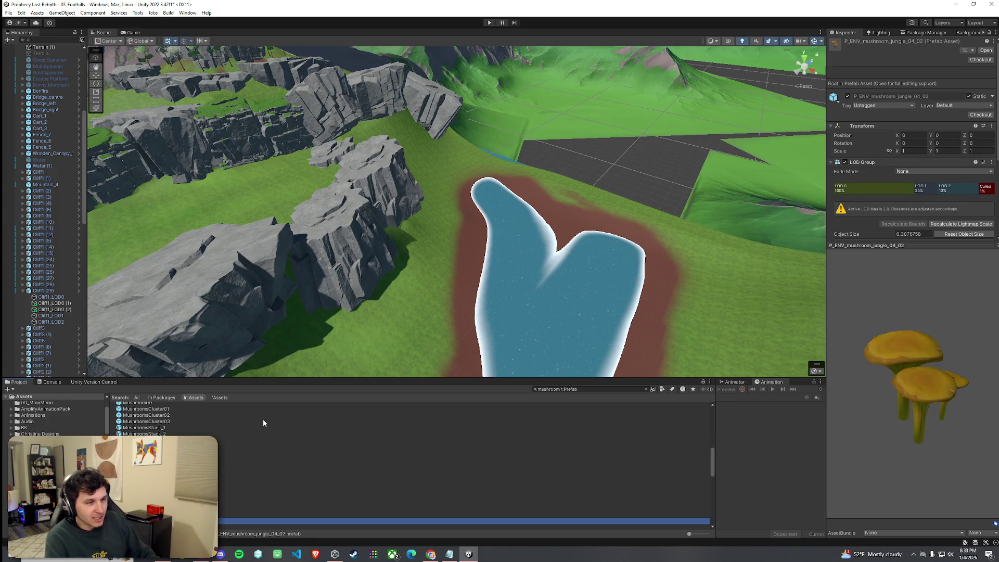
key(Down)
key(Down)
key(Down)
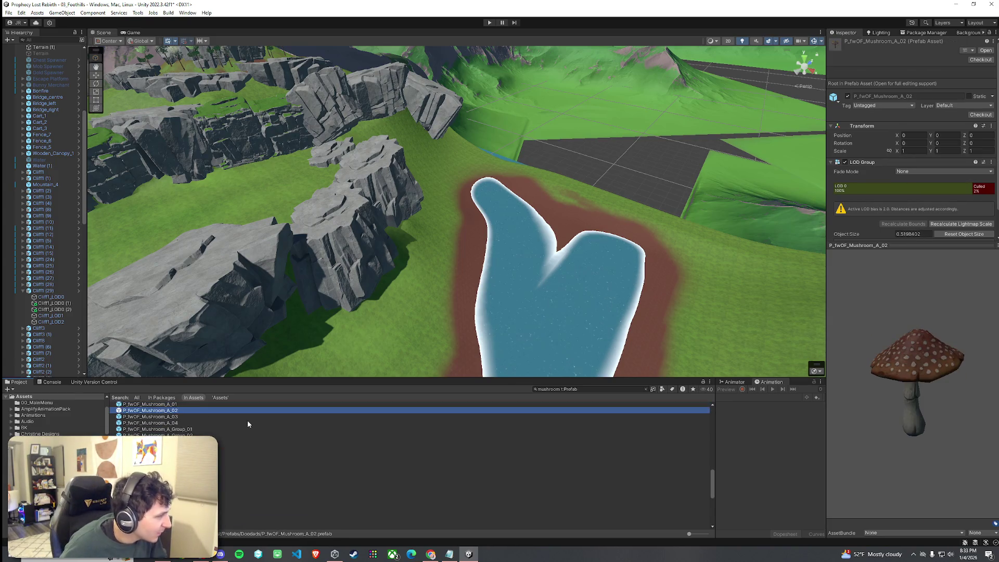
key(Down)
key(Down)
key(Down)
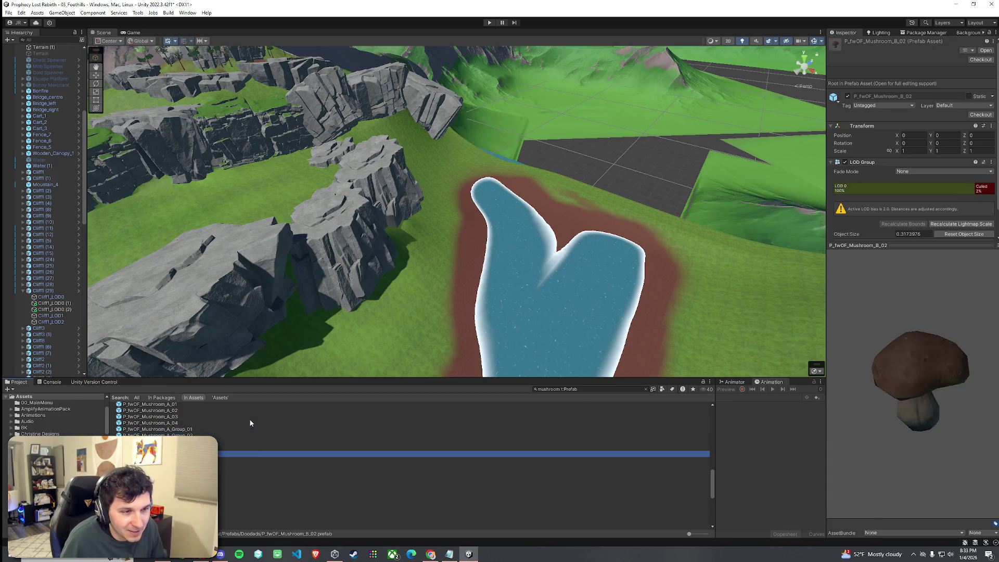
key(Down)
key(Down)
key(Down)
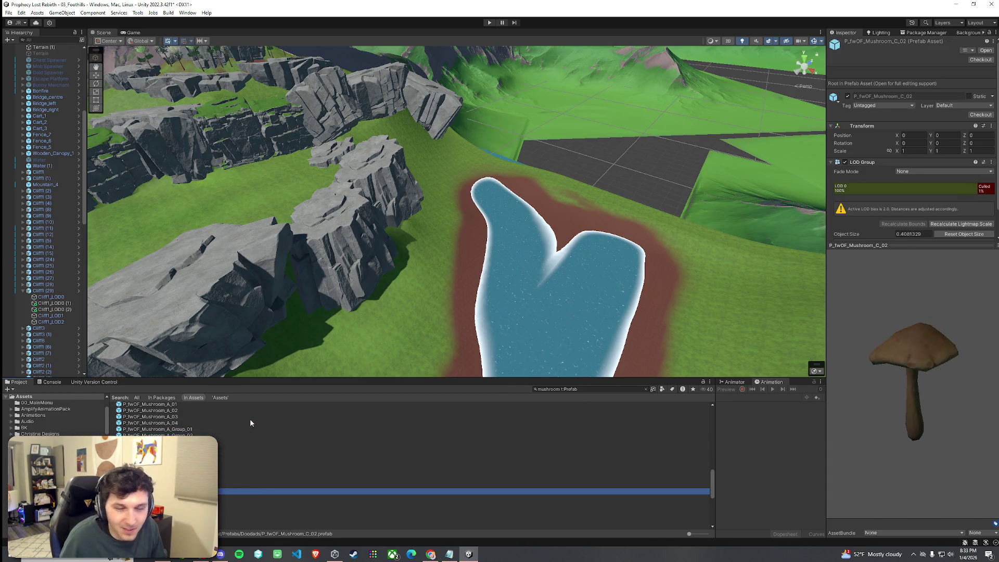
key(Down)
key(Down)
key(Down)
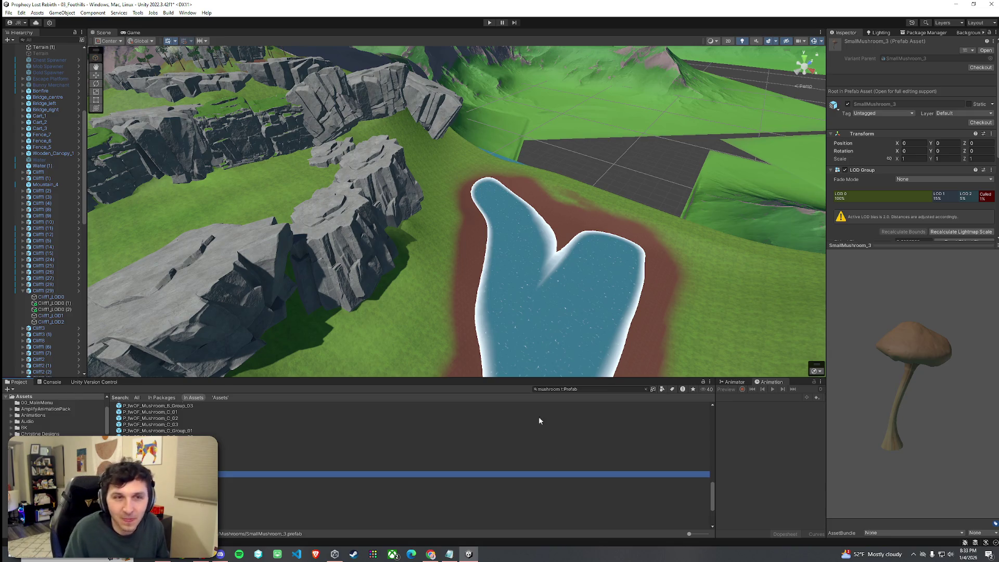
click(8, 13)
- Save the scene, select Terrain (1), and return its brush to Set Height at 50.13551, size 20
click(26, 51)
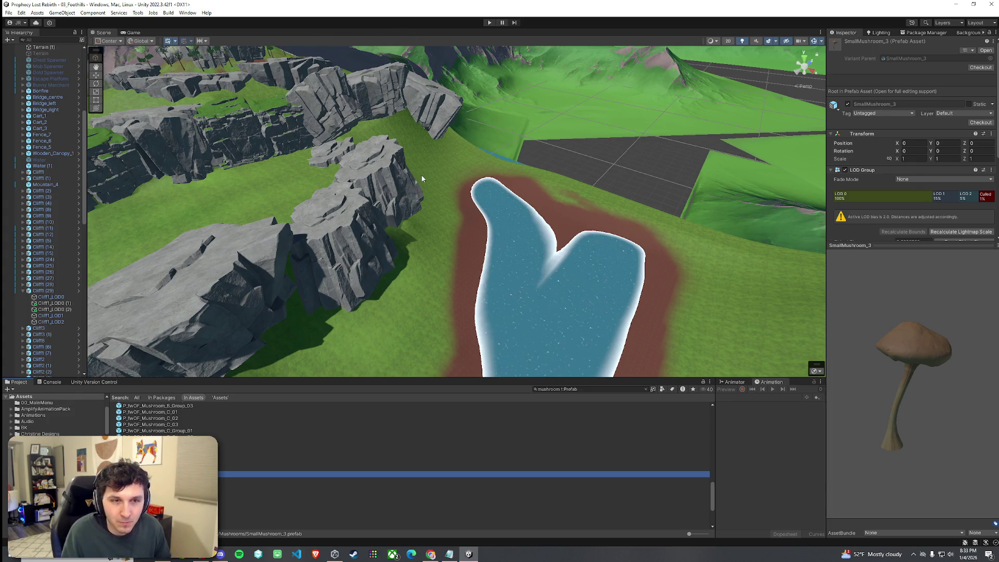
mouse_move(383, 213)
mouse_down()
mouse_move(420, 223)
mouse_move(293, 194)
mouse_move(412, 177)
mouse_move(331, 204)
mouse_move(840, 246)
mouse_up()
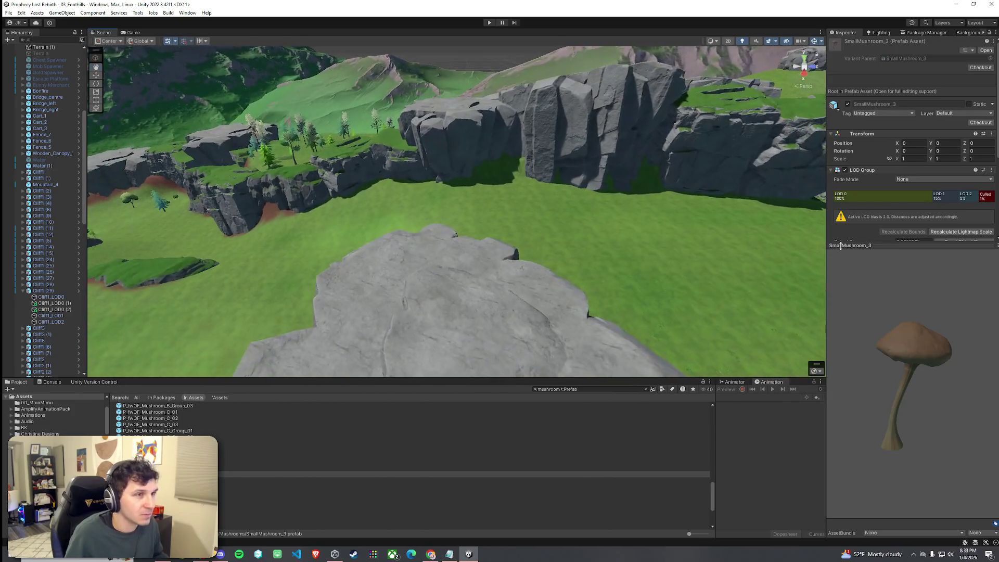
click(727, 265)
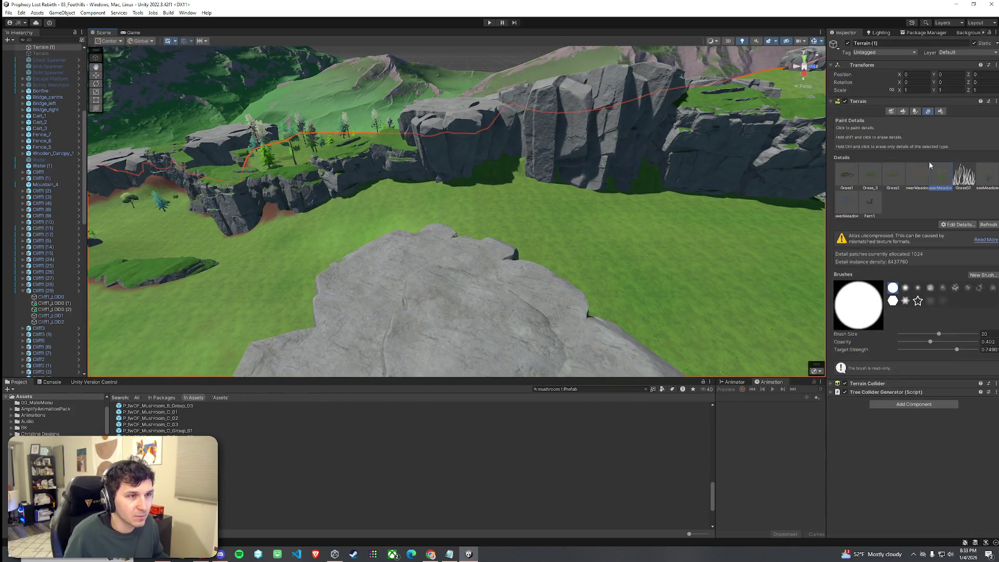
click(914, 112)
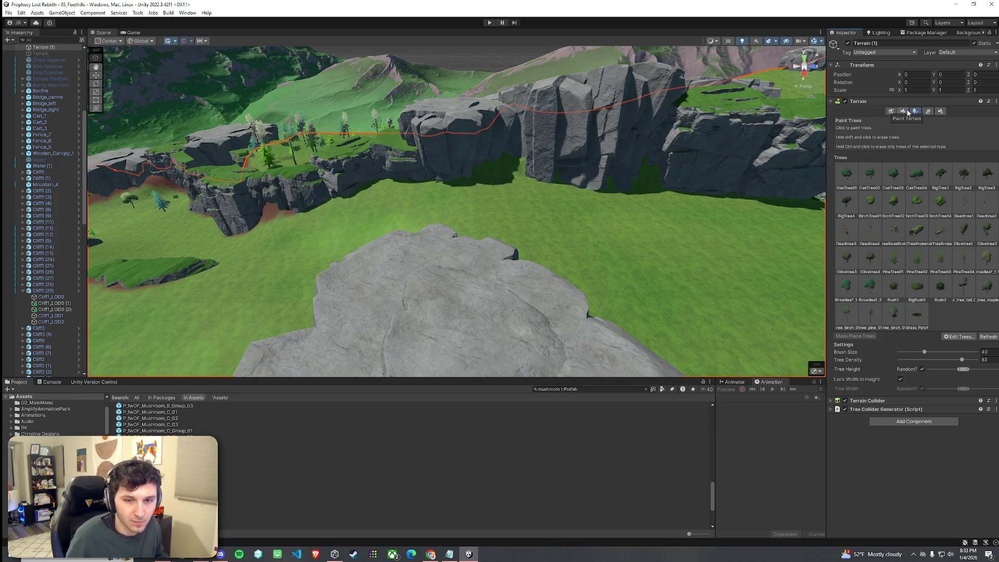
click(903, 112)
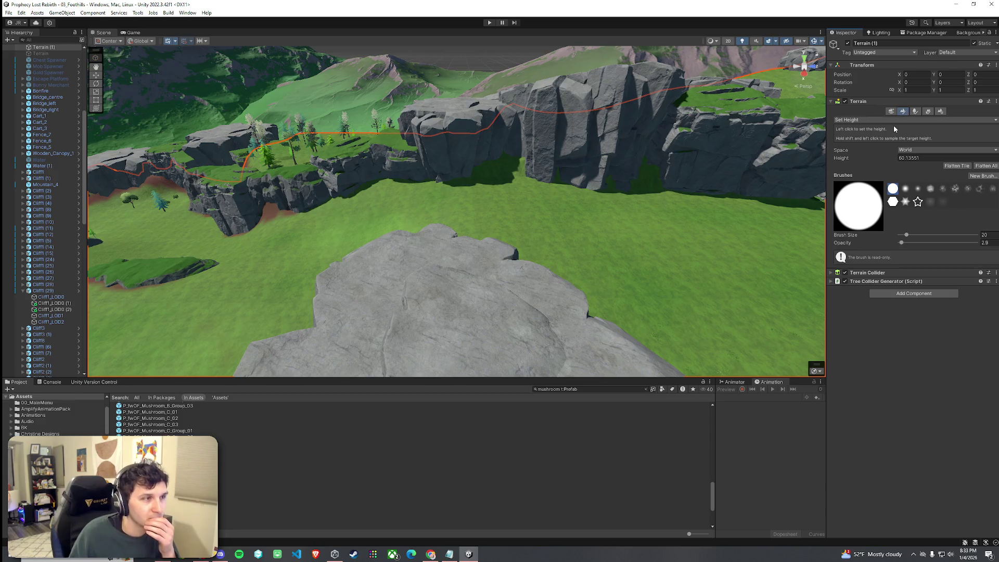
- Fly to the cliffs and rotate Cliff1_LOD0 (2) around its vertical axis
mouse_move(679, 229)
mouse_down()
mouse_move(725, 222)
mouse_move(747, 239)
mouse_move(544, 216)
mouse_up()
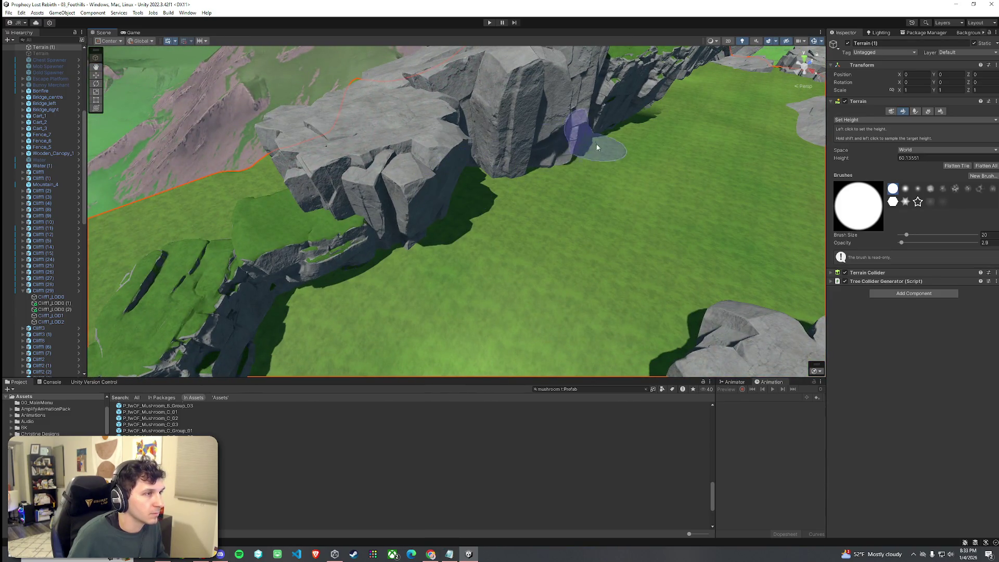
mouse_move(629, 122)
mouse_down()
mouse_move(602, 99)
mouse_move(557, 156)
mouse_move(603, 202)
mouse_up()
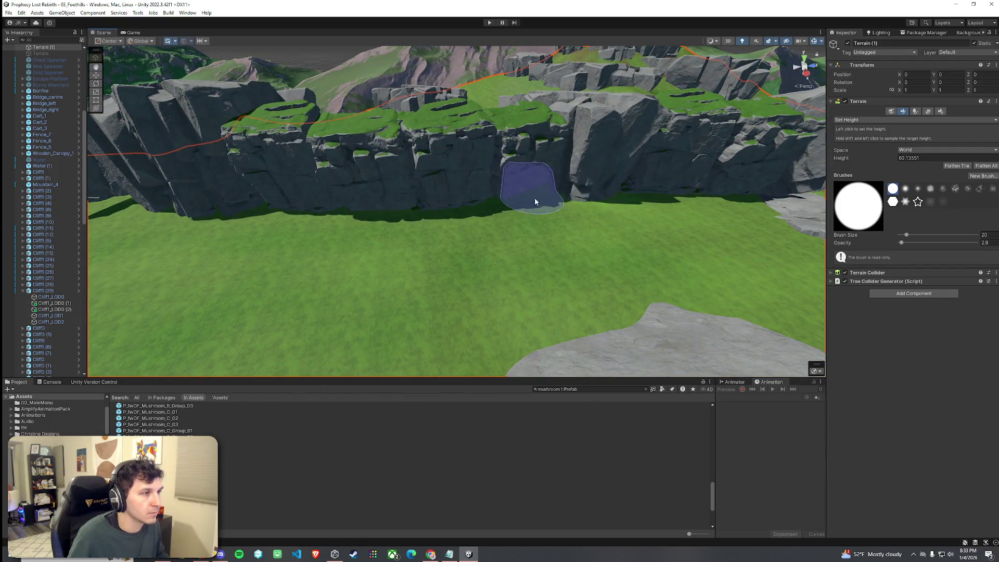
mouse_move(738, 196)
mouse_down()
mouse_move(629, 241)
mouse_move(613, 267)
mouse_up()
click(533, 418)
click(500, 253)
mouse_move(477, 282)
mouse_down()
mouse_move(503, 286)
mouse_move(491, 271)
mouse_move(472, 282)
mouse_move(483, 297)
mouse_move(489, 282)
mouse_up()
key(w)
- Lower the Cliff1_LOD0 (1) rock down into the ground
click(418, 248)
mouse_move(417, 248)
mouse_down()
mouse_move(475, 256)
mouse_move(630, 220)
mouse_move(510, 222)
mouse_move(505, 198)
mouse_up()
click(503, 221)
click(576, 302)
mouse_move(571, 333)
mouse_down()
mouse_move(572, 346)
mouse_move(624, 291)
mouse_move(598, 320)
mouse_move(709, 315)
mouse_move(512, 228)
mouse_move(535, 260)
mouse_up()
click(512, 229)
- Shift the flat Cliff1_LOD0 rock to close the gap in the cliff wall
click(516, 232)
scroll(529, 248, up, 5)
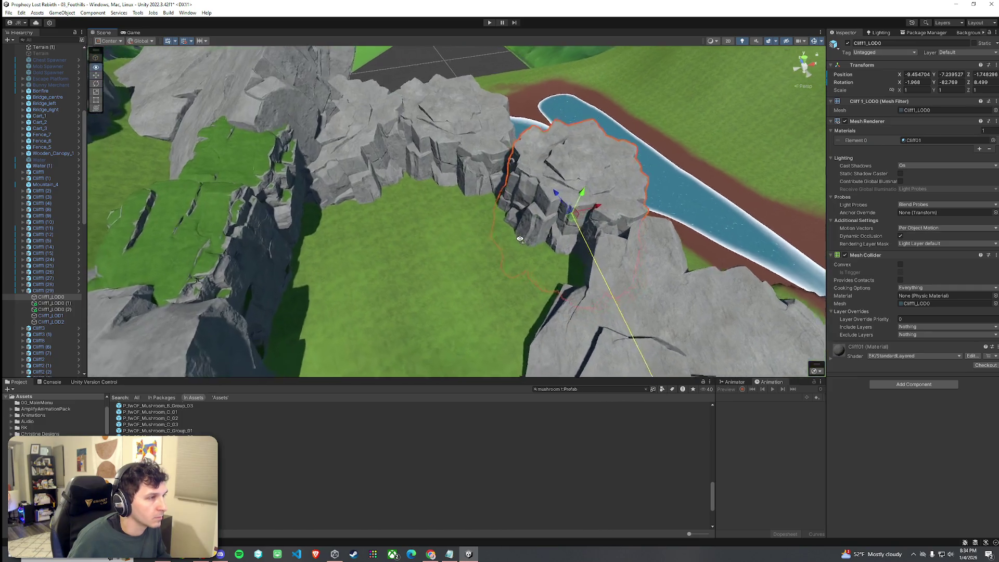
click(529, 245)
scroll(529, 246, down, 5)
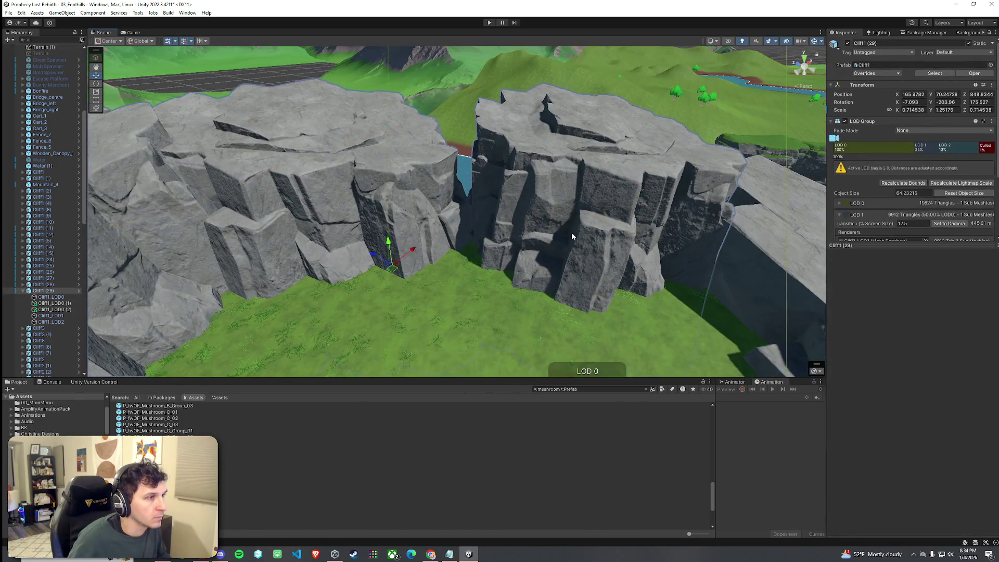
click(562, 219)
mouse_move(590, 231)
mouse_down()
mouse_move(631, 235)
mouse_move(572, 215)
mouse_up()
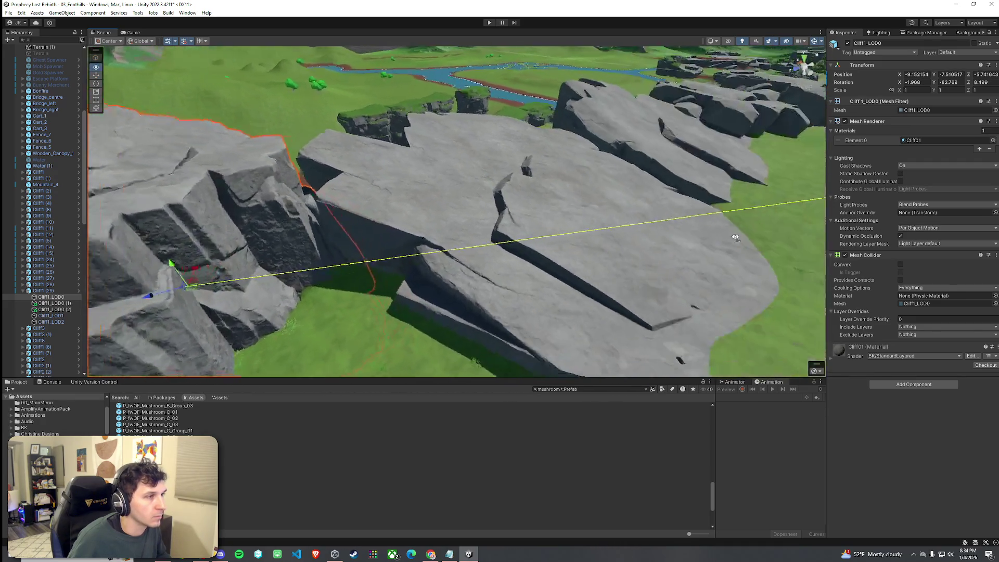
click(563, 209)
mouse_move(579, 264)
mouse_down()
mouse_move(555, 270)
mouse_move(551, 292)
mouse_move(538, 256)
mouse_move(564, 257)
mouse_move(547, 266)
mouse_move(483, 234)
mouse_move(446, 229)
mouse_move(575, 239)
mouse_move(777, 281)
mouse_move(598, 250)
mouse_up()
scroll(414, 217, down, 3)
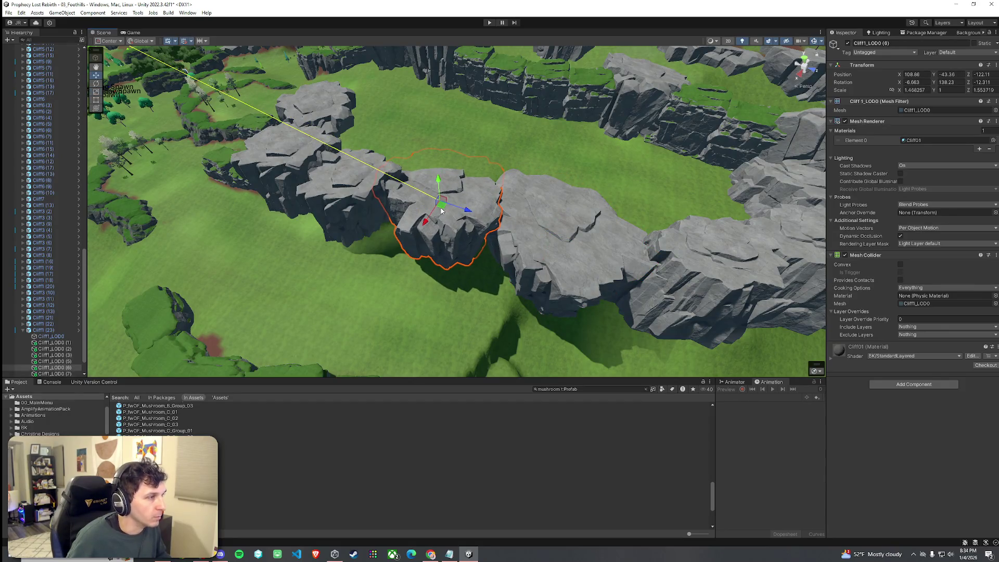
drag(441, 210, 445, 210)
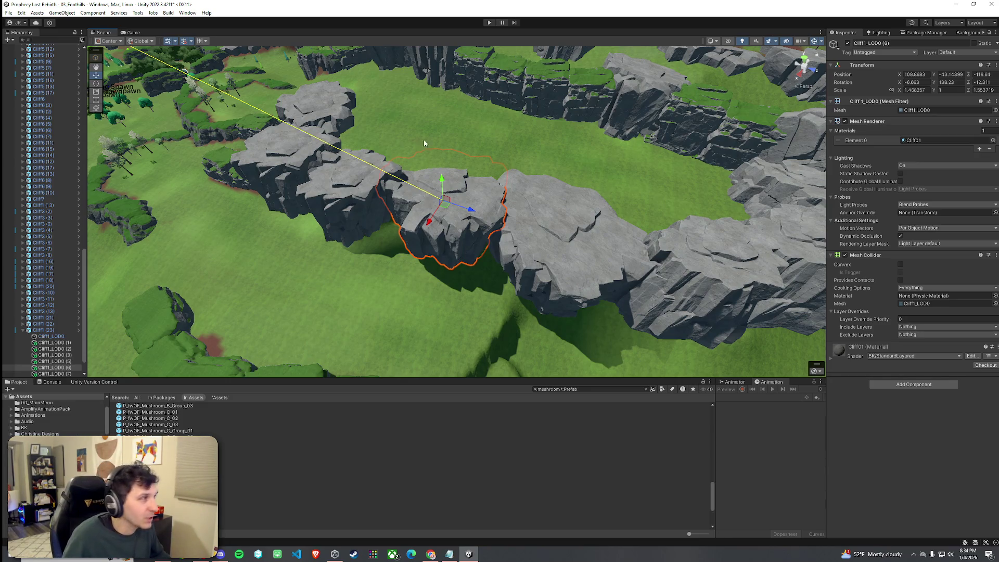
- Save the scene and move in for a closer look at the cliffs
click(8, 12)
click(23, 50)
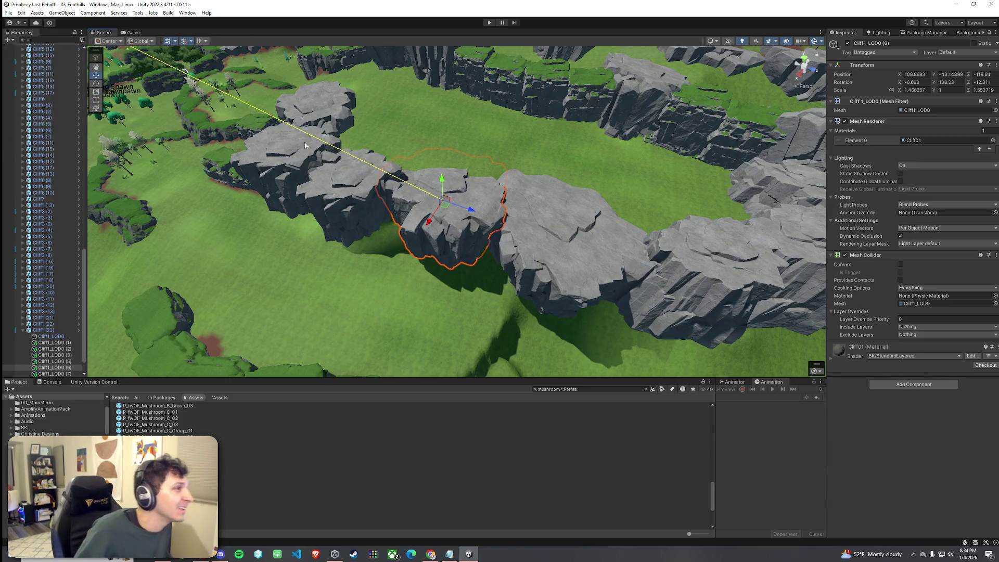
click(422, 276)
mouse_move(421, 276)
mouse_down()
mouse_move(323, 283)
mouse_move(488, 263)
mouse_move(424, 255)
mouse_up()
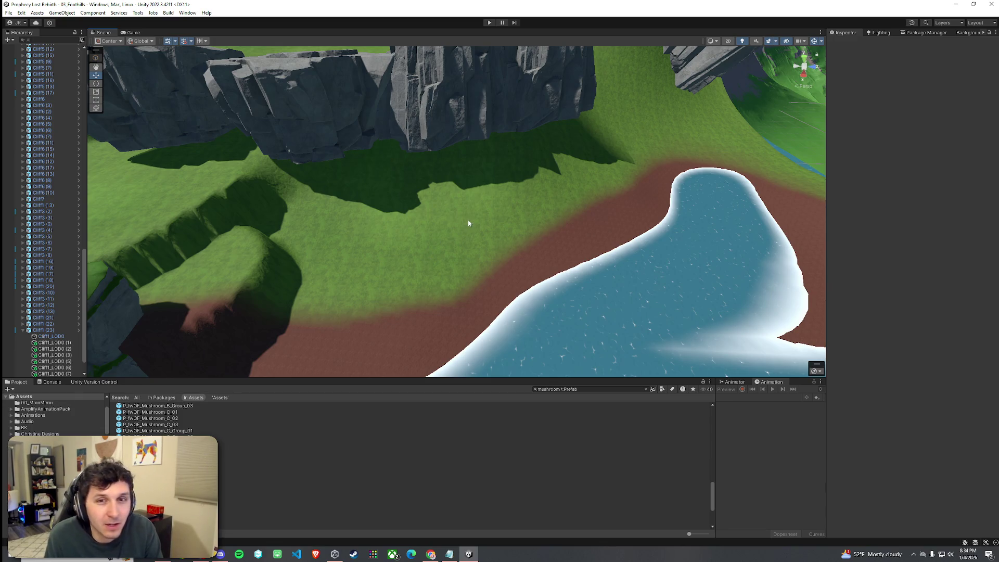
- Slide Cliff5 (13) and its two neighbours along the river, putting Cliff5 (19) at X 222.3324, Z 834.354
mouse_move(485, 233)
mouse_down()
mouse_move(350, 232)
mouse_move(453, 209)
mouse_move(531, 216)
mouse_move(378, 225)
mouse_up()
click(378, 225)
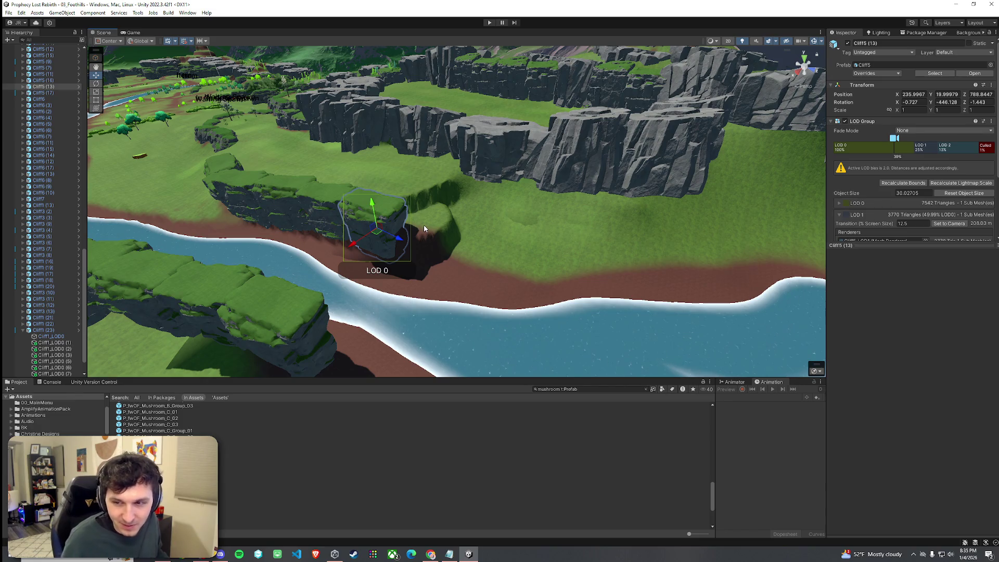
mouse_move(423, 228)
mouse_down()
mouse_move(527, 221)
mouse_move(434, 239)
mouse_up()
mouse_move(367, 195)
mouse_down()
mouse_move(374, 236)
mouse_move(524, 245)
mouse_move(567, 255)
mouse_move(576, 276)
mouse_move(781, 286)
mouse_move(778, 294)
mouse_up()
key(e)
mouse_move(564, 260)
mouse_down()
mouse_move(582, 253)
mouse_move(594, 269)
mouse_move(567, 270)
mouse_move(519, 245)
mouse_move(406, 250)
mouse_move(265, 196)
mouse_move(619, 182)
mouse_move(579, 171)
mouse_move(576, 196)
mouse_up()
key(e)
key(w)
- Look over Cliff5 (19) from wider angles, then select Cliff5 (20)
click(577, 195)
key(e)
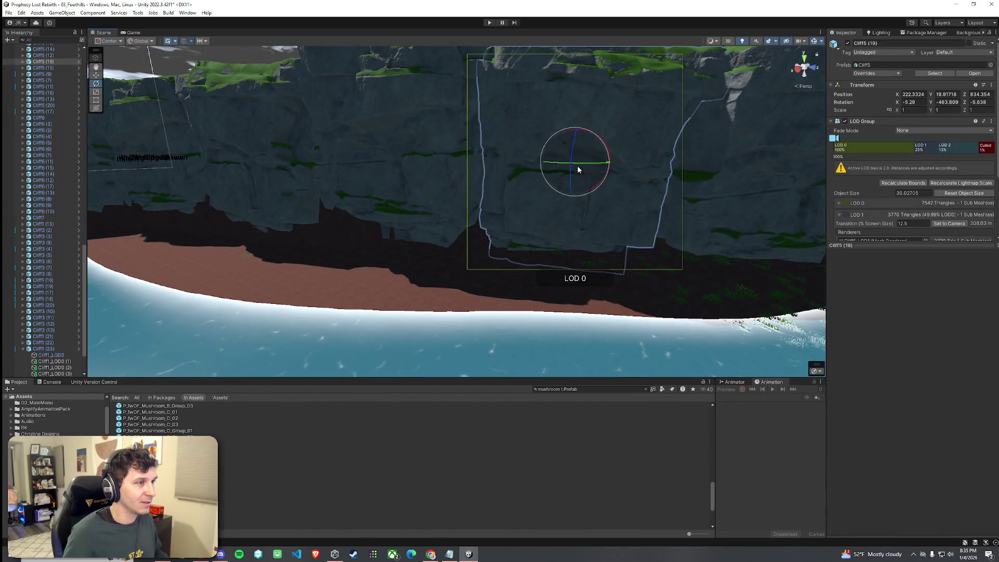
key(r)
mouse_move(577, 165)
mouse_down()
mouse_move(562, 187)
mouse_move(528, 133)
mouse_up()
drag(541, 206, 532, 158)
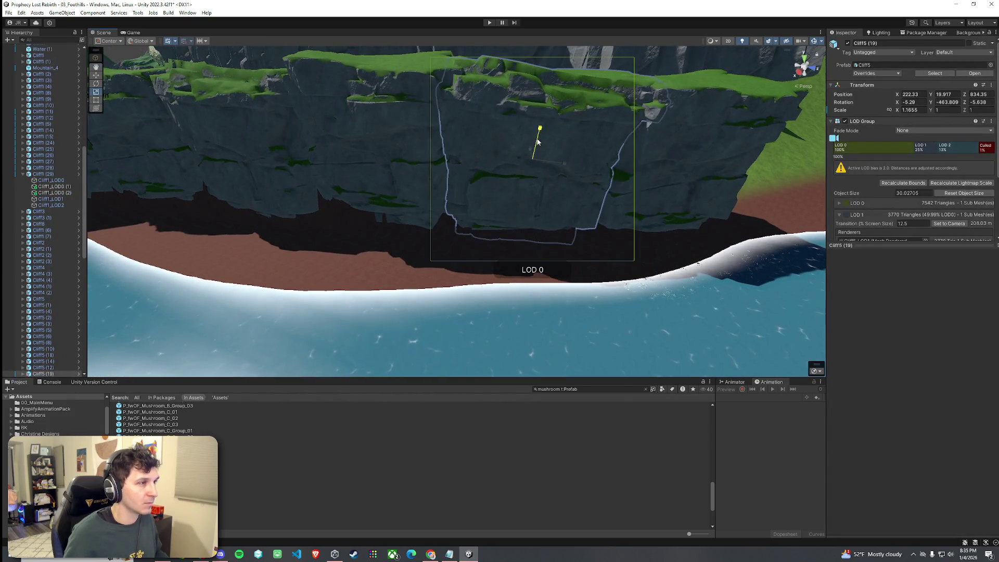
click(462, 262)
mouse_move(463, 261)
mouse_down()
mouse_move(504, 239)
mouse_move(534, 271)
mouse_move(530, 241)
mouse_move(495, 257)
mouse_move(506, 204)
mouse_move(475, 201)
mouse_move(502, 207)
mouse_up()
click(509, 215)
key(w)
- Select Cliff5 (18) and (19) together and shift them left to line up
click(599, 192)
mouse_move(599, 193)
mouse_down()
mouse_move(611, 197)
mouse_move(410, 203)
mouse_up()
click(395, 207)
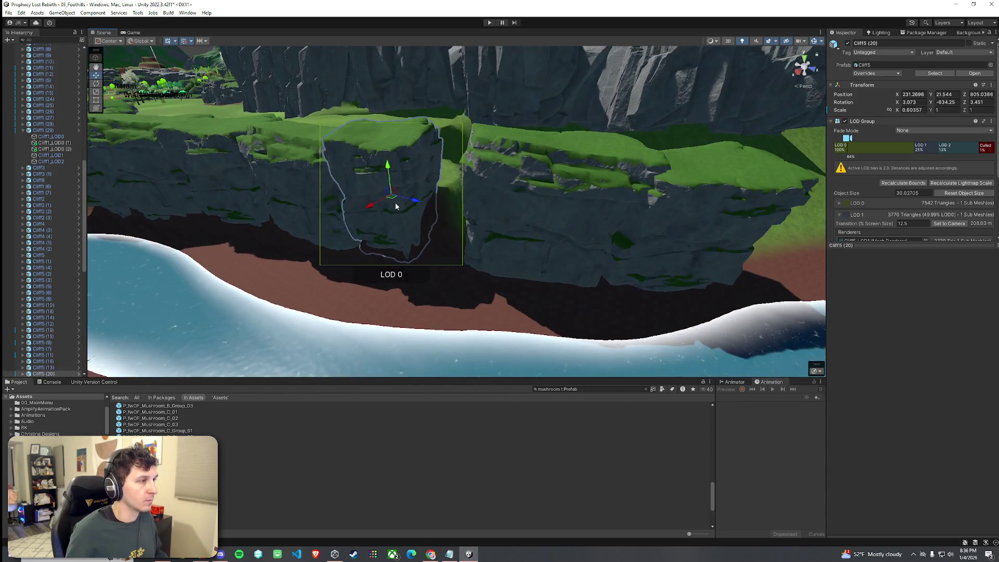
click(633, 226)
shift+click(594, 231)
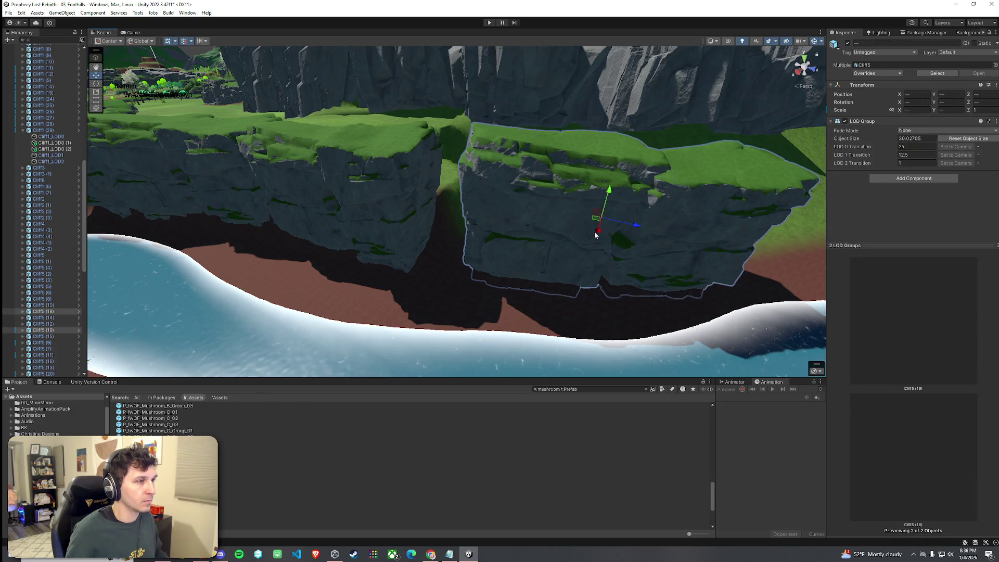
key(e)
mouse_move(588, 224)
mouse_down()
mouse_move(543, 235)
mouse_move(564, 221)
mouse_up()
key(w)
- Rotate Cliff5 (20) so it lines up with its neighbours at X 235.1244, Z 807.1687
mouse_move(472, 280)
mouse_down()
mouse_move(544, 282)
mouse_move(520, 312)
mouse_move(550, 288)
mouse_move(620, 277)
mouse_move(509, 300)
mouse_move(496, 271)
mouse_move(519, 243)
mouse_move(502, 243)
mouse_up()
click(585, 277)
key(e)
key(w)
mouse_move(402, 254)
mouse_down()
mouse_move(562, 216)
mouse_move(590, 194)
mouse_move(513, 189)
mouse_move(507, 271)
mouse_move(669, 279)
mouse_move(599, 281)
mouse_up()
- Save the scene and select the Terrain (1) object
click(8, 12)
click(24, 50)
mouse_move(353, 212)
mouse_down()
mouse_move(320, 196)
mouse_move(328, 157)
mouse_move(386, 215)
mouse_up()
click(386, 216)
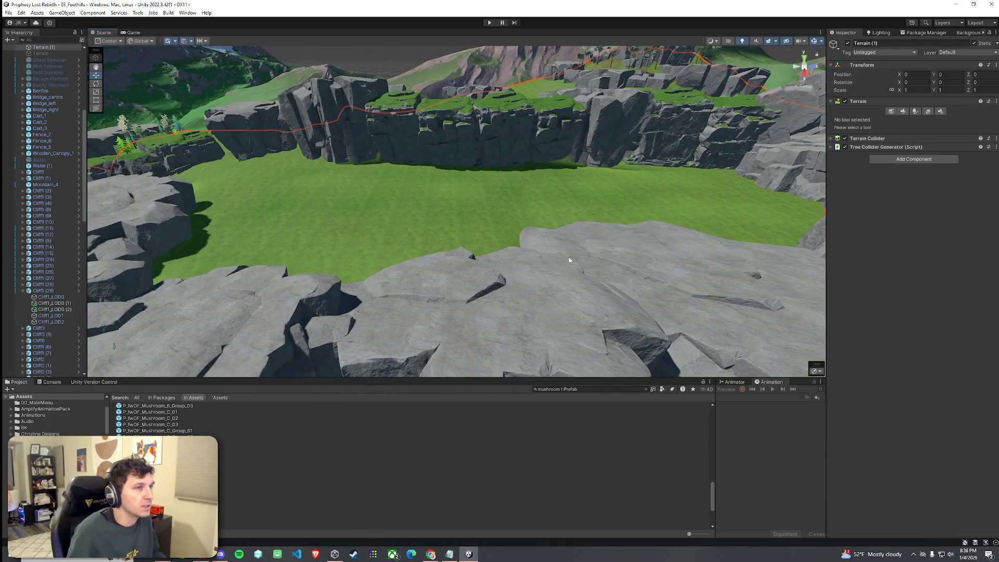
- Switch the selected terrain's brush mode to Paint Texture
click(916, 114)
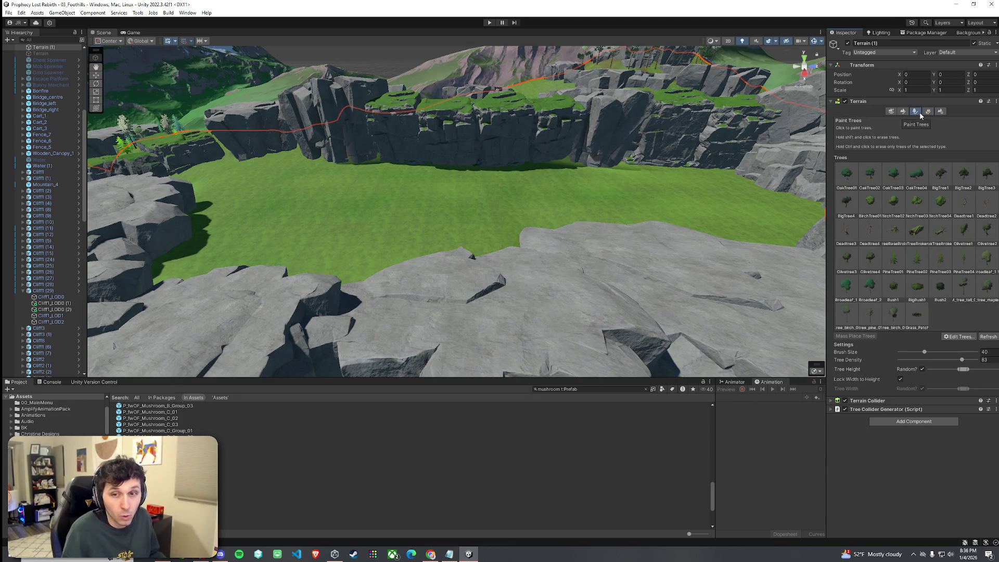
mouse_move(584, 184)
mouse_down()
mouse_move(449, 198)
mouse_move(549, 199)
mouse_up()
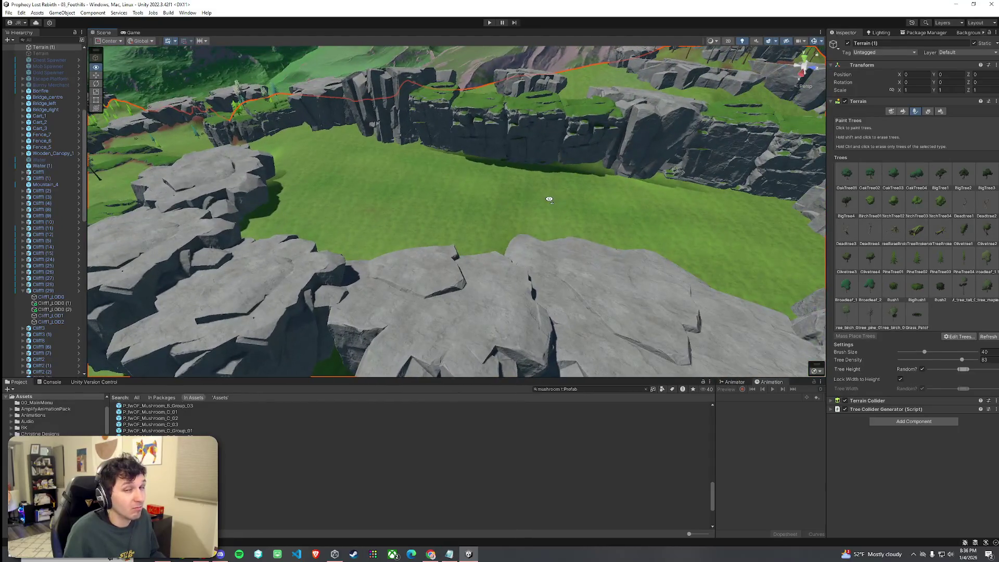
click(903, 111)
click(922, 112)
click(890, 112)
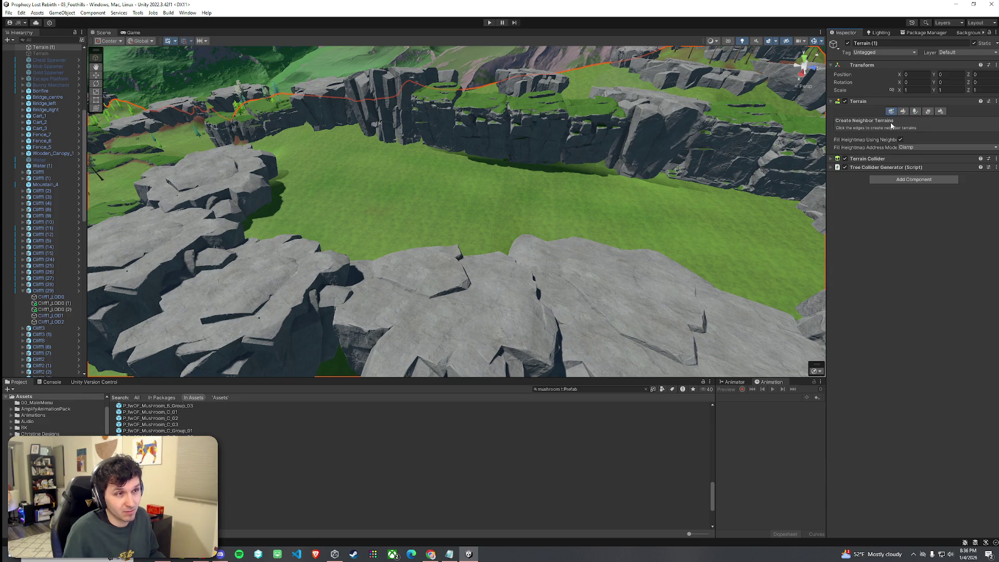
click(902, 112)
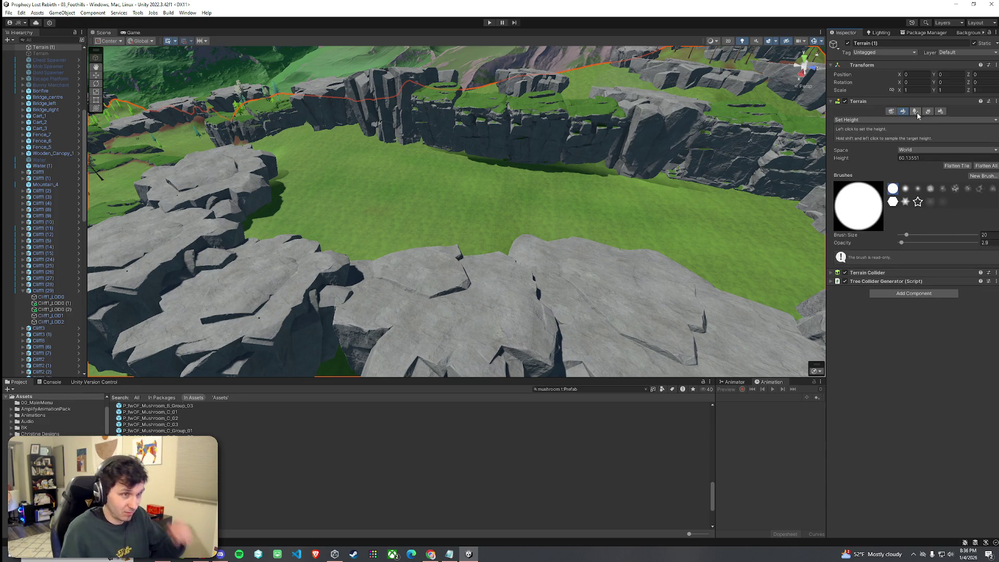
click(905, 120)
click(879, 137)
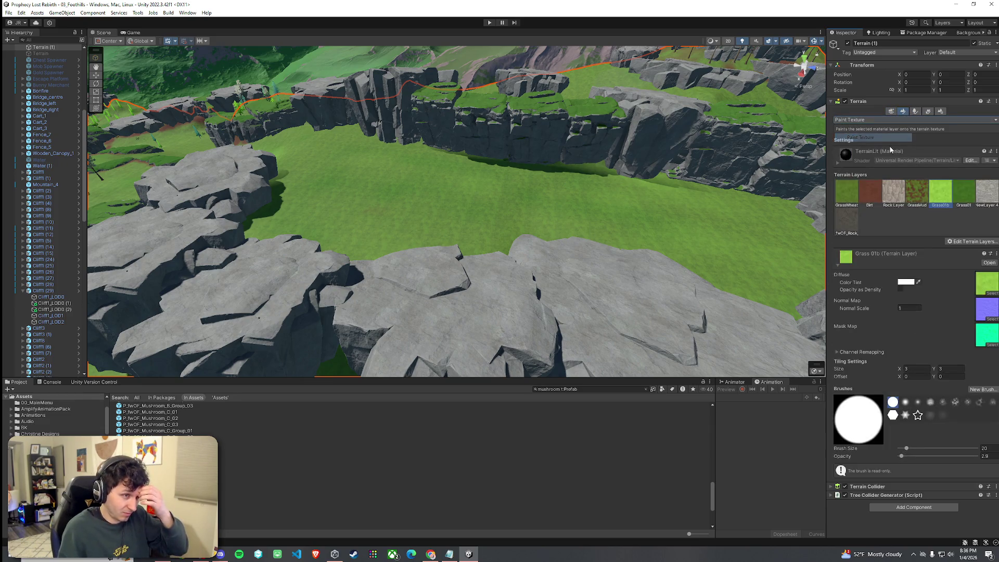
- Add the existing Snow Layer to the terrain layers through a 'snow' search
click(971, 243)
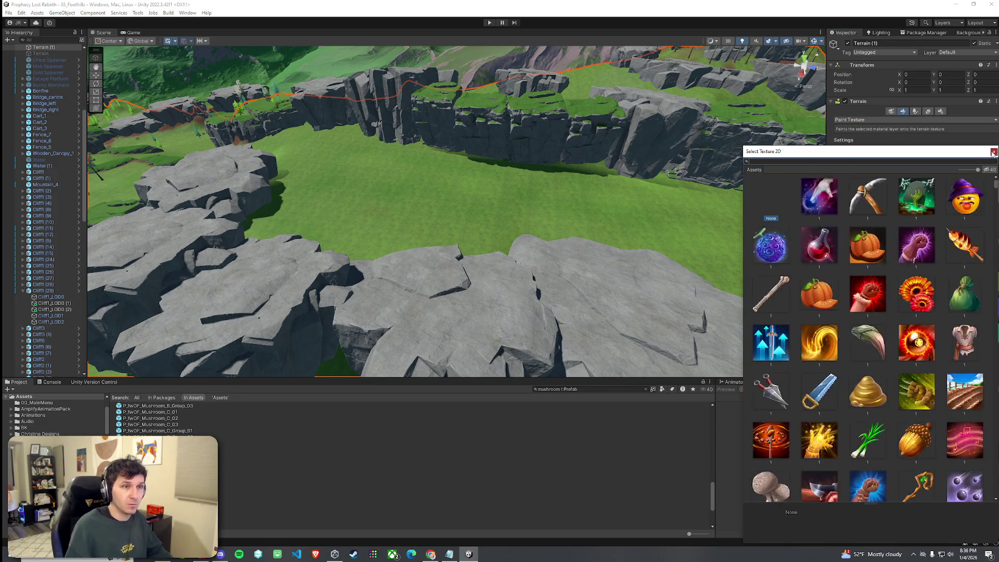
key(Escape)
click(958, 253)
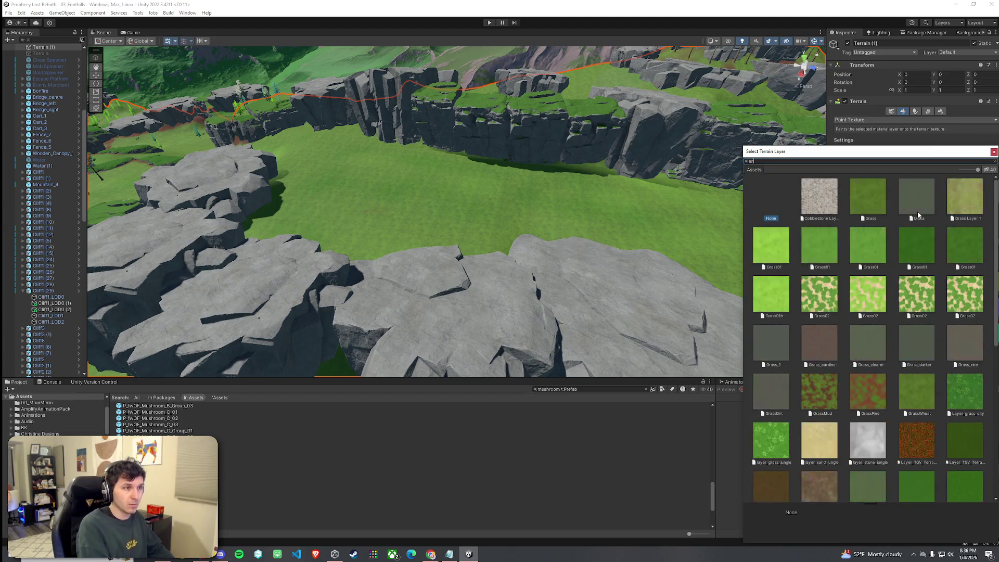
text(snow)
click(824, 209)
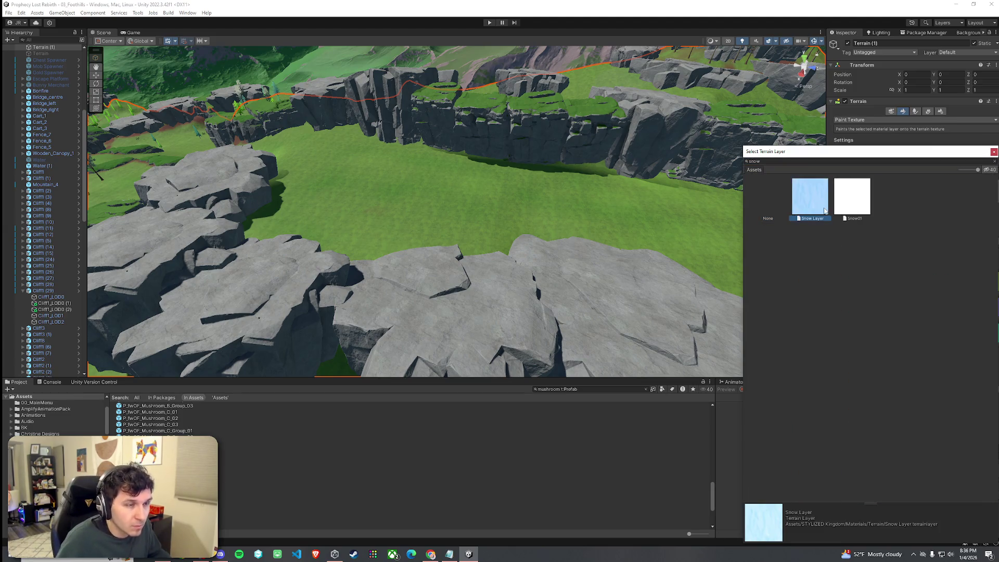
double_click(813, 202)
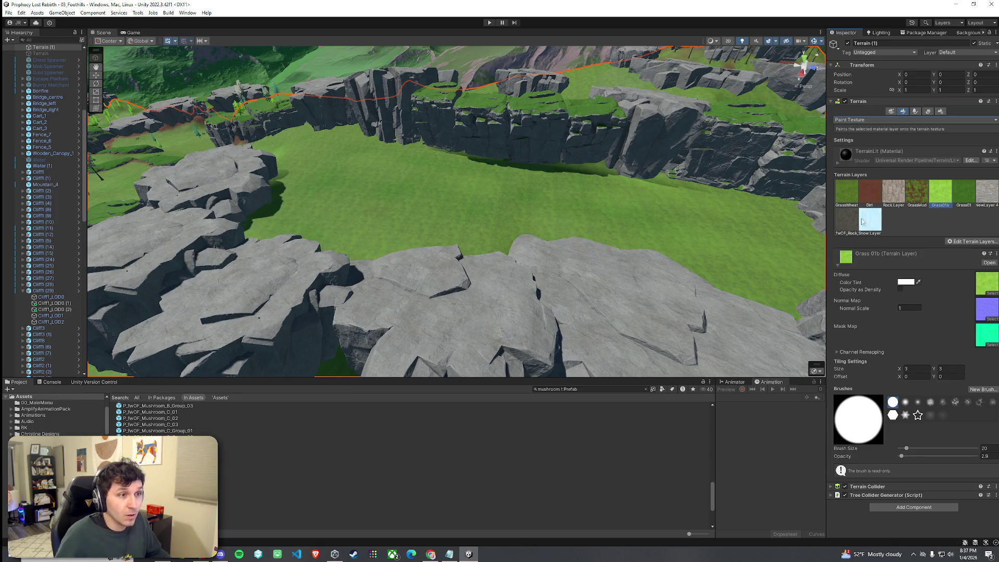
mouse_move(736, 241)
mouse_down()
mouse_move(652, 221)
mouse_move(578, 233)
mouse_move(479, 218)
mouse_move(613, 219)
mouse_move(698, 270)
mouse_move(481, 214)
mouse_move(567, 230)
mouse_move(591, 214)
mouse_move(691, 267)
mouse_move(632, 201)
mouse_move(473, 140)
mouse_up()
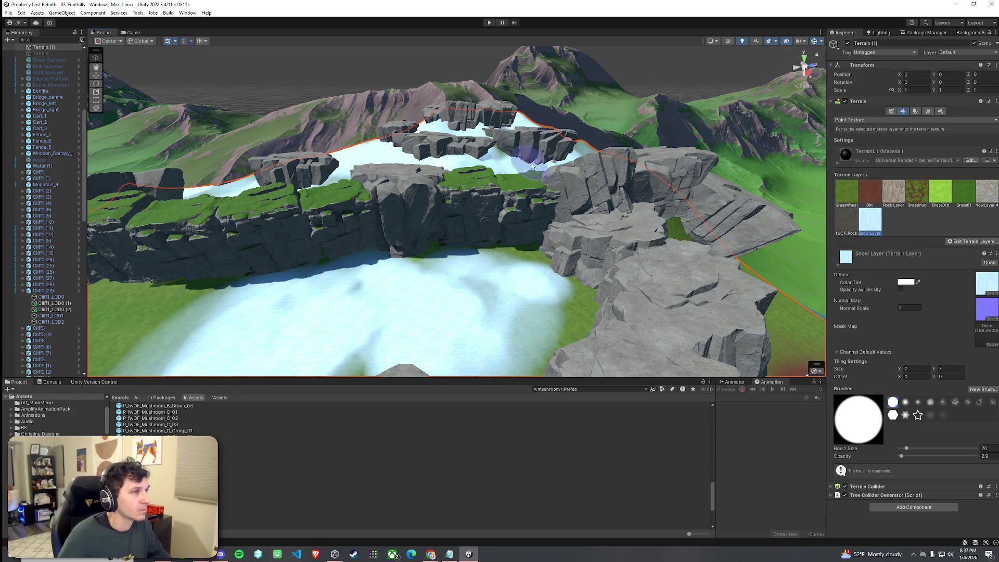
- Paint snow across the basin floor and onto its grassy left edge
drag(533, 166, 541, 223)
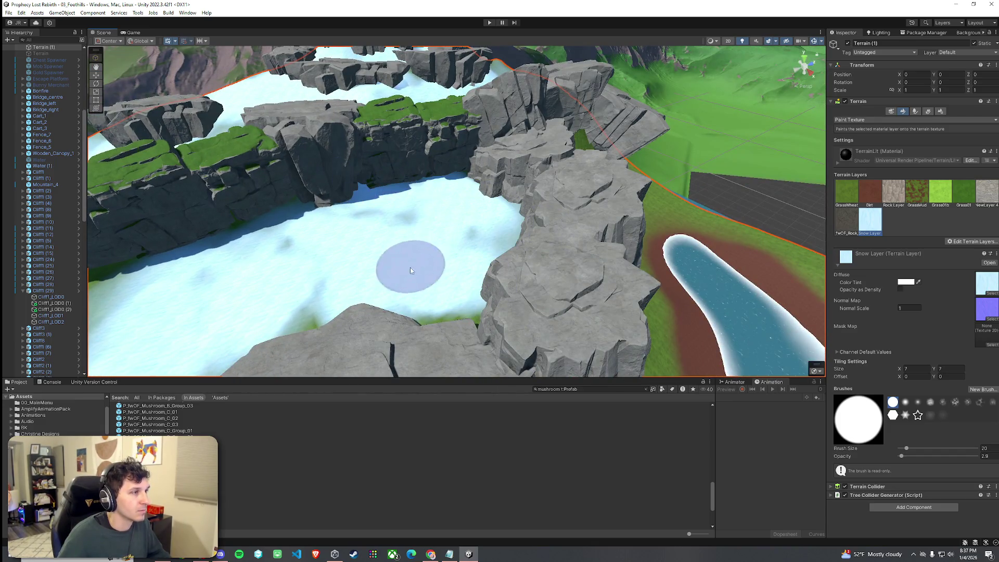
mouse_move(435, 256)
mouse_down()
mouse_move(446, 234)
mouse_move(334, 208)
mouse_move(264, 177)
mouse_move(276, 200)
mouse_move(267, 130)
mouse_move(224, 172)
mouse_move(248, 140)
mouse_move(249, 151)
mouse_move(312, 152)
mouse_move(345, 207)
mouse_move(583, 250)
mouse_move(583, 164)
mouse_up()
click(914, 111)
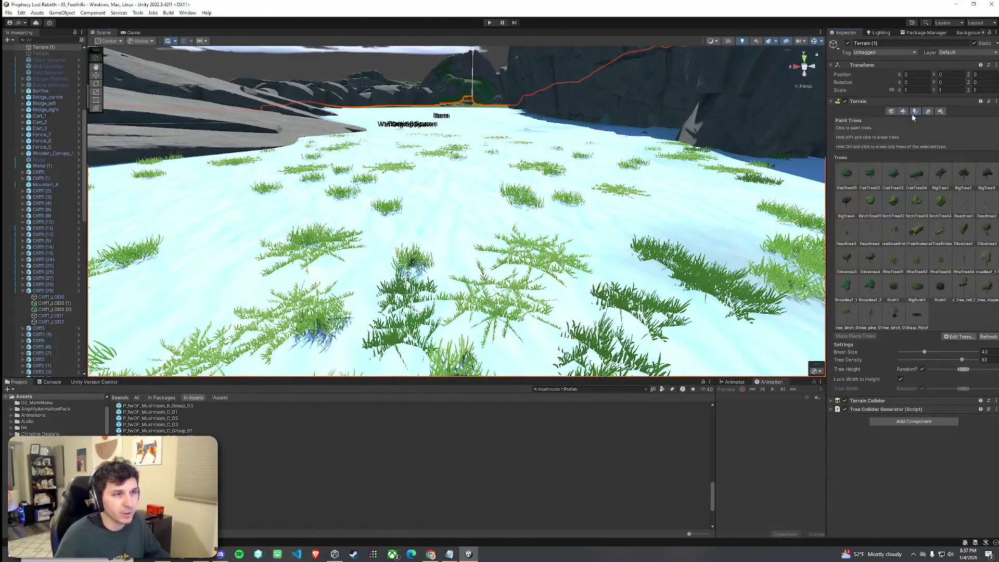
- Start a new detail mesh under Paint Details and open its Detail Prefab picker
click(928, 112)
click(961, 231)
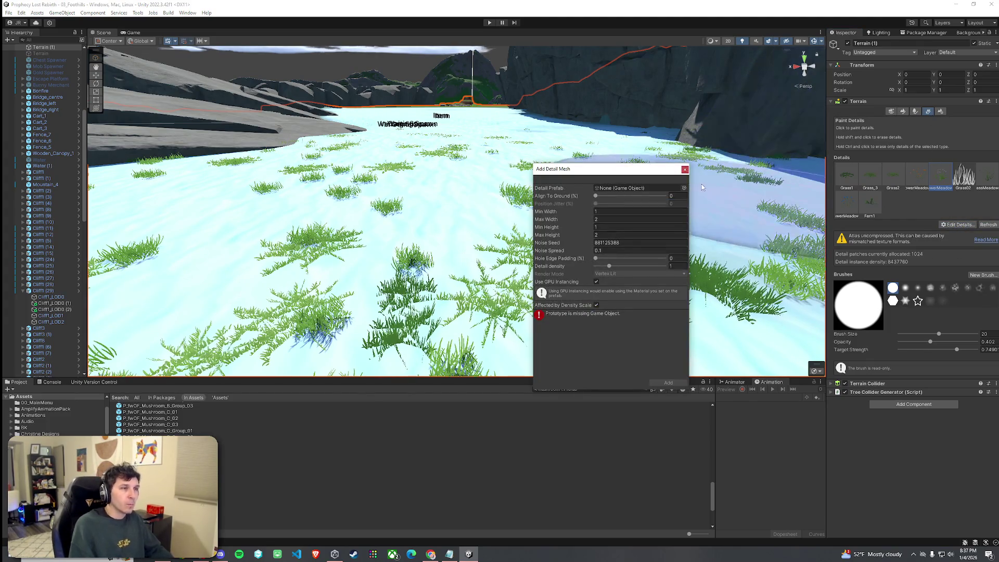
click(683, 187)
text(now)
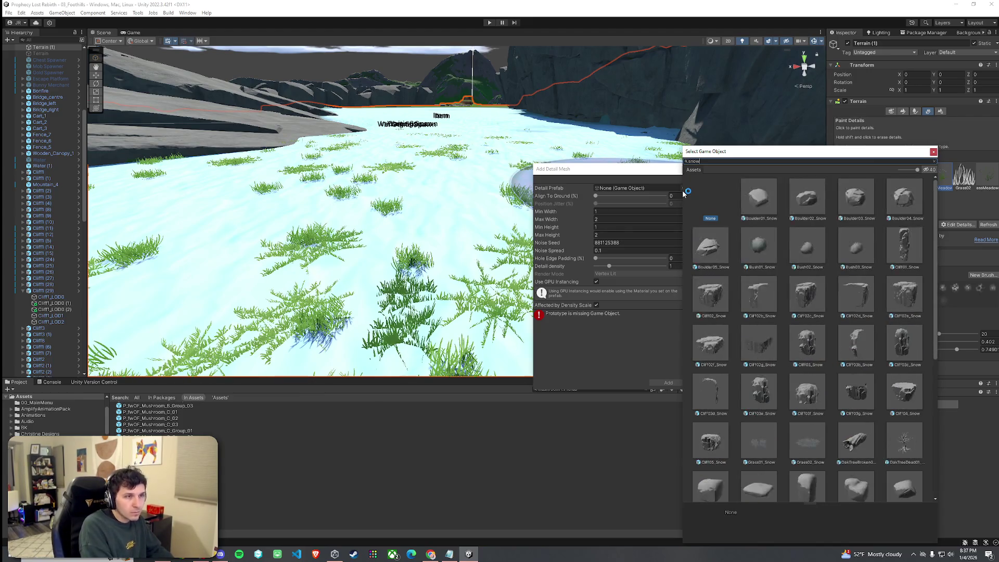
scroll(775, 239, down, 5)
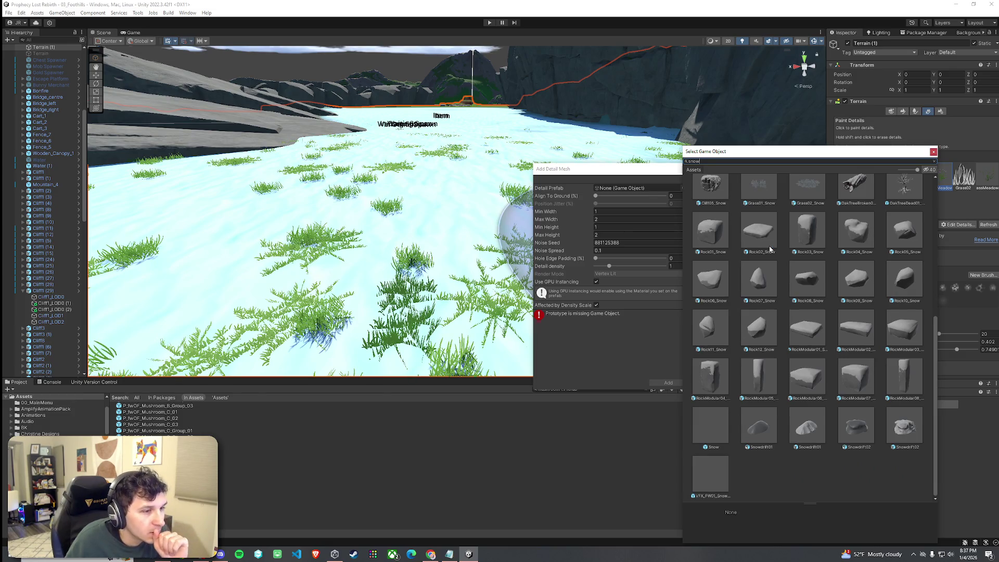
scroll(764, 250, up, 5)
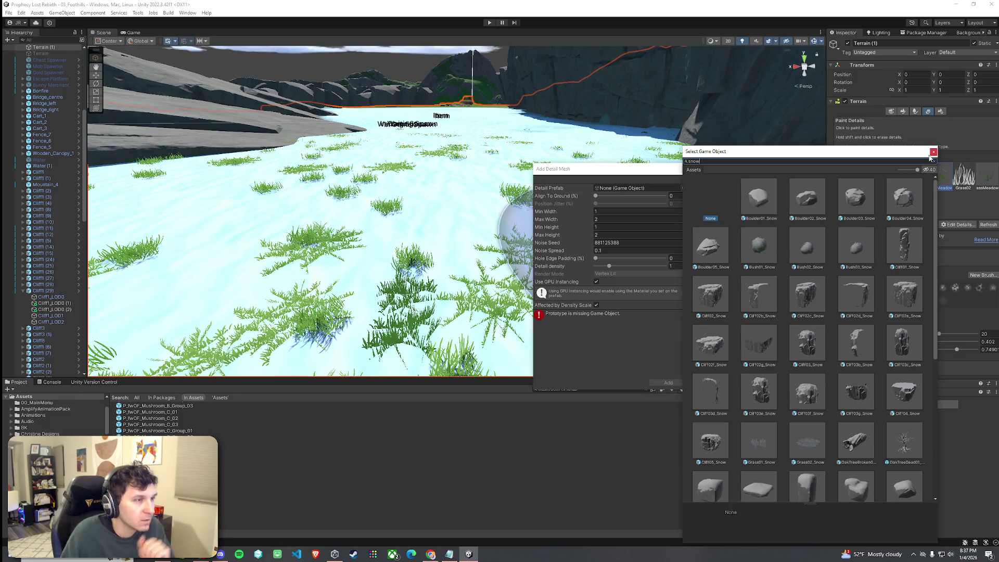
- Search 'grass' and choose P_fwOF_Grass_S_01_Winter as the detail prefab
key(BackSpace)
key(BackSpace)
key(BackSpace)
text(grass)
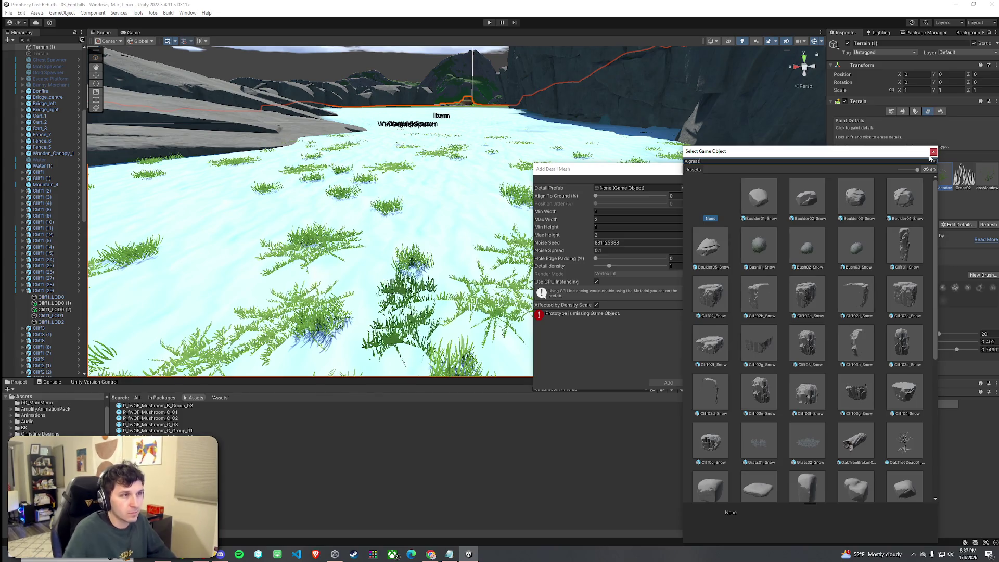
scroll(846, 244, down, 5)
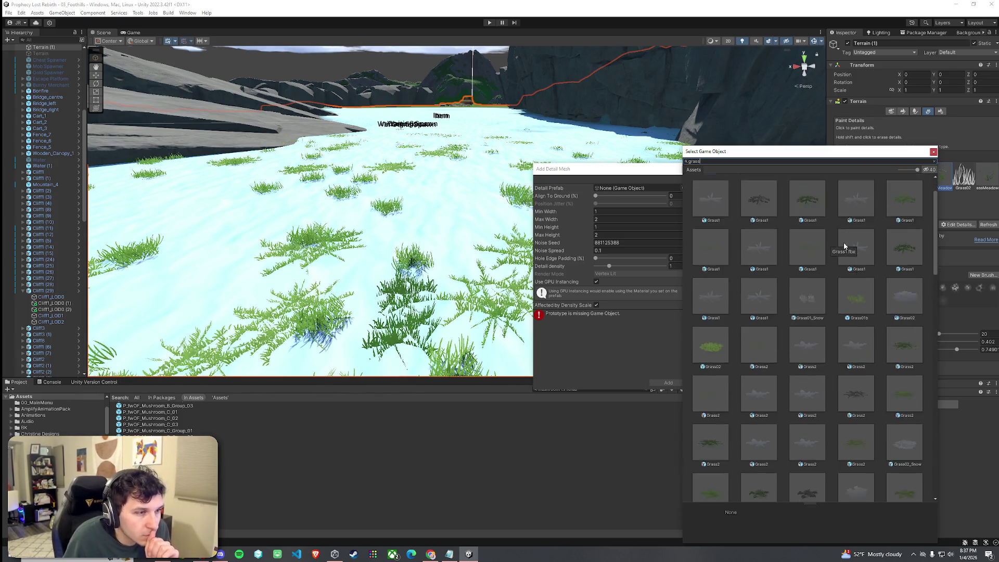
scroll(844, 242, down, 10)
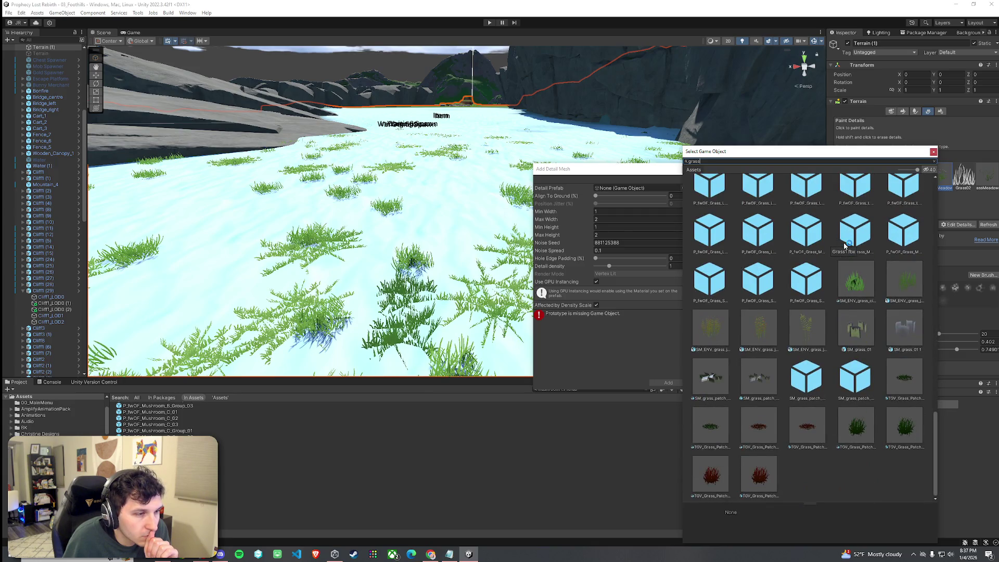
scroll(845, 244, up, 2)
scroll(845, 244, up, 3)
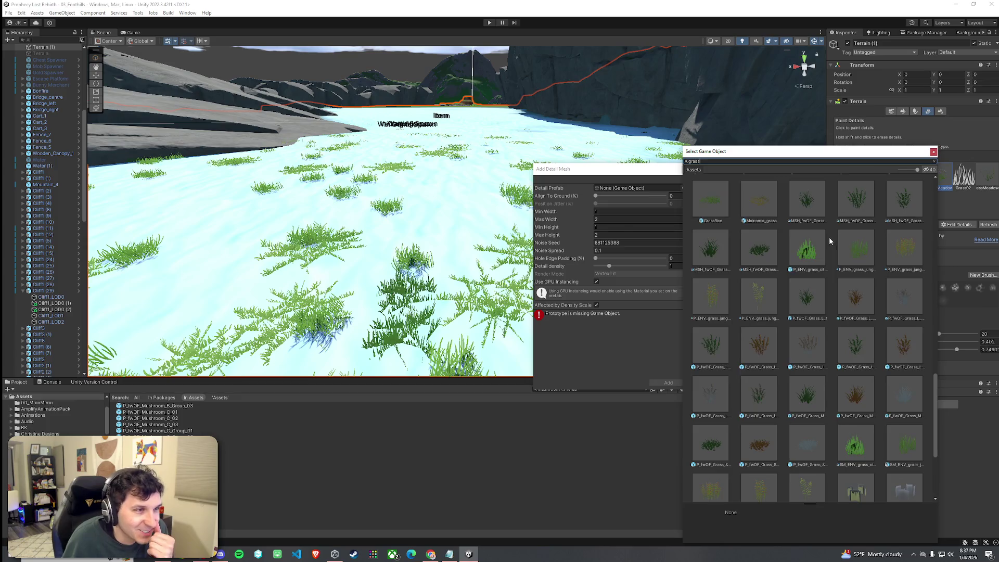
scroll(830, 241, up, 8)
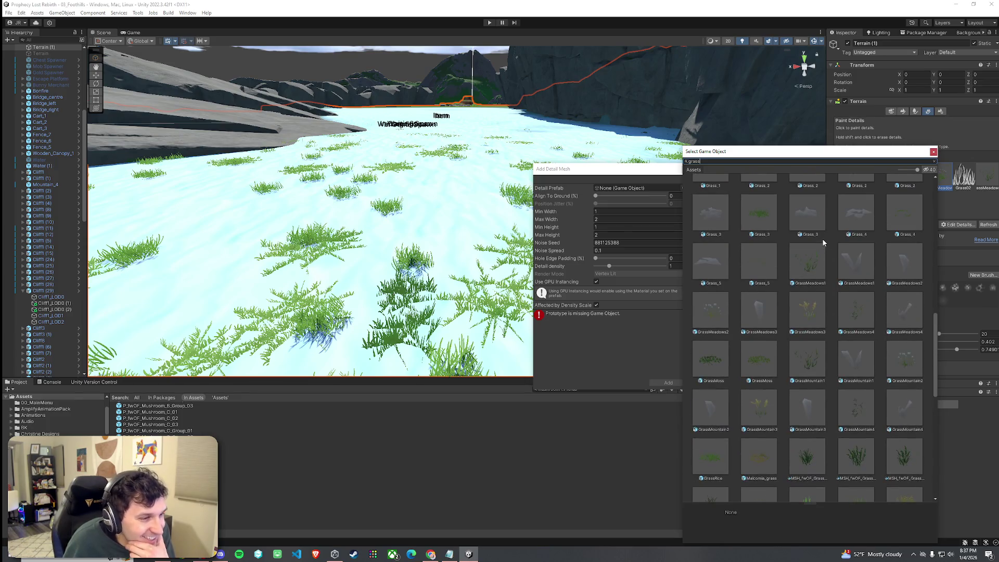
scroll(823, 242, down, 10)
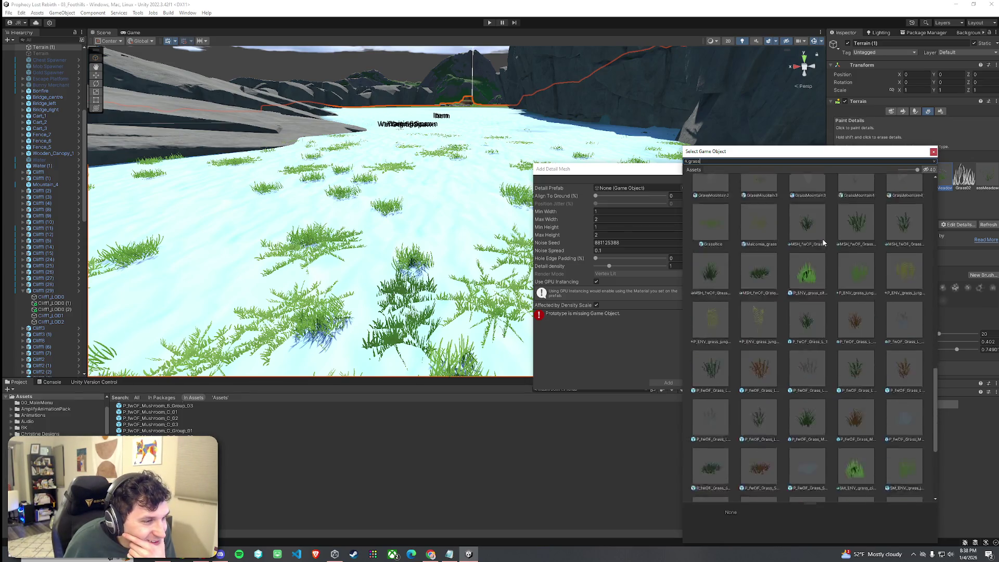
click(807, 281)
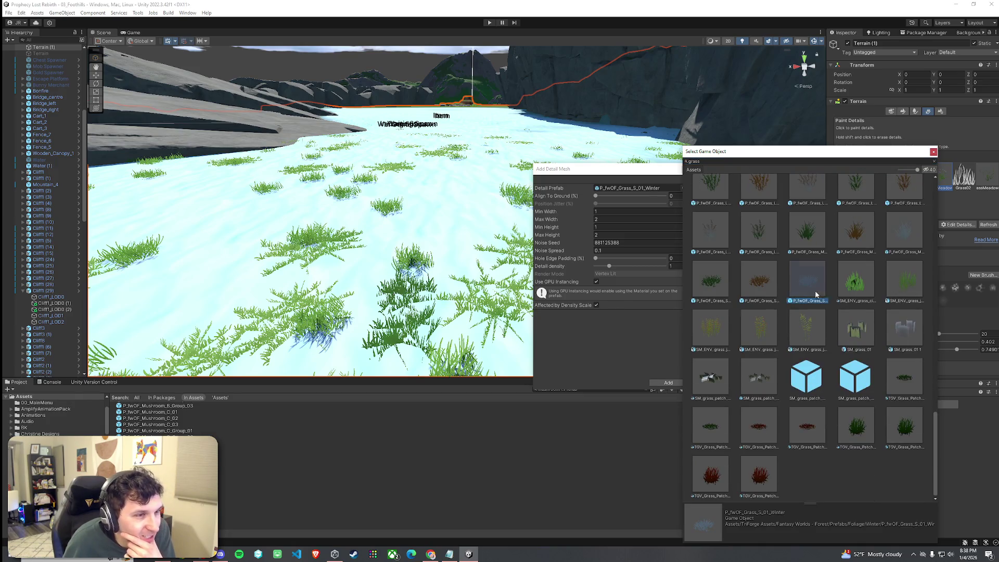
double_click(806, 286)
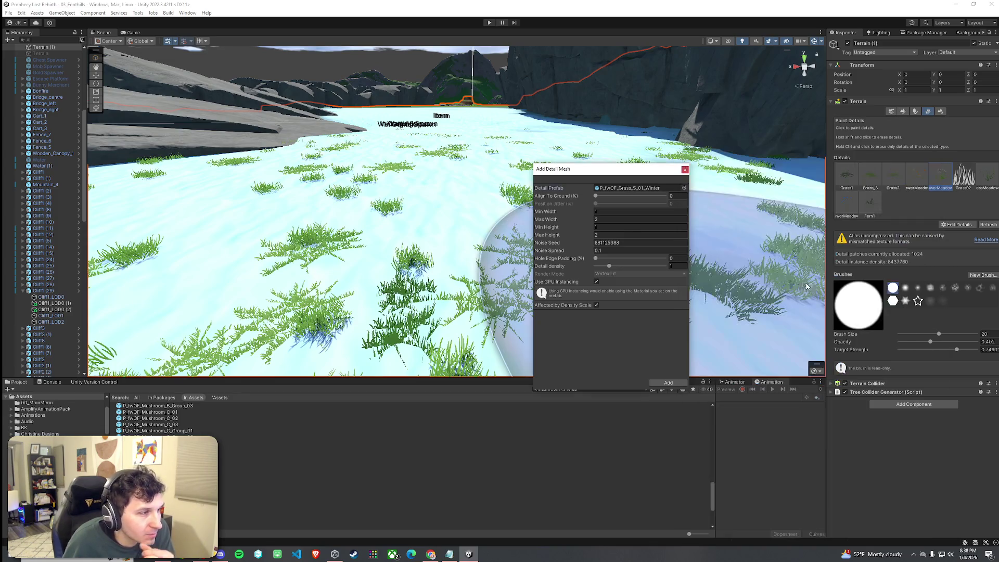
- Add the Grass_S_01_Winter detail, inspect its mesh settings, and fly low to view the grass
click(668, 383)
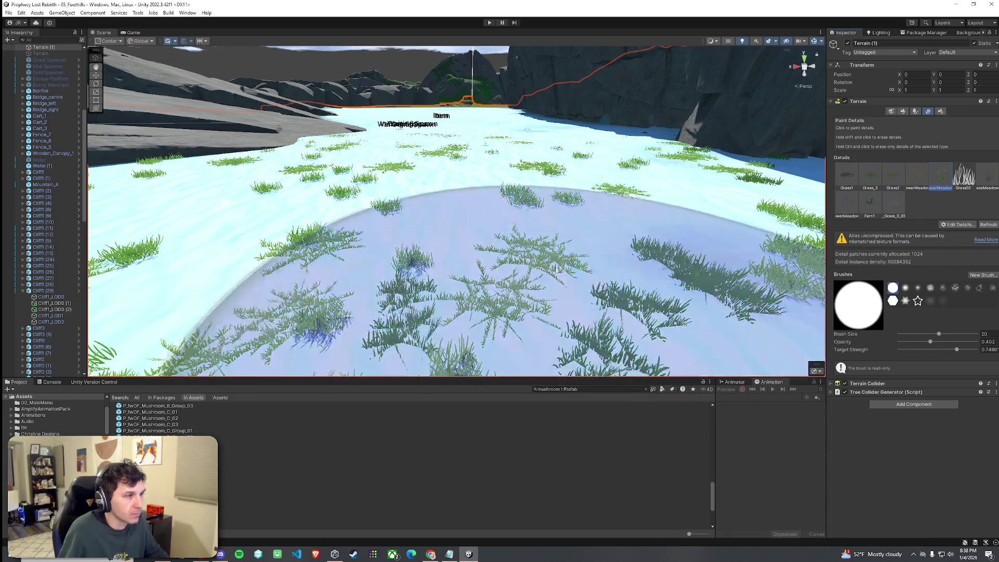
scroll(529, 213, down, 10)
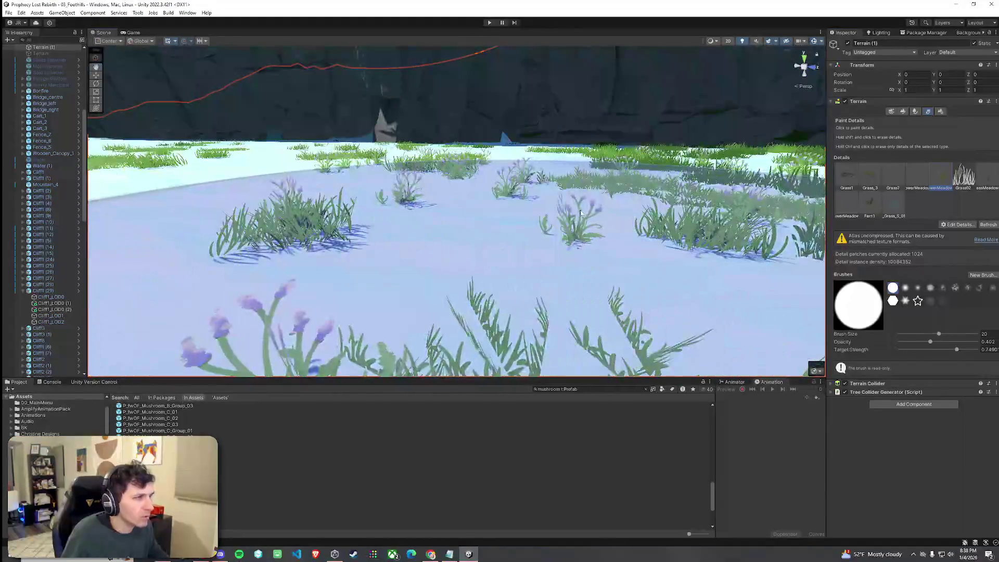
scroll(529, 212, up, 5)
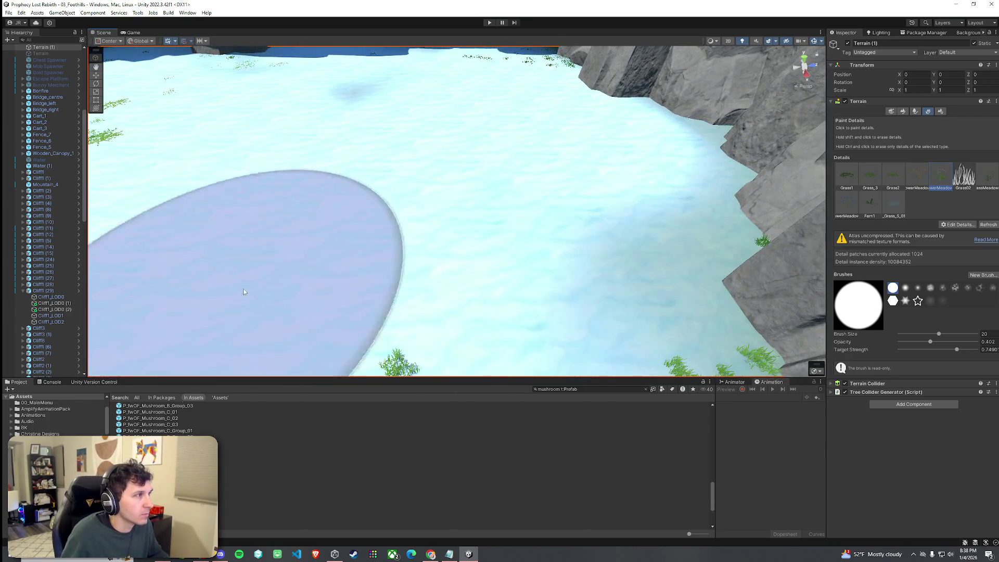
double_click(895, 202)
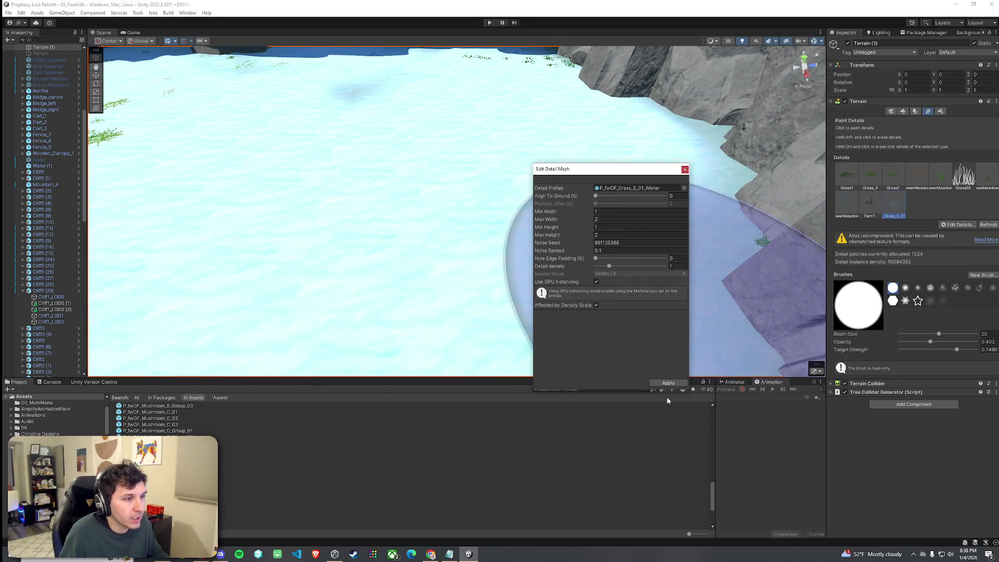
click(667, 382)
mouse_move(529, 192)
mouse_down()
mouse_move(479, 196)
mouse_move(633, 140)
mouse_move(630, 132)
mouse_move(499, 138)
mouse_move(580, 142)
mouse_move(600, 218)
mouse_up()
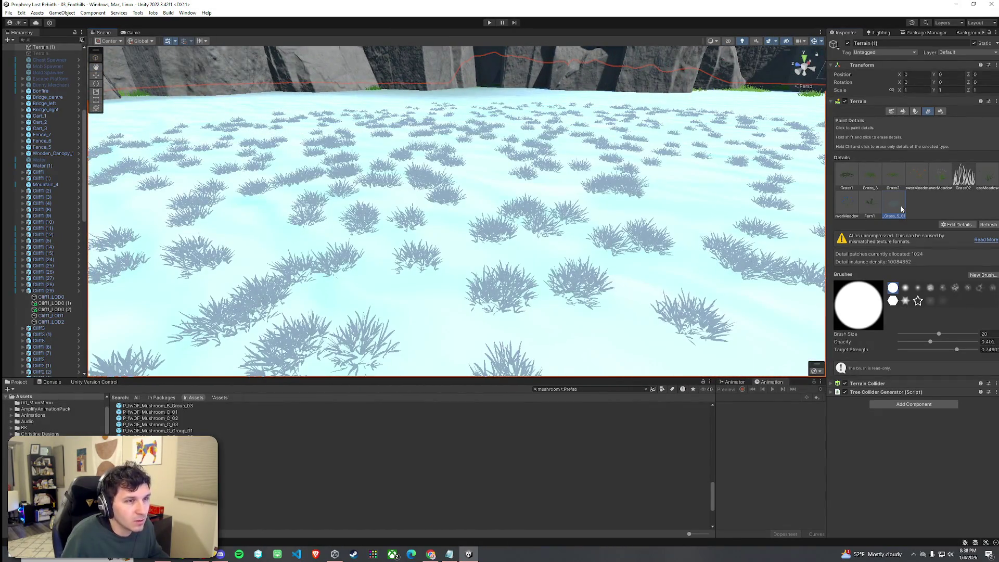
double_click(893, 202)
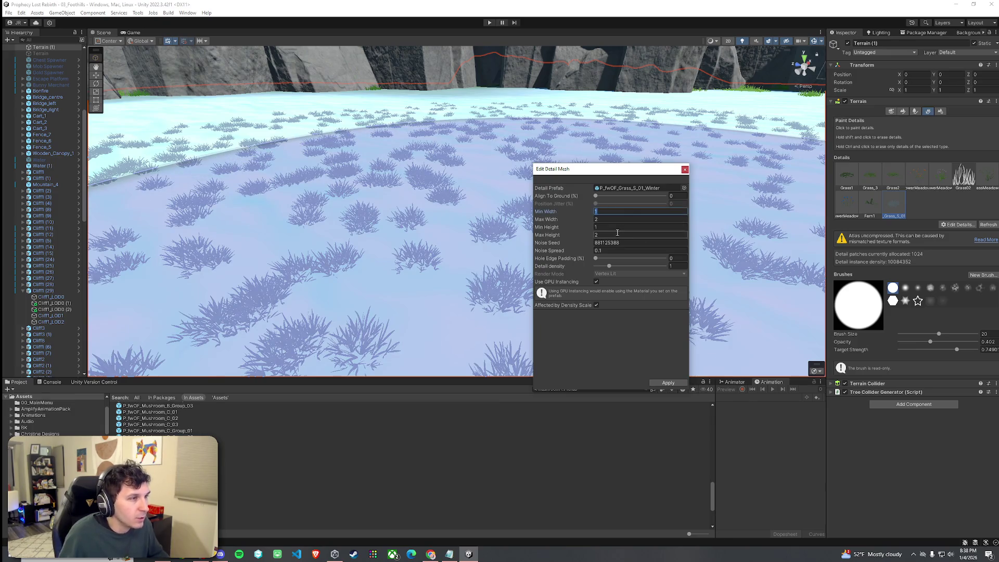
- Set the winter grass width to 2–3 and height to 3–5, applying each change
text(2)
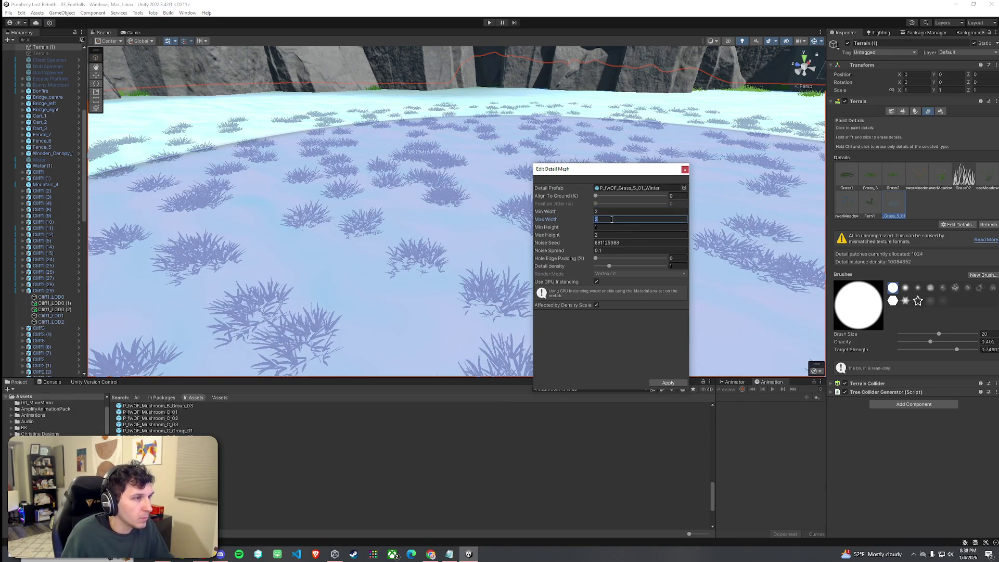
text(3)
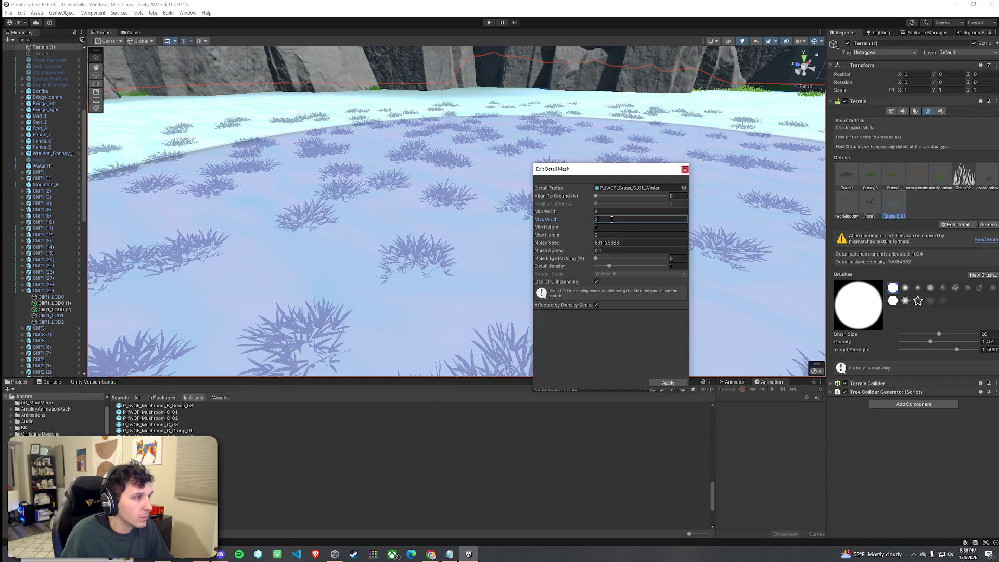
text(1.5)
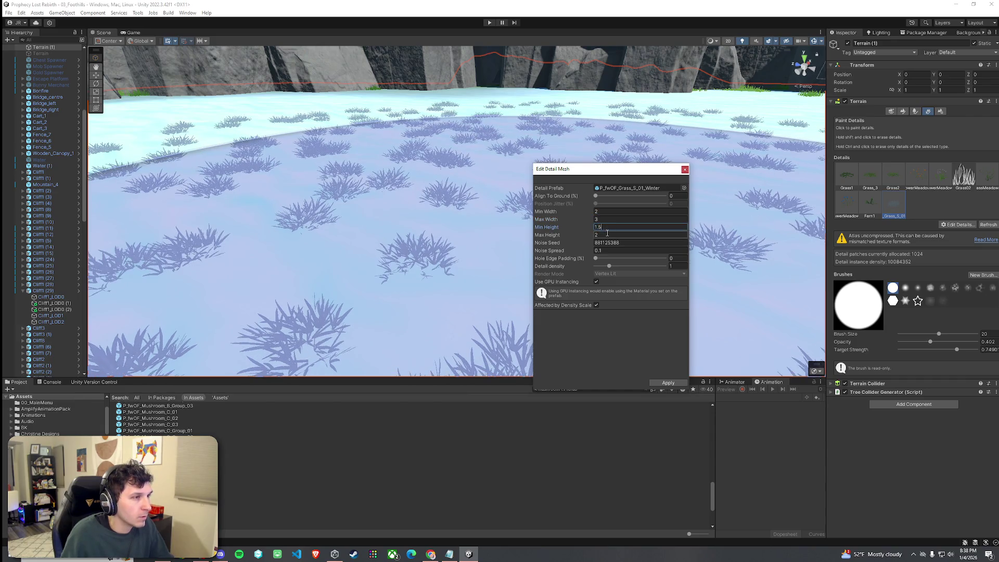
text(3)
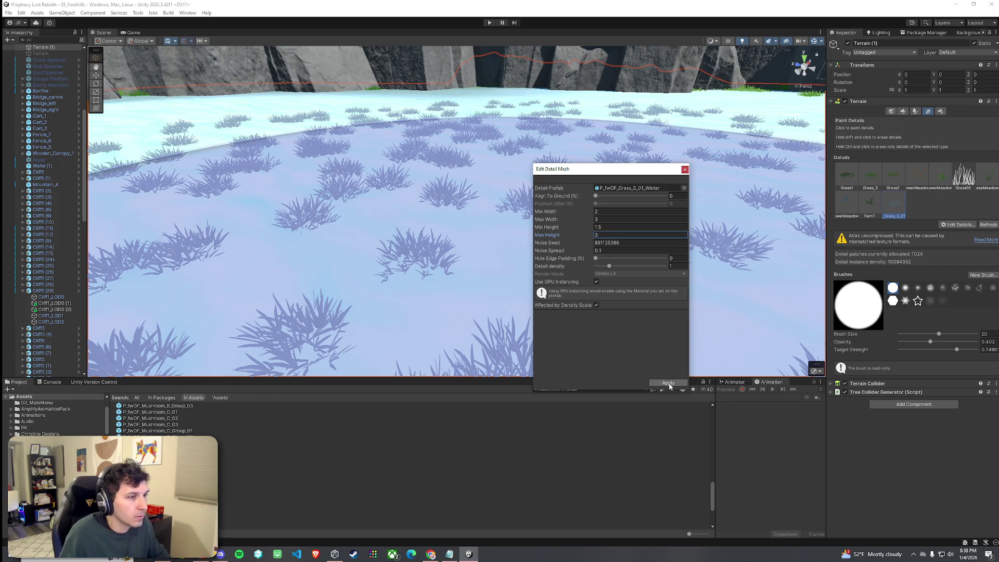
click(668, 383)
mouse_move(551, 272)
mouse_down()
mouse_move(449, 139)
mouse_move(535, 127)
mouse_move(517, 82)
mouse_move(380, 106)
mouse_up()
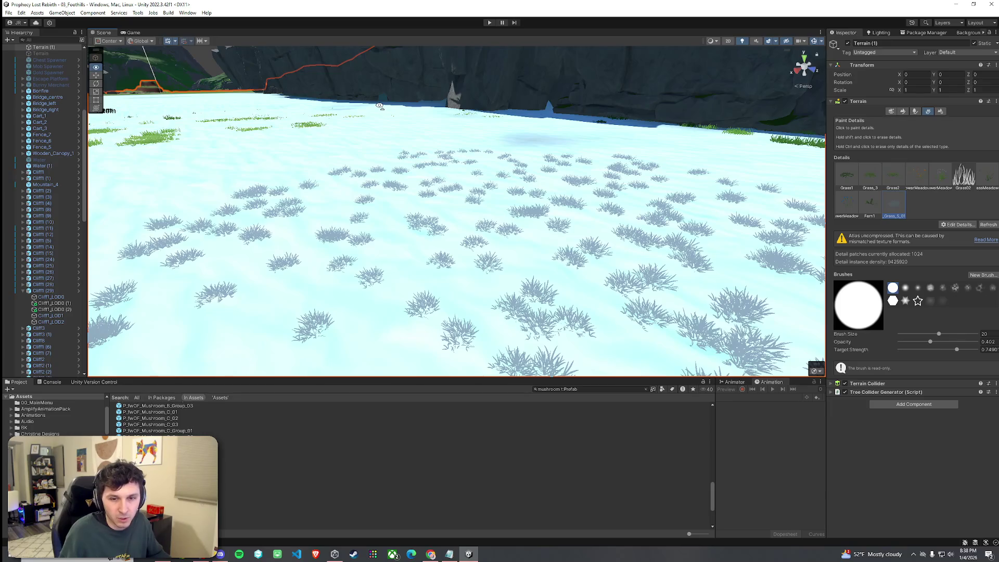
mouse_move(380, 106)
mouse_down()
mouse_move(430, 93)
mouse_move(589, 101)
mouse_up()
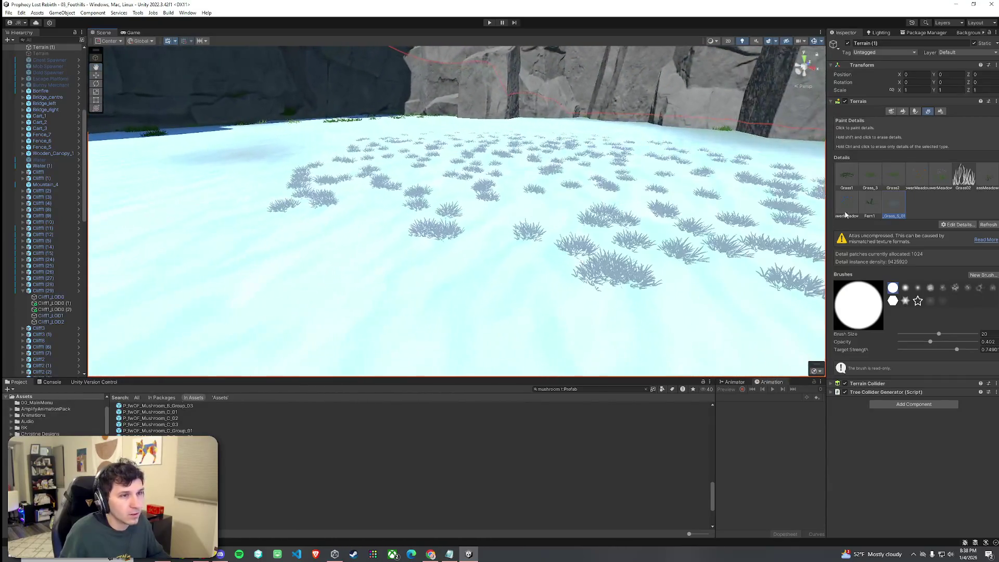
double_click(896, 205)
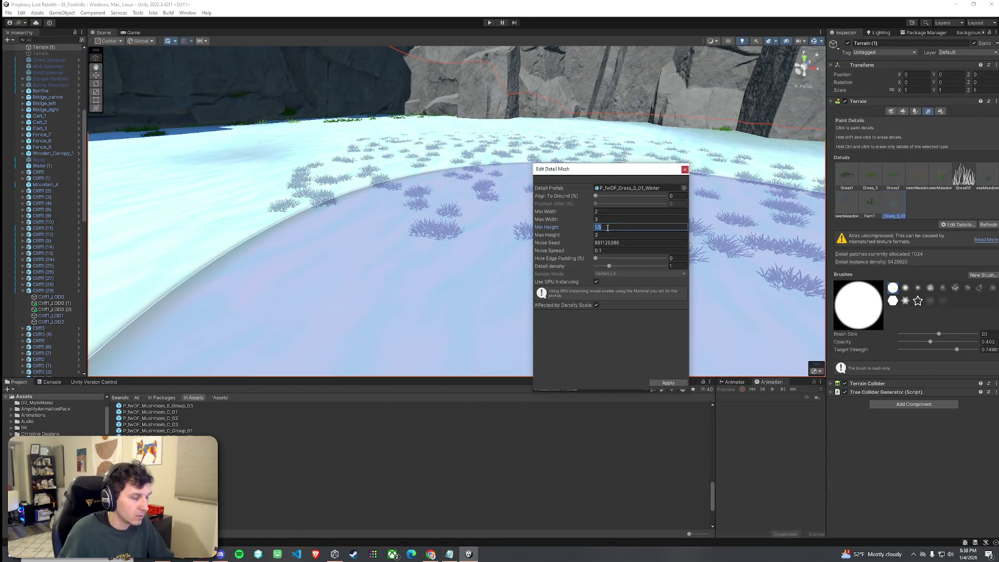
text(3)
key(Tab)
text(5)
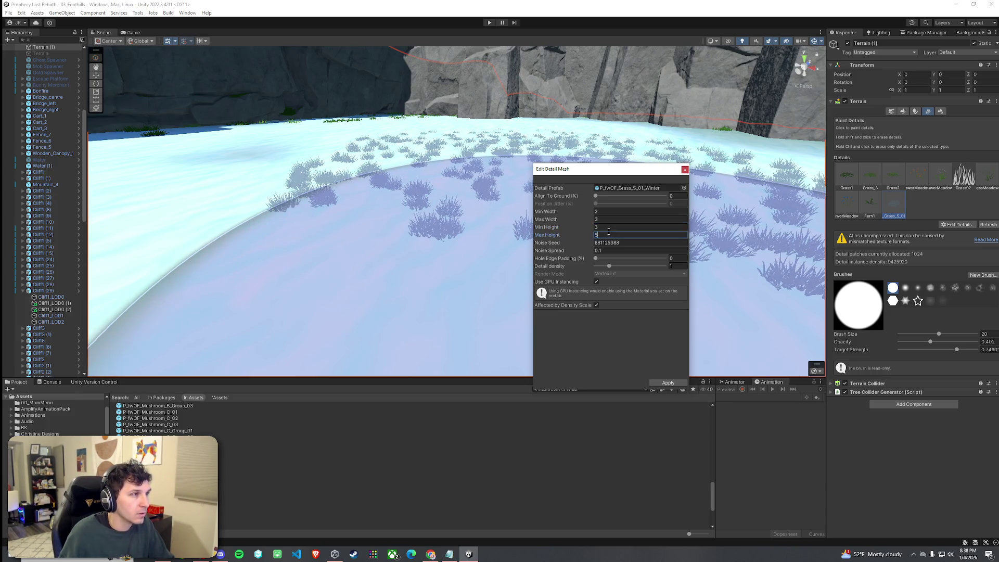
click(668, 382)
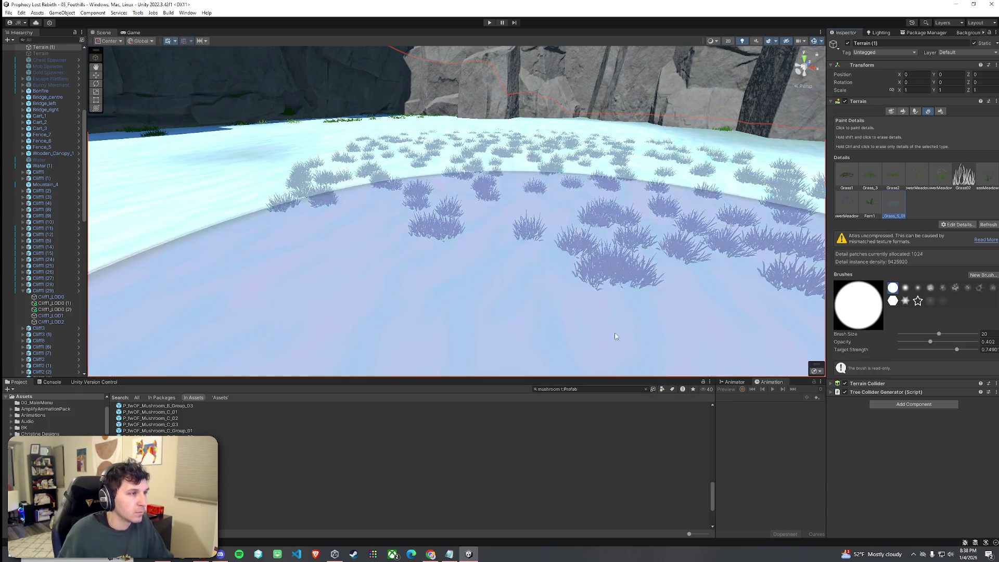
mouse_move(590, 231)
mouse_down()
mouse_move(676, 229)
mouse_move(601, 279)
mouse_move(568, 224)
mouse_move(615, 208)
mouse_move(602, 234)
mouse_move(569, 197)
mouse_move(353, 201)
mouse_move(375, 203)
mouse_up()
- Swap the grass prefab to P_fwOF_Grass_M_1_Winter after comparing it with Grass_S_01_Winter, and apply
double_click(890, 202)
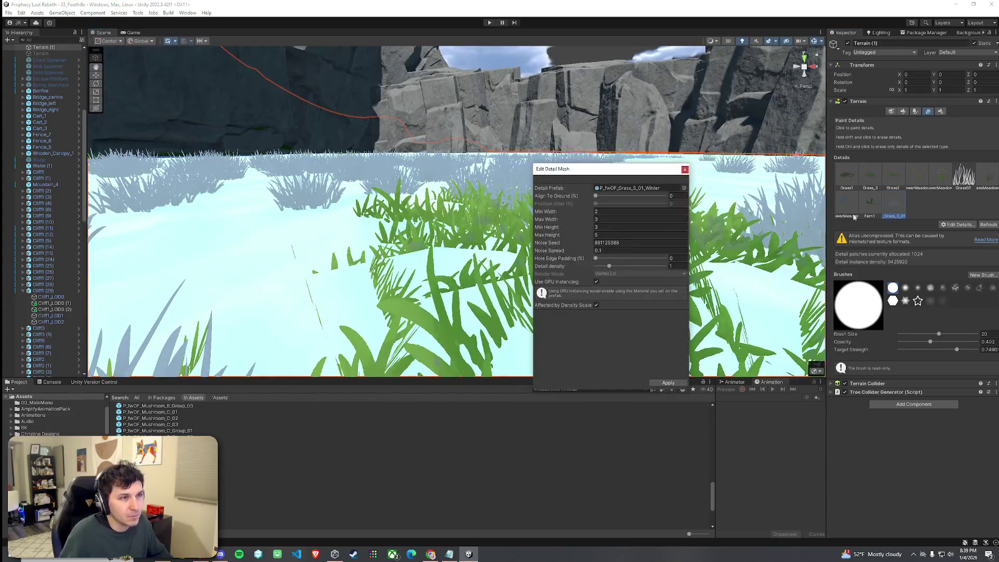
click(684, 189)
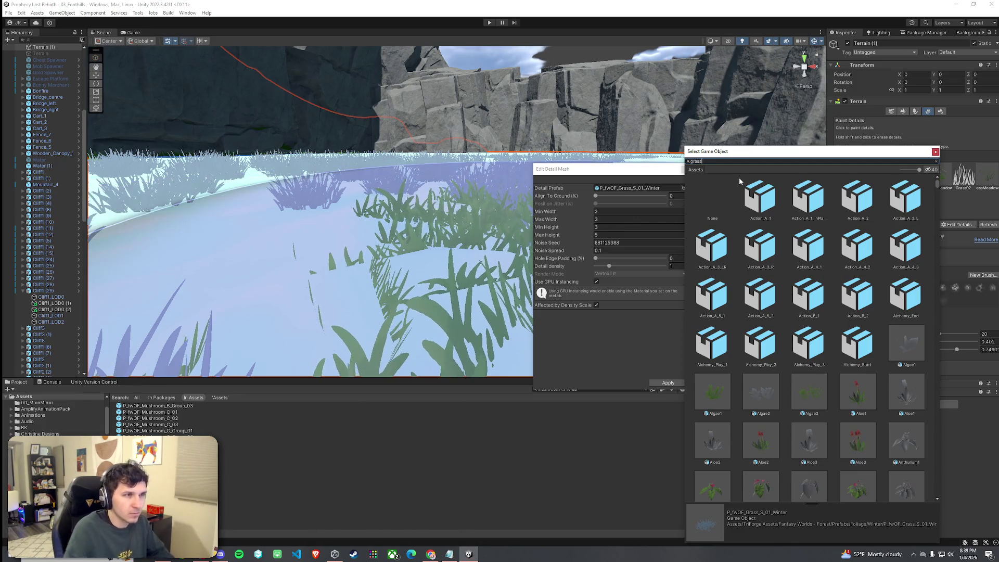
text(grass)
scroll(789, 265, down, 10)
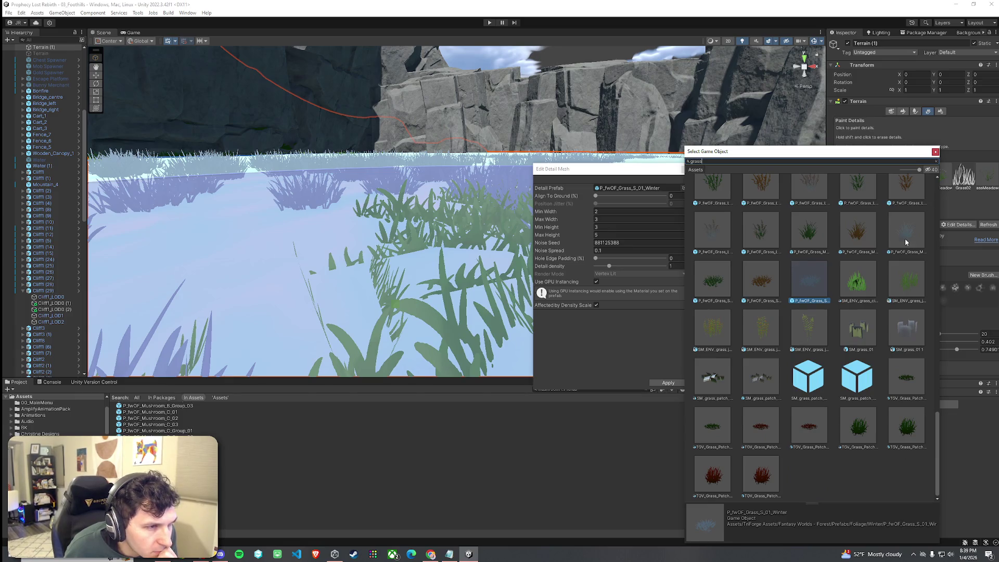
click(904, 238)
click(814, 283)
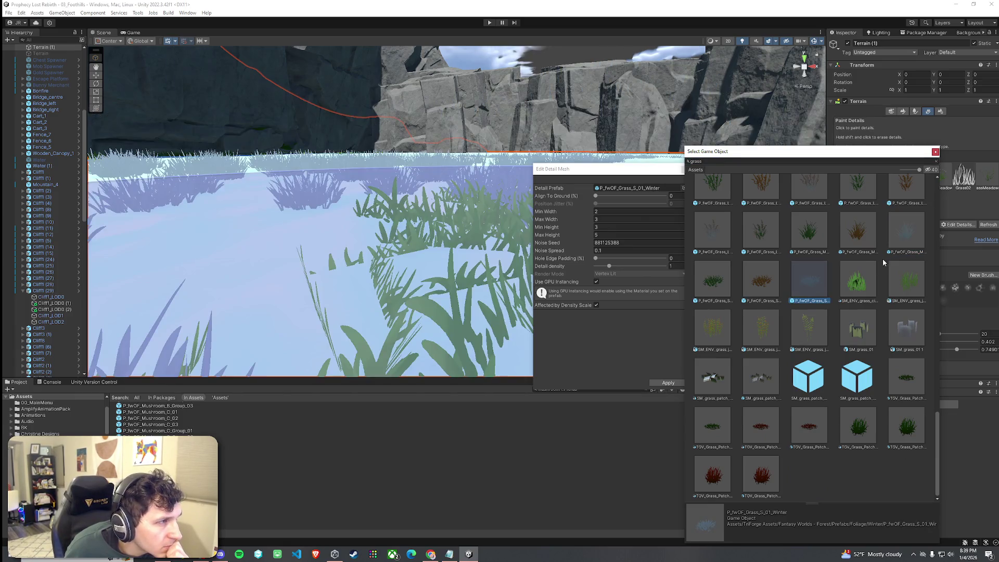
click(906, 236)
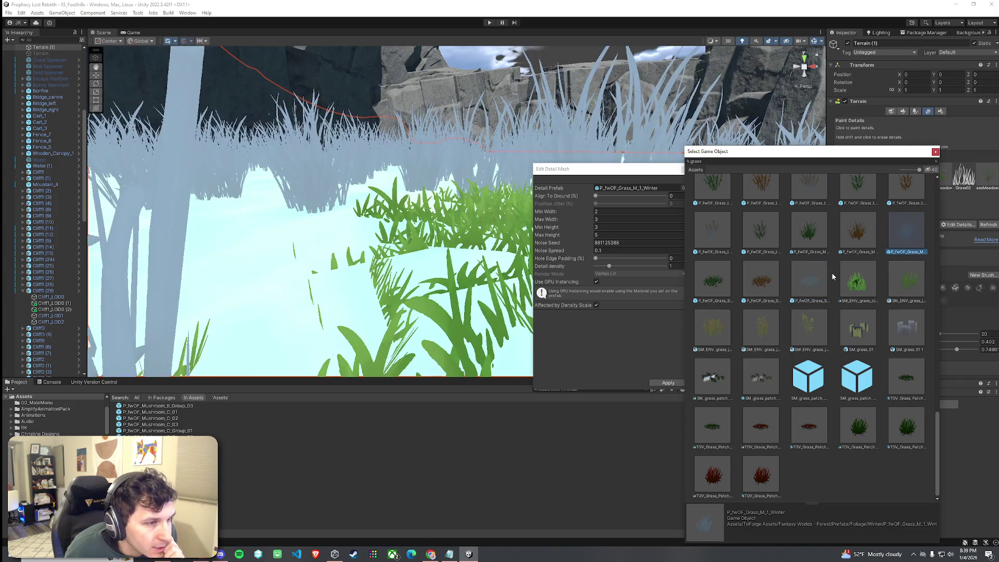
click(815, 281)
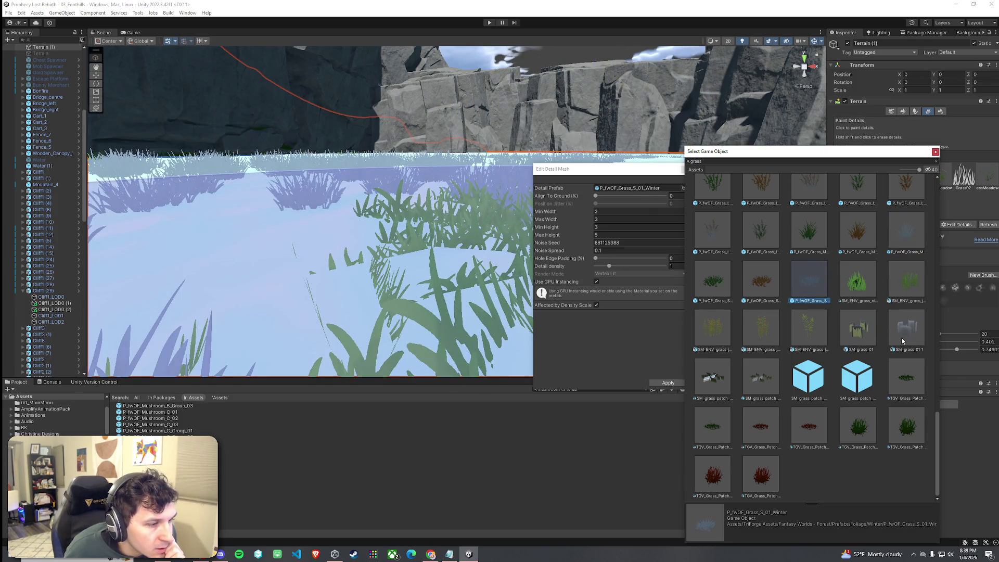
click(905, 232)
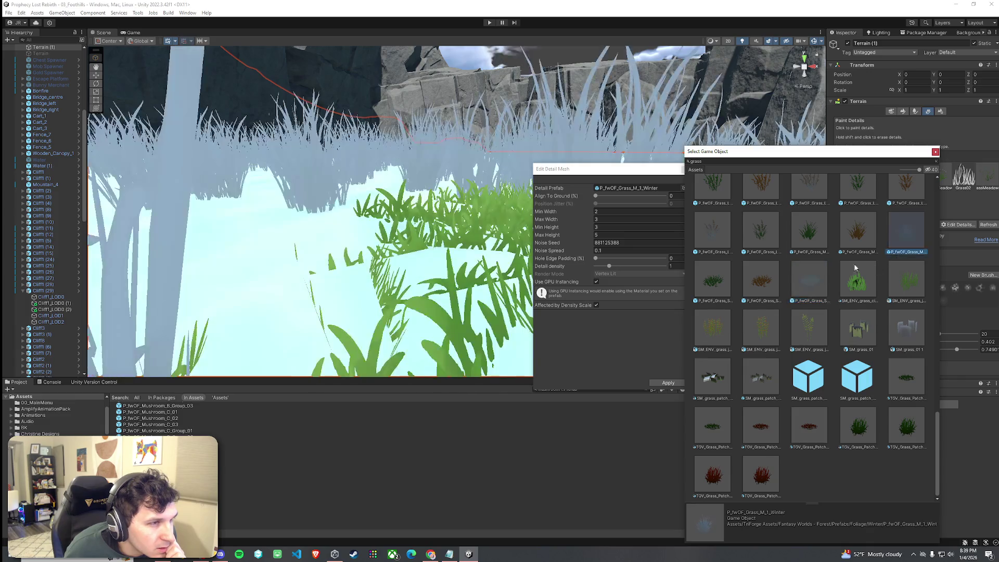
scroll(833, 333, up, 5)
scroll(832, 333, down, 4)
scroll(829, 335, down, 1)
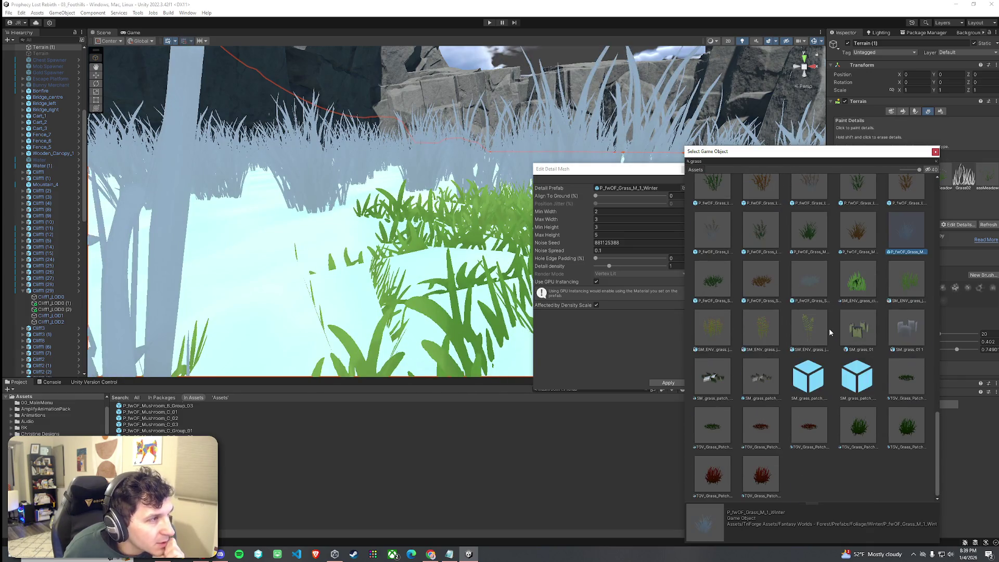
click(935, 152)
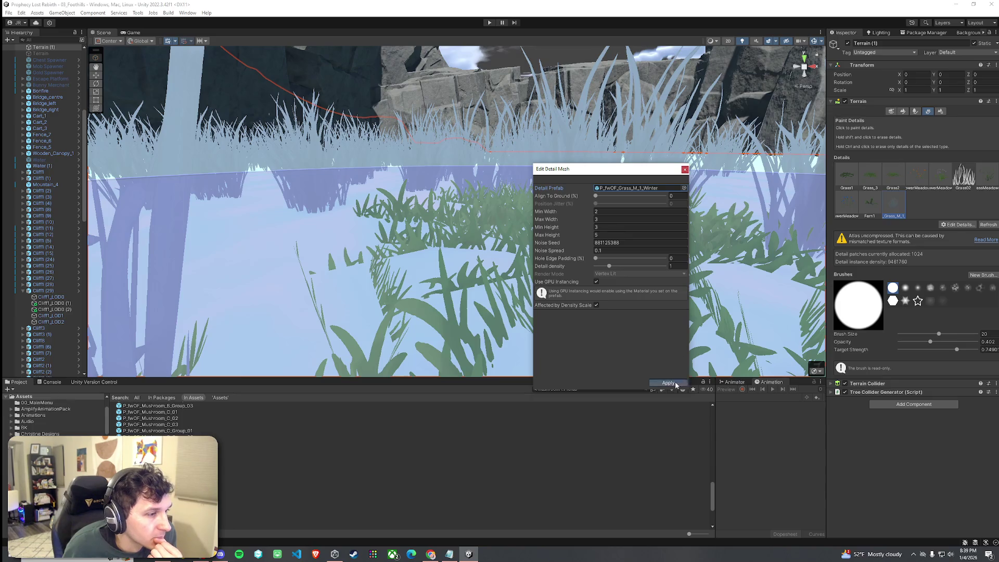
click(675, 383)
click(903, 111)
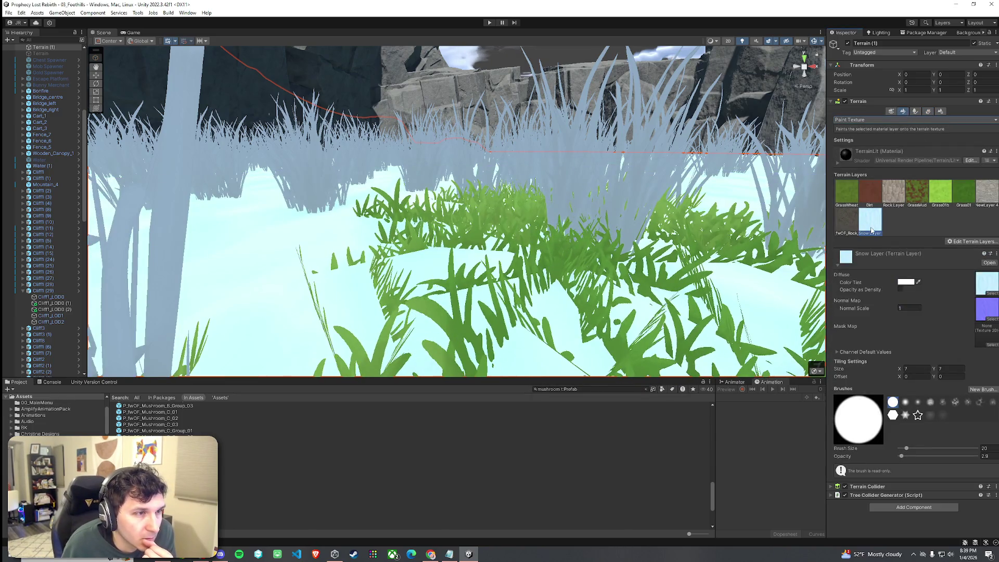
- Add Snow Layer as the terrain layer through a 'snow' search
click(969, 242)
click(907, 254)
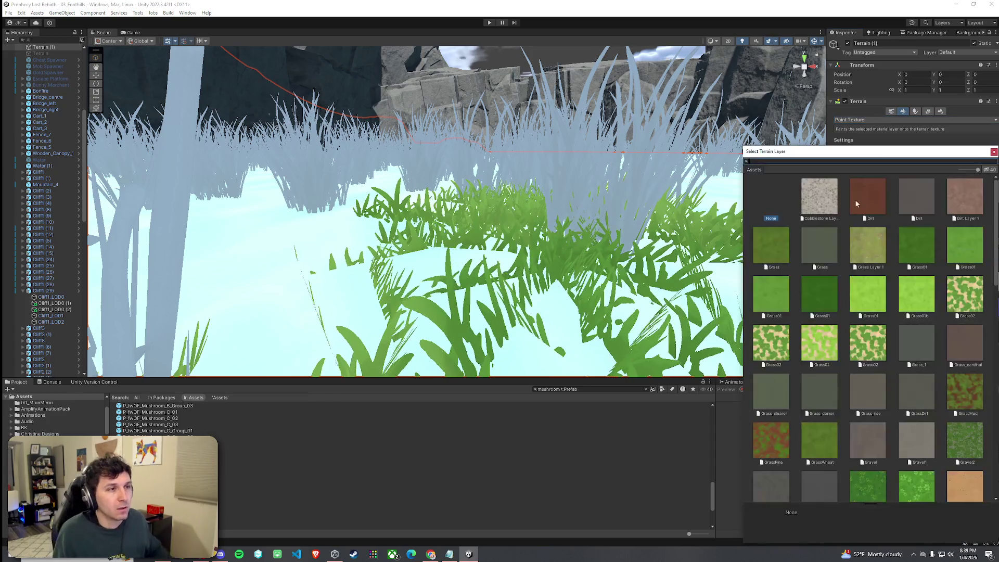
text(snow)
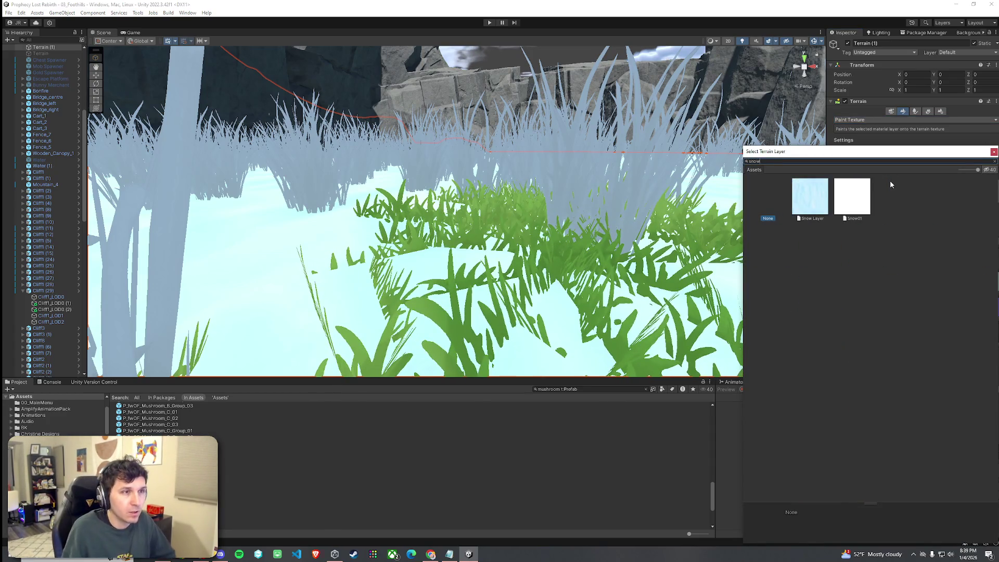
click(993, 152)
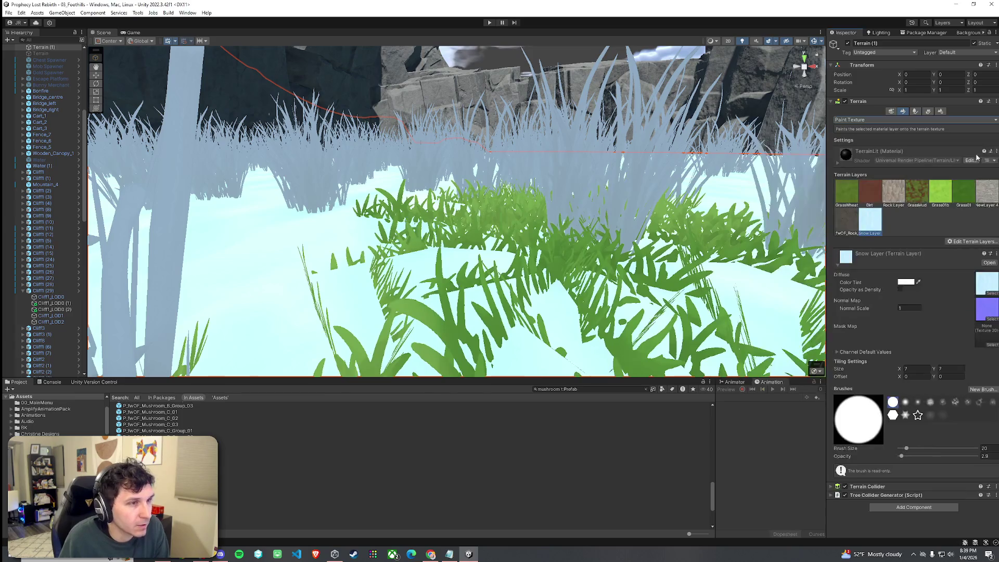
- Fly the camera out over the snowy basin and open the Project asset-type filter
mouse_move(436, 198)
mouse_down()
mouse_move(430, 219)
mouse_move(626, 186)
mouse_up()
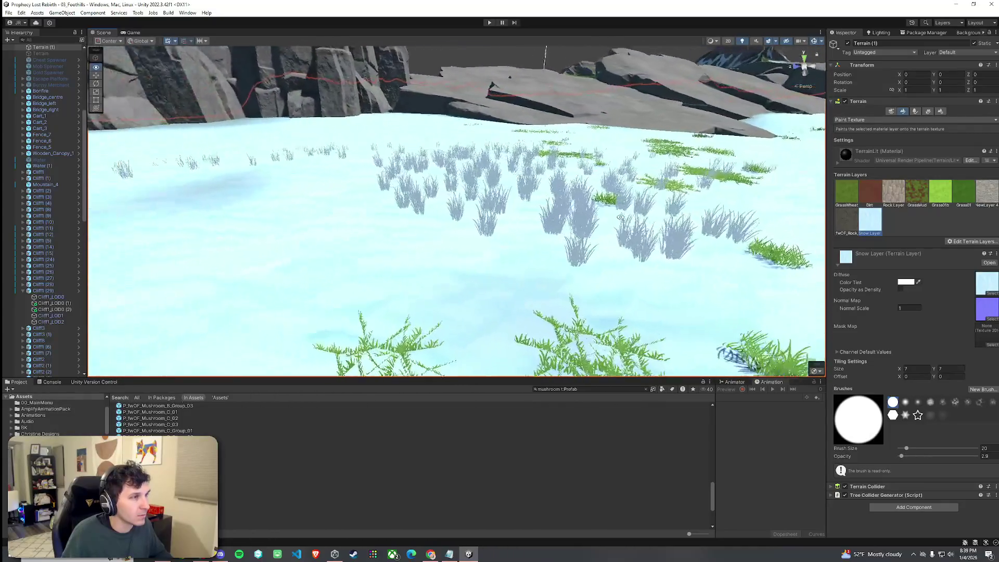
mouse_move(758, 208)
mouse_down()
mouse_move(549, 182)
mouse_move(582, 180)
mouse_up()
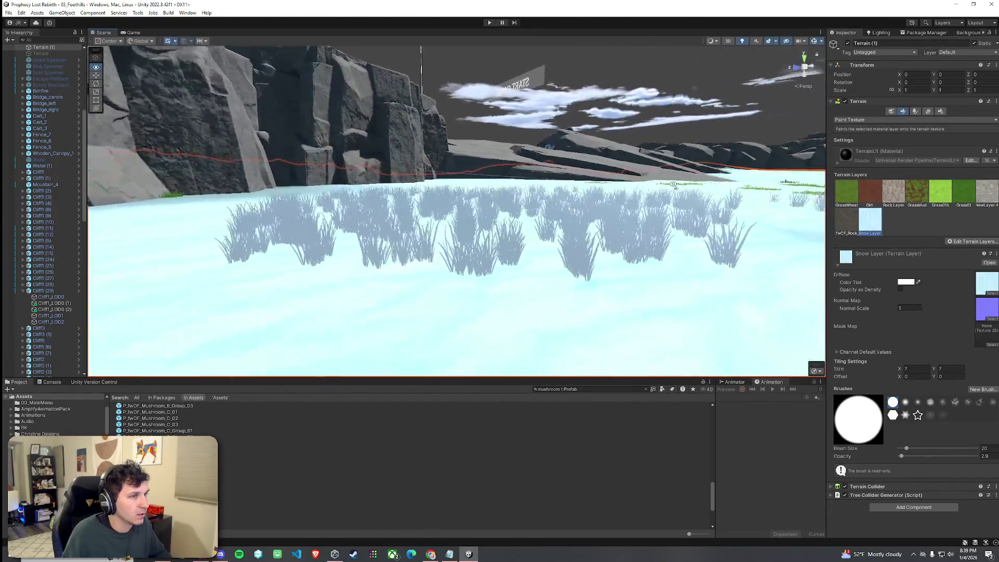
drag(778, 198, 958, 228)
click(9, 12)
mouse_move(224, 145)
mouse_down()
mouse_move(193, 117)
mouse_move(381, 362)
mouse_up()
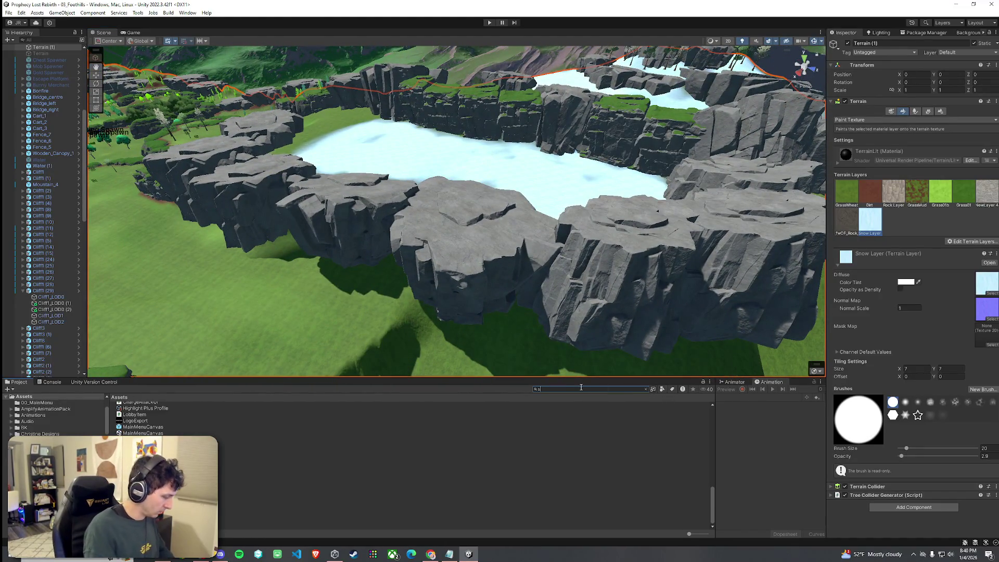
text(now t:Prefab)
click(661, 390)
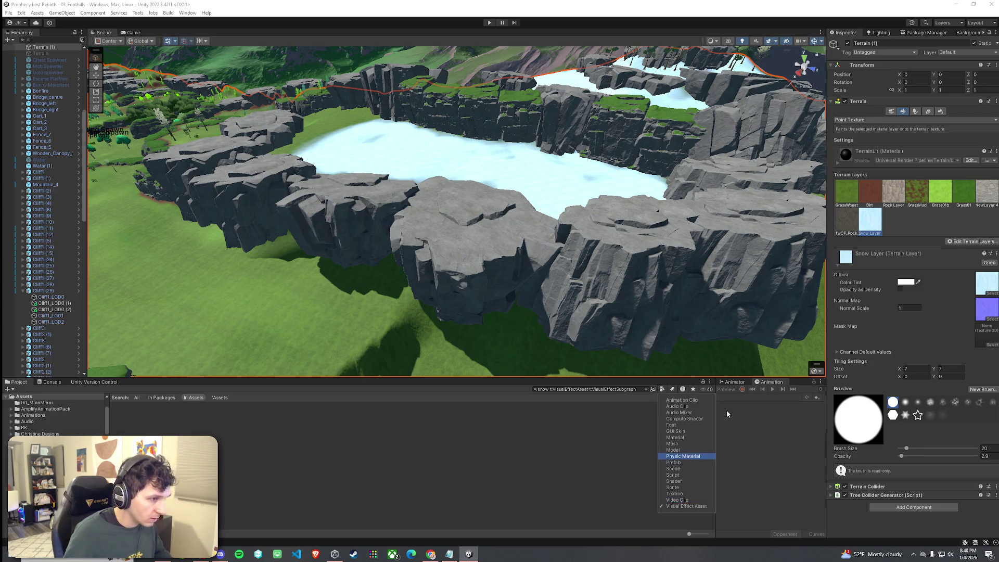
- Drop the Snow particle prefab over the cliff basin and rotate it to fit
click(598, 464)
click(229, 411)
scroll(248, 429, down, 5)
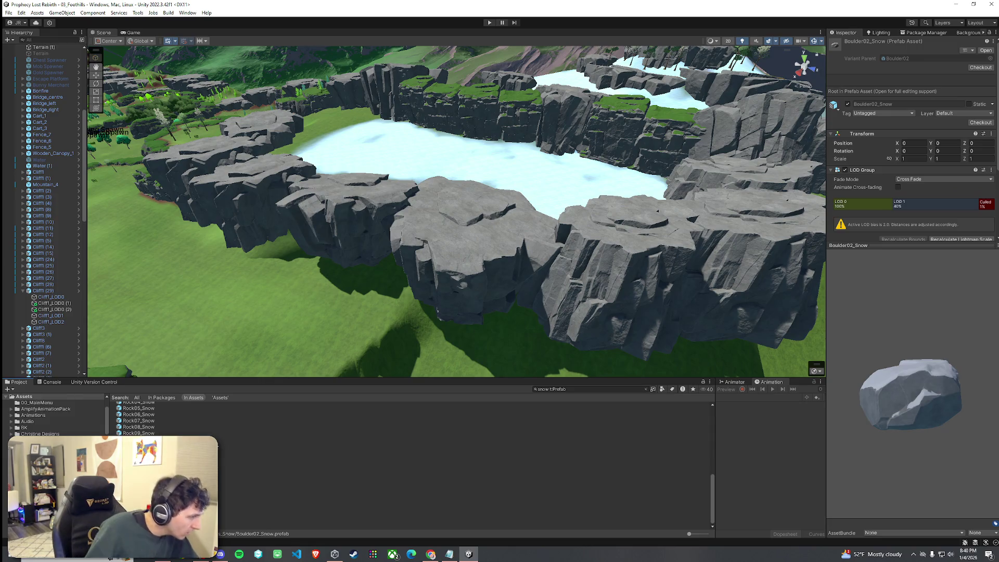
click(260, 507)
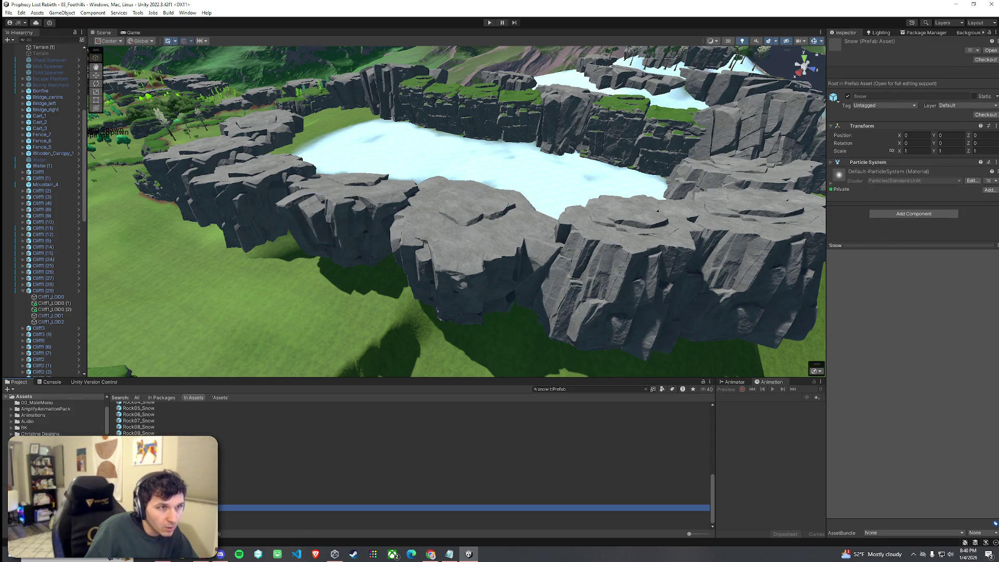
mouse_move(281, 438)
mouse_down()
mouse_move(467, 205)
mouse_move(464, 173)
mouse_move(604, 127)
mouse_move(466, 221)
mouse_move(588, 221)
mouse_move(560, 229)
mouse_up()
key(e)
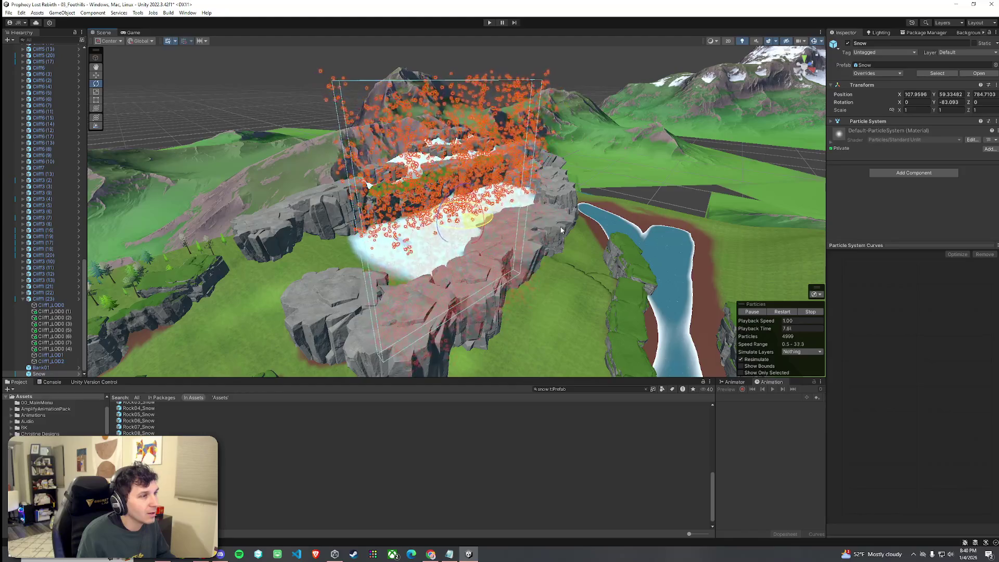
click(557, 300)
mouse_move(518, 295)
mouse_down()
mouse_move(489, 281)
mouse_move(535, 276)
mouse_up()
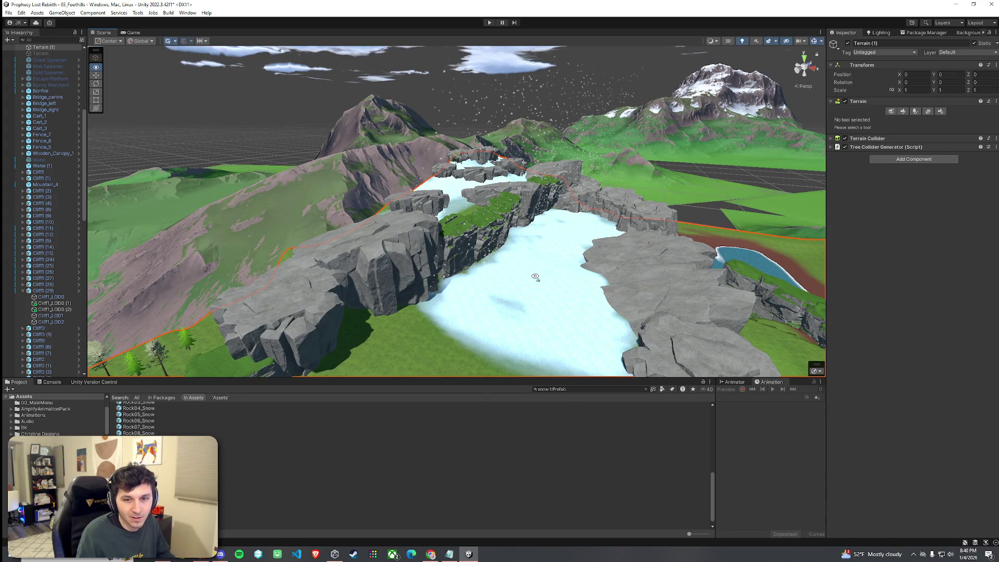
- Fly around the basin to check the falling snow, winter grass and surrounding cliffs
mouse_move(535, 277)
mouse_down()
mouse_move(635, 296)
mouse_move(658, 315)
mouse_move(561, 283)
mouse_move(237, 316)
mouse_up()
scroll(45, 319, down, 10)
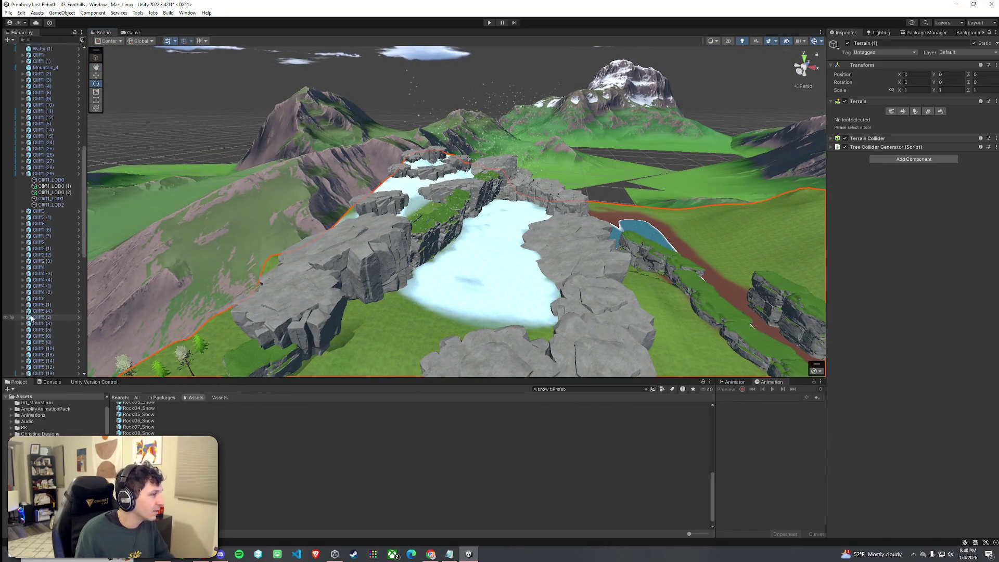
click(503, 148)
mouse_move(513, 164)
mouse_down()
mouse_move(451, 245)
mouse_move(479, 262)
mouse_up()
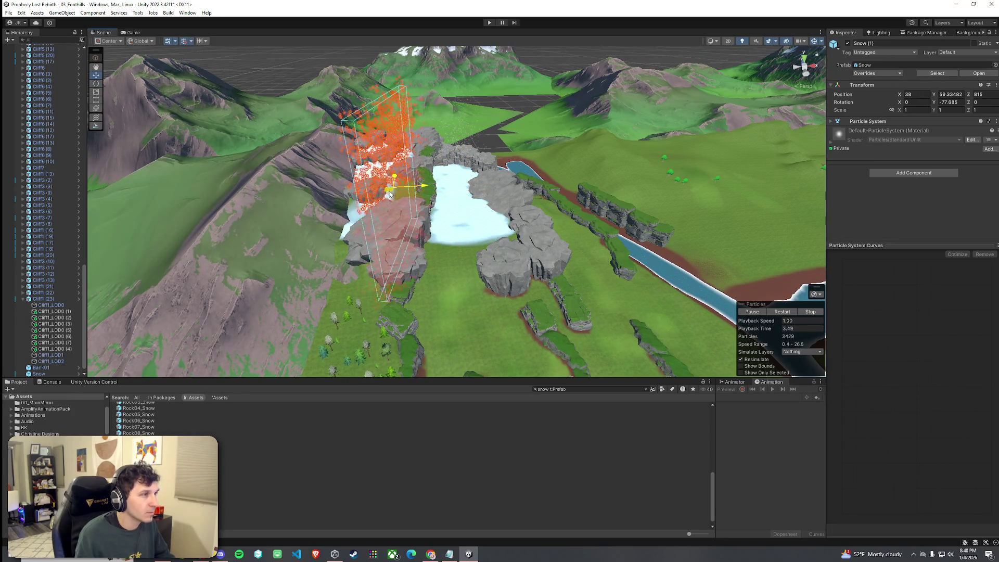
mouse_move(404, 190)
mouse_down()
mouse_move(380, 211)
mouse_move(311, 322)
mouse_move(379, 131)
mouse_up()
click(378, 212)
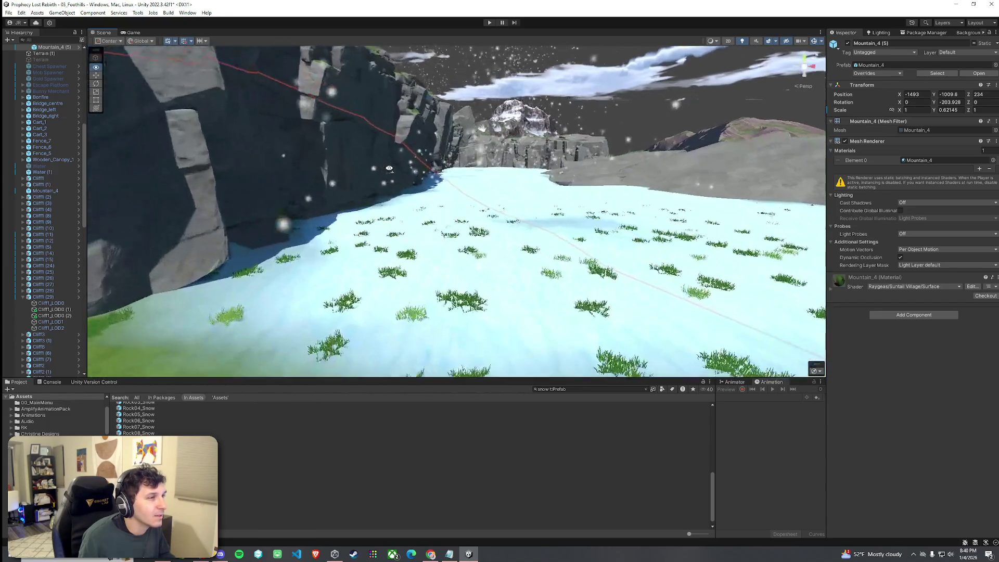
mouse_move(294, 137)
mouse_down()
mouse_move(287, 207)
mouse_move(407, 216)
mouse_move(155, 89)
mouse_up()
click(9, 12)
click(433, 191)
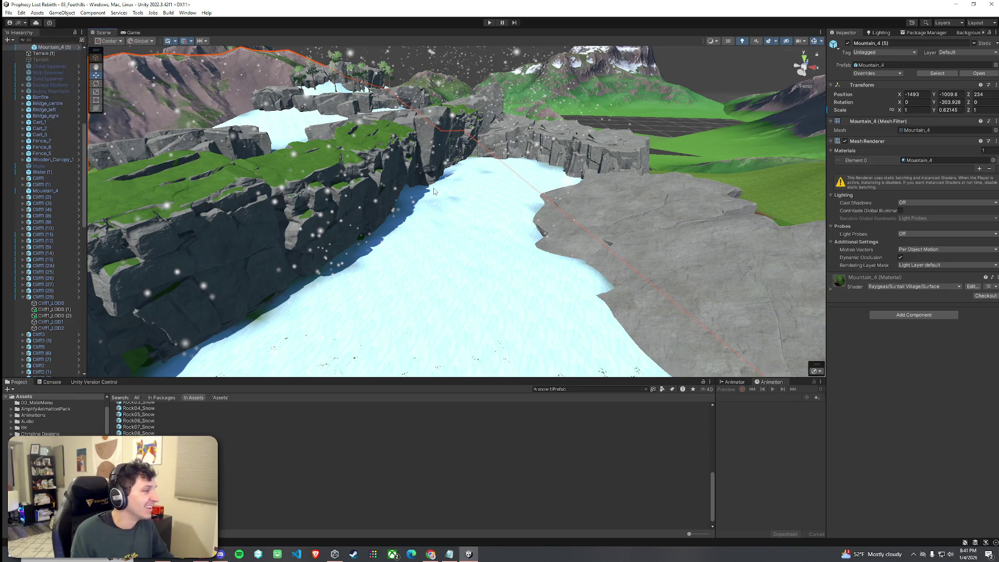
click(364, 191)
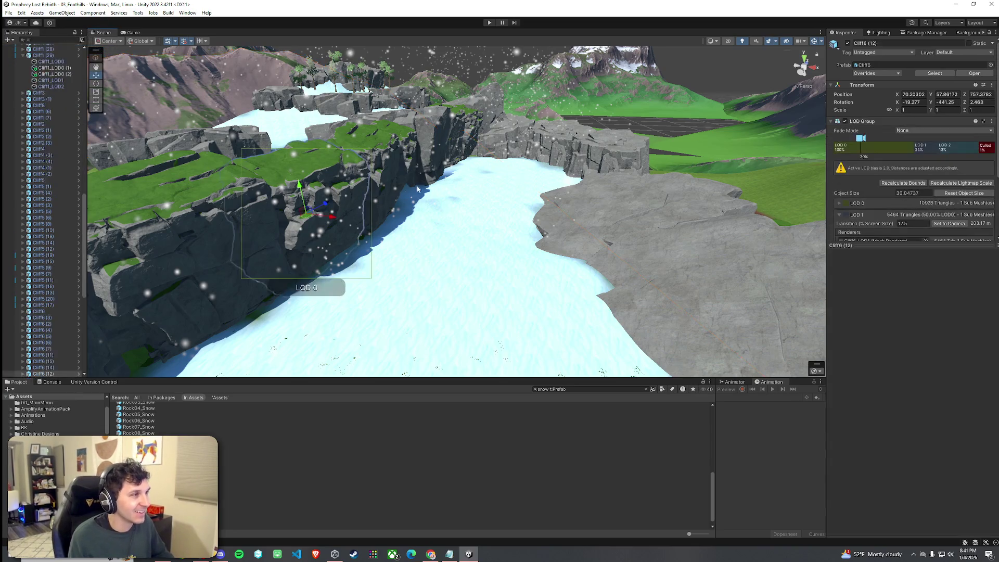
mouse_move(397, 157)
mouse_down()
mouse_move(458, 135)
mouse_move(482, 153)
mouse_move(466, 263)
mouse_move(477, 249)
mouse_move(453, 236)
mouse_move(448, 183)
mouse_up()
- Select the Snow particle system and frame it with F
click(468, 133)
click(448, 183)
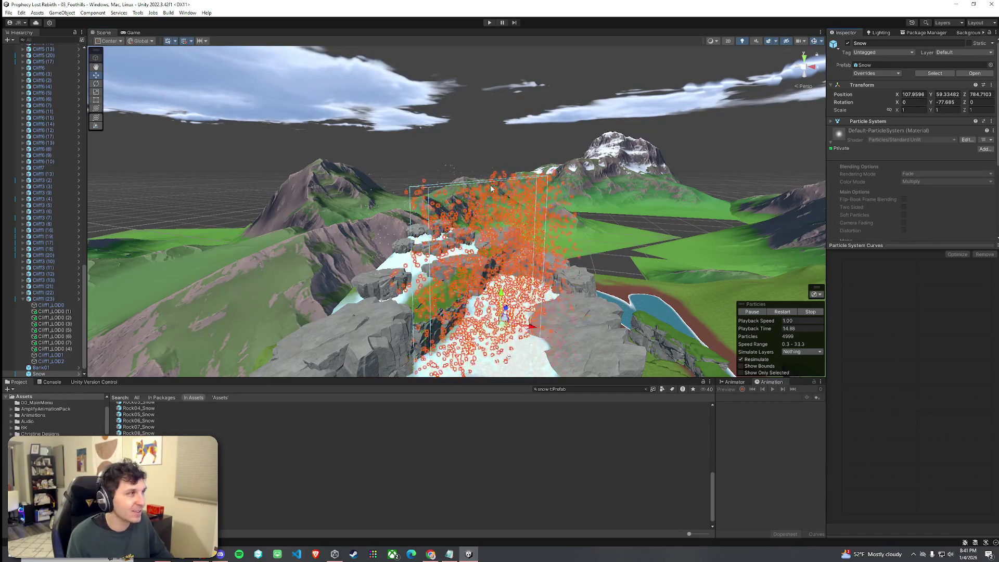
key(f)
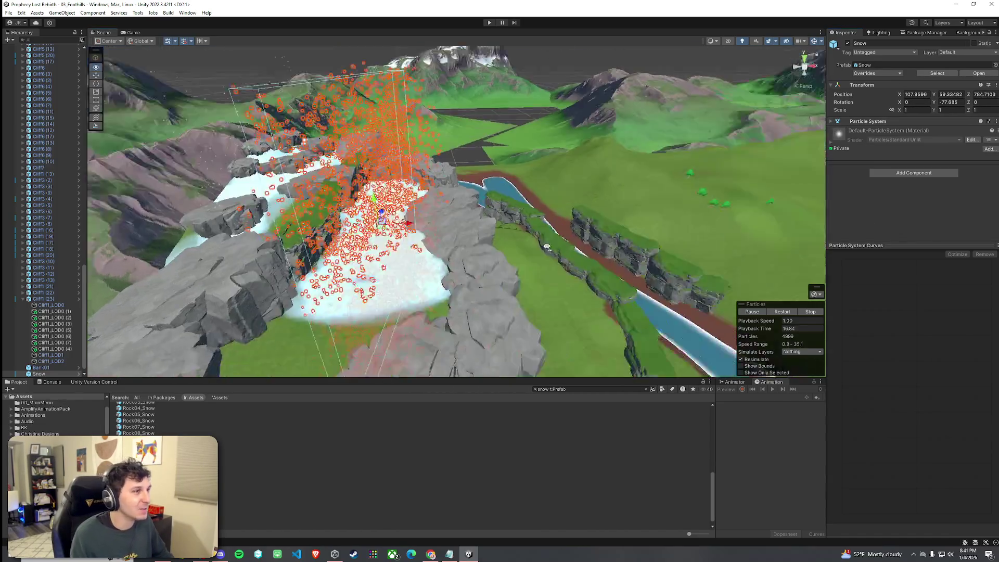
scroll(58, 264, up, 10)
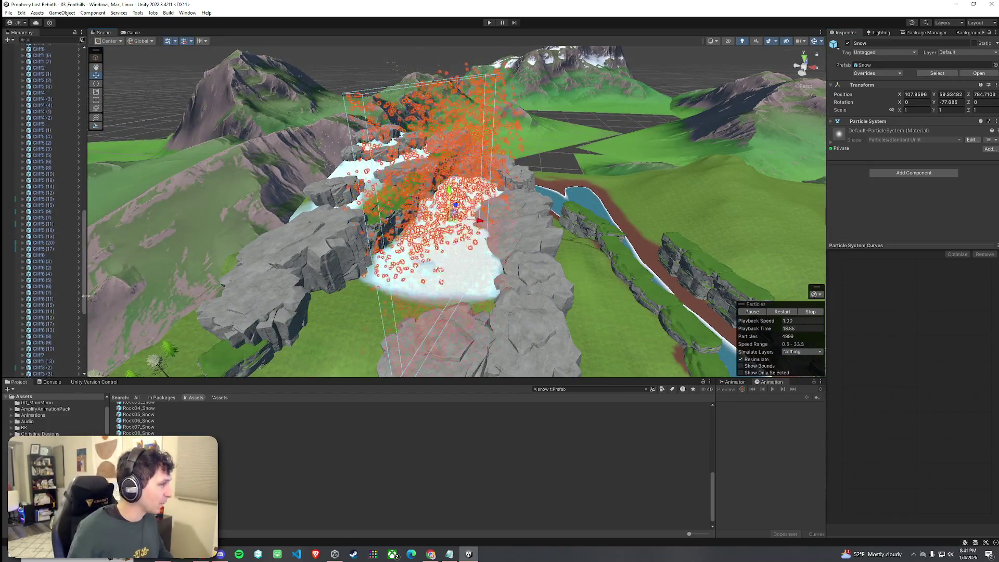
scroll(73, 156, up, 10)
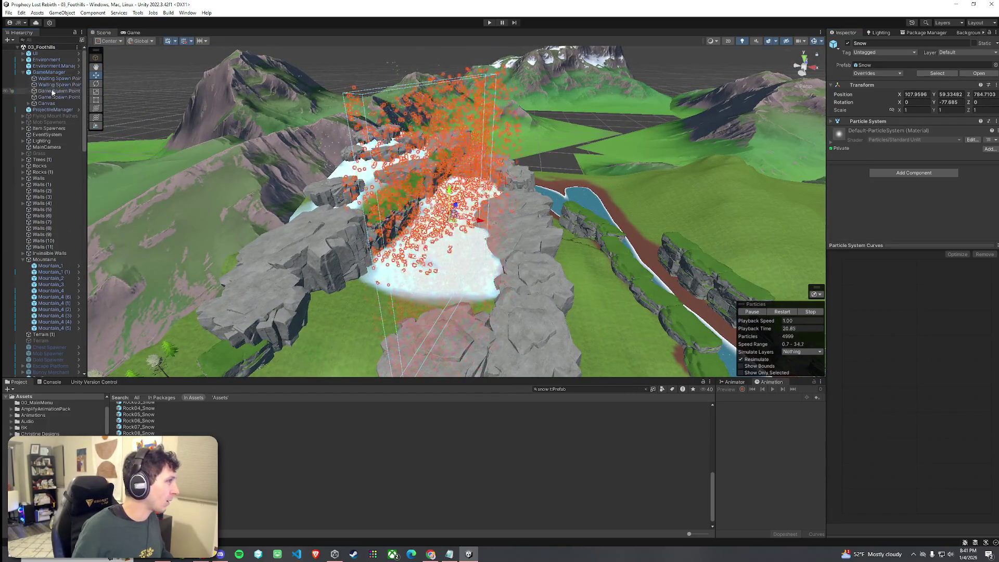
- Move the four GameManager spawn points beside the cliff basin and frame them
click(61, 78)
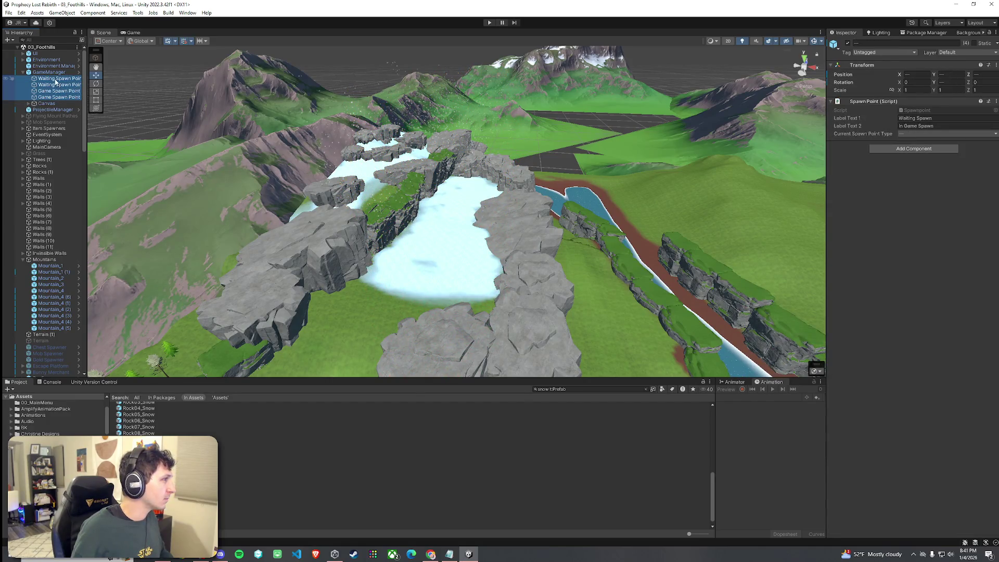
double_click(56, 85)
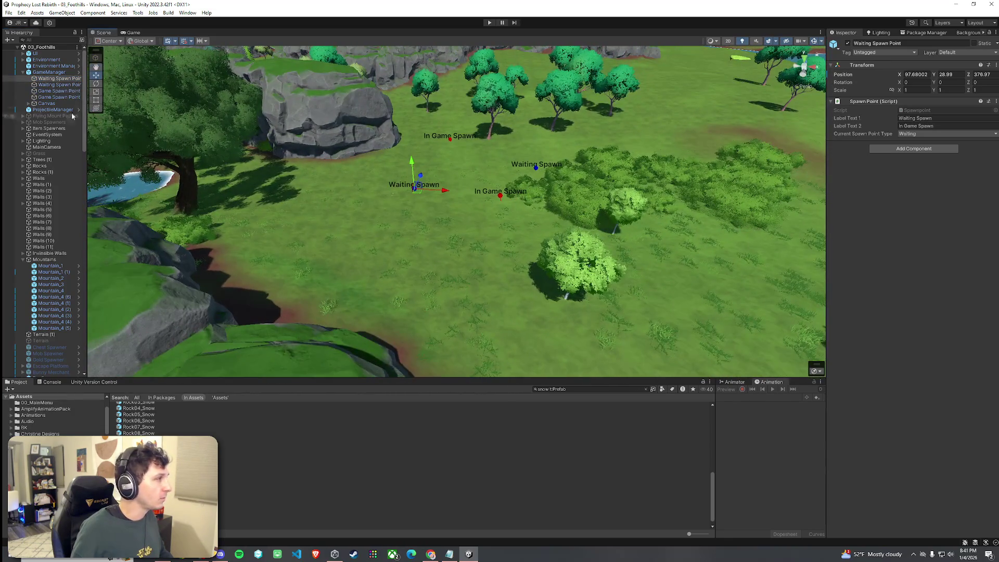
shift+click(60, 98)
mouse_move(427, 218)
mouse_down()
mouse_move(442, 198)
mouse_move(484, 191)
mouse_up()
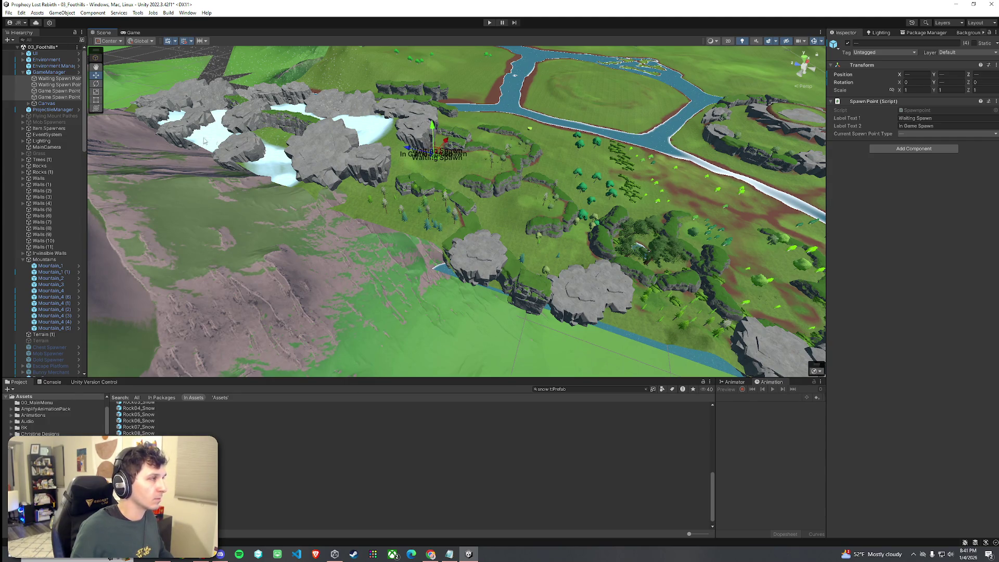
double_click(67, 80)
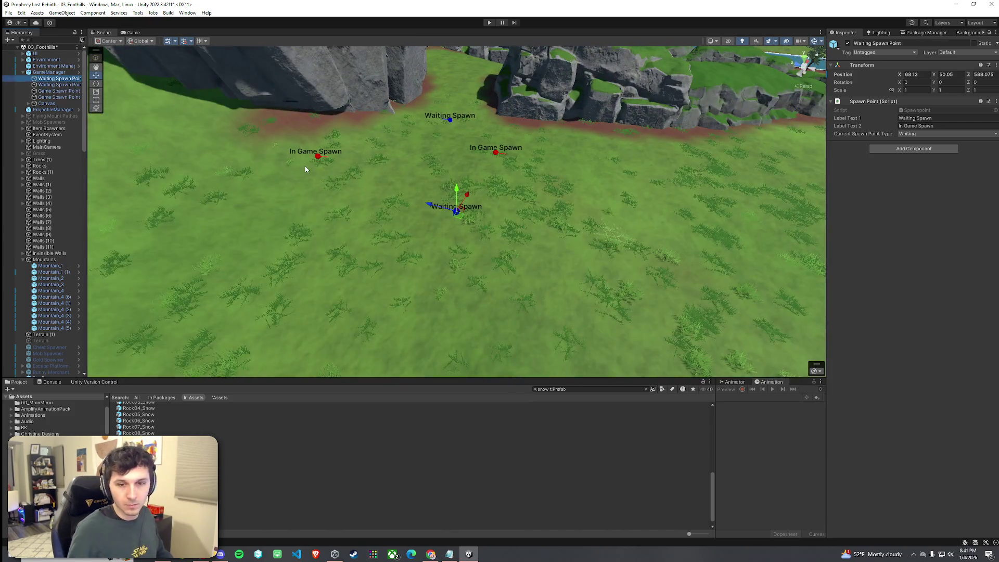
mouse_move(372, 199)
mouse_down()
mouse_move(414, 216)
mouse_move(385, 211)
mouse_up()
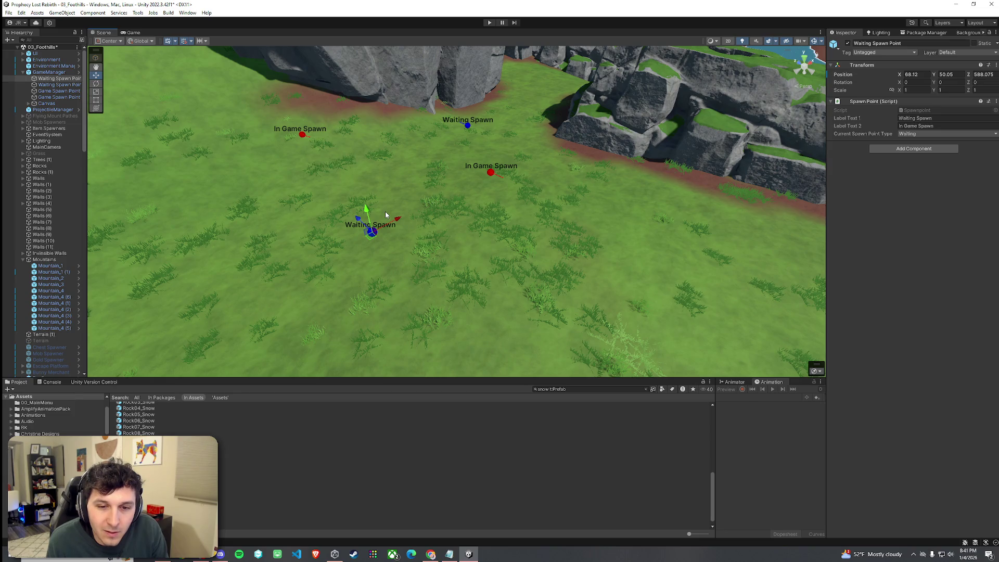
- Save the 03_Foothills scene and enter play mode
click(8, 13)
click(21, 48)
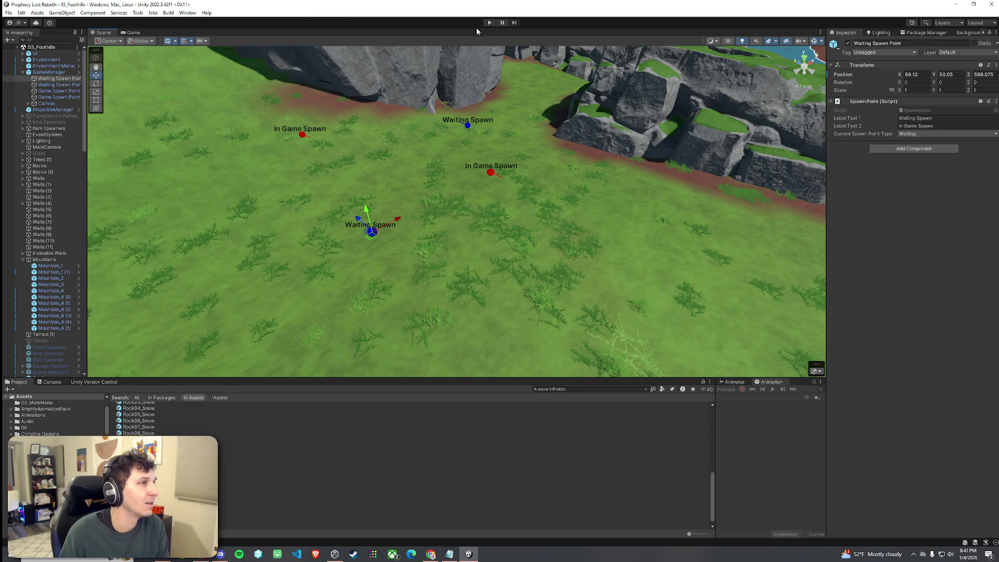
click(491, 22)
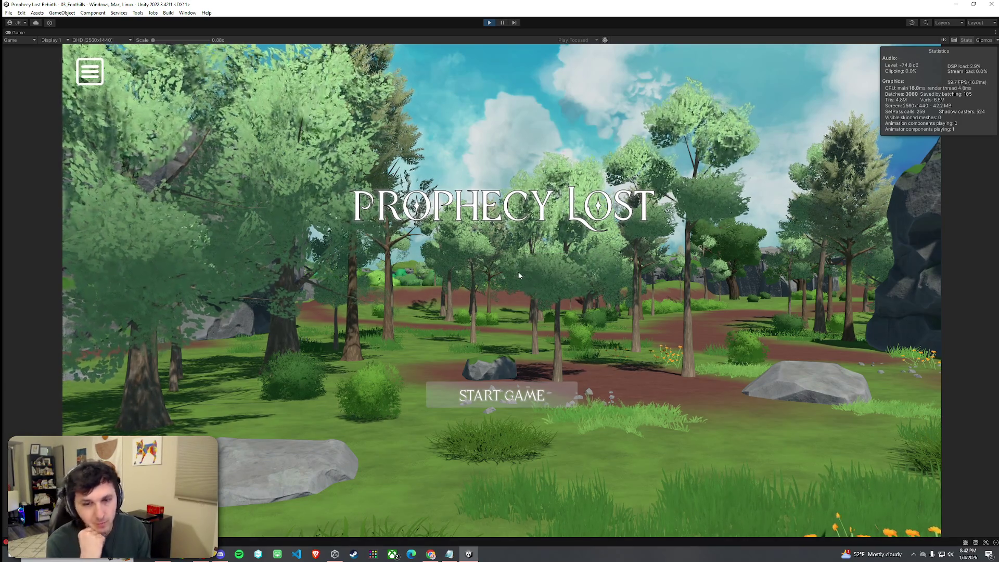
- Choose START GAME on the title screen and run the character forward with W
click(504, 394)
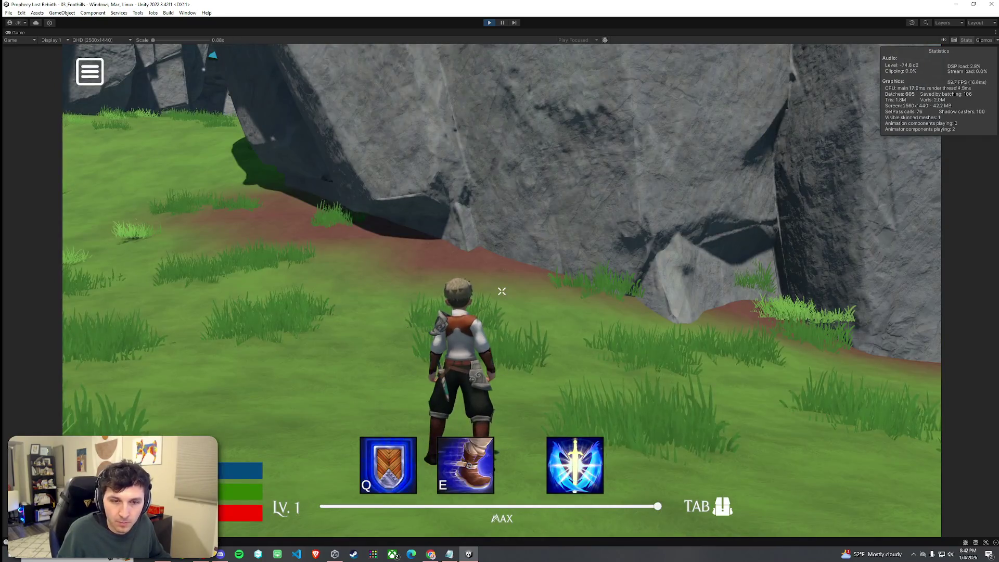
key(w)
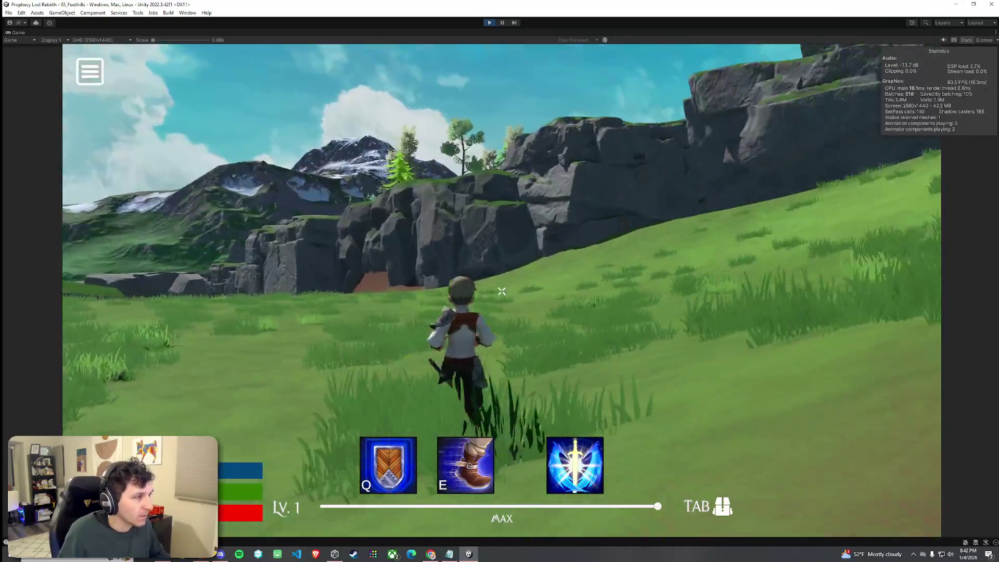
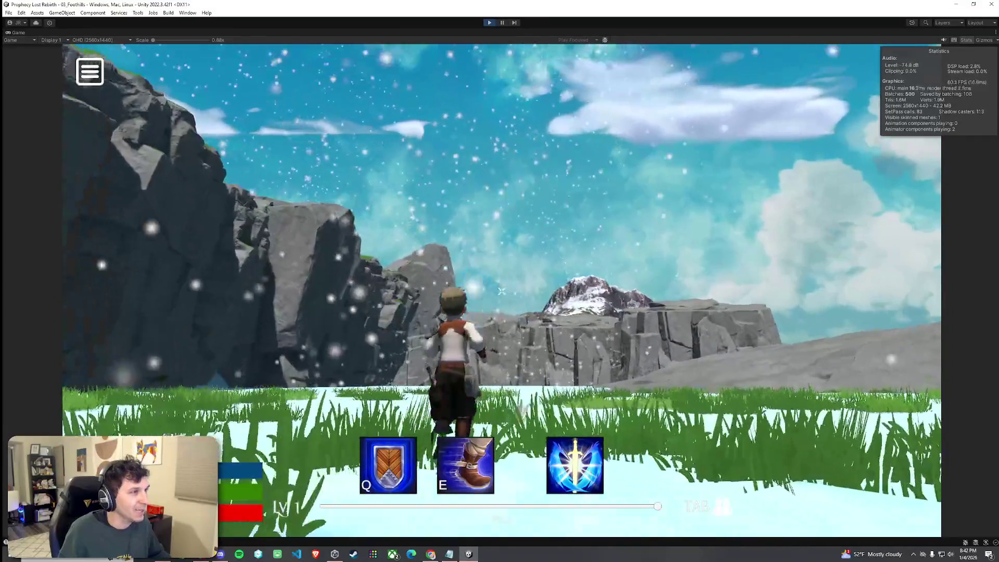
- Run the character around the snowfield, then stop play mode to return to the title screen
key(w)
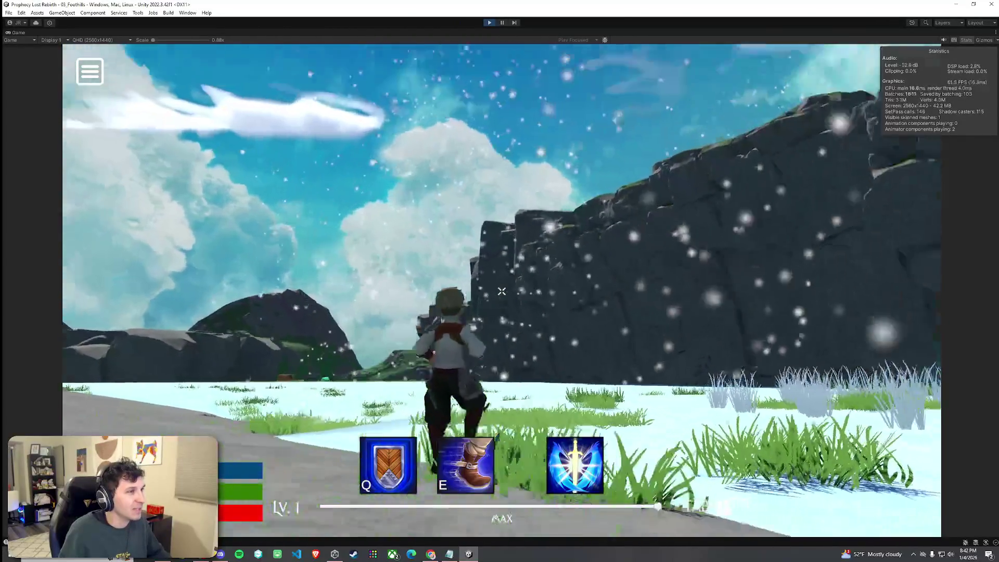
key(super)
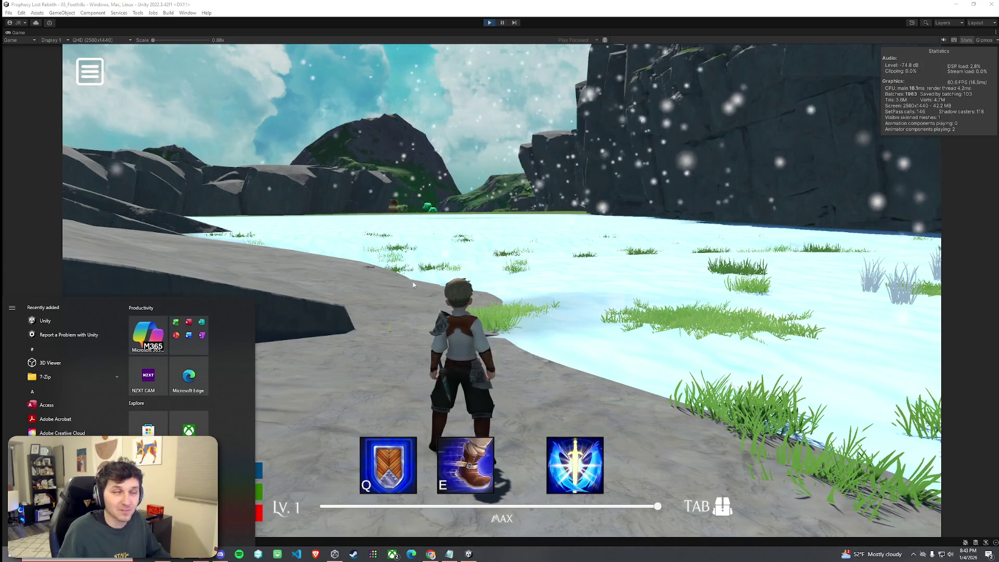
key(ctrl+p)
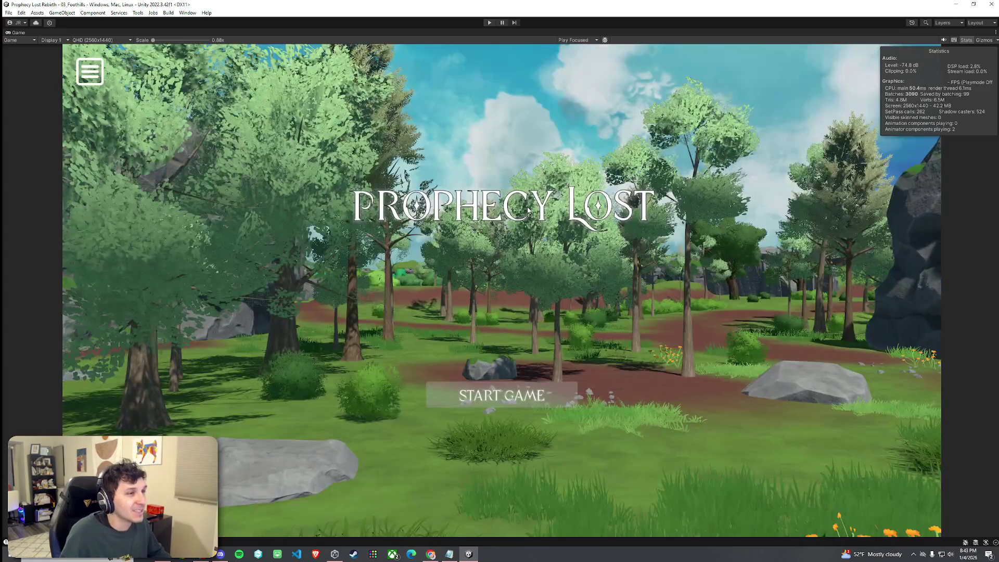
- Restore the full editor layout and move the Scene view camera over the snowy ground
click(8, 13)
click(8, 13)
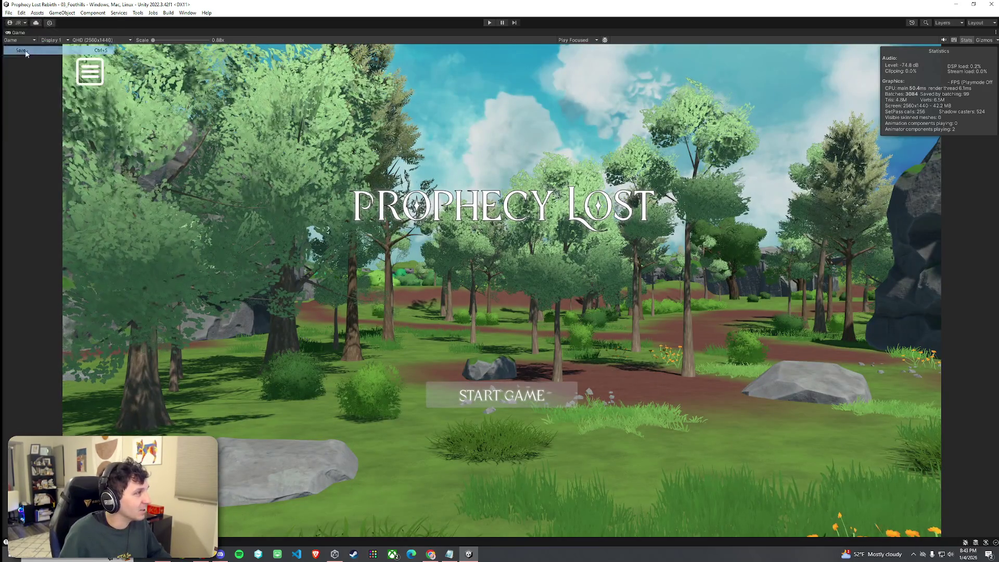
double_click(29, 35)
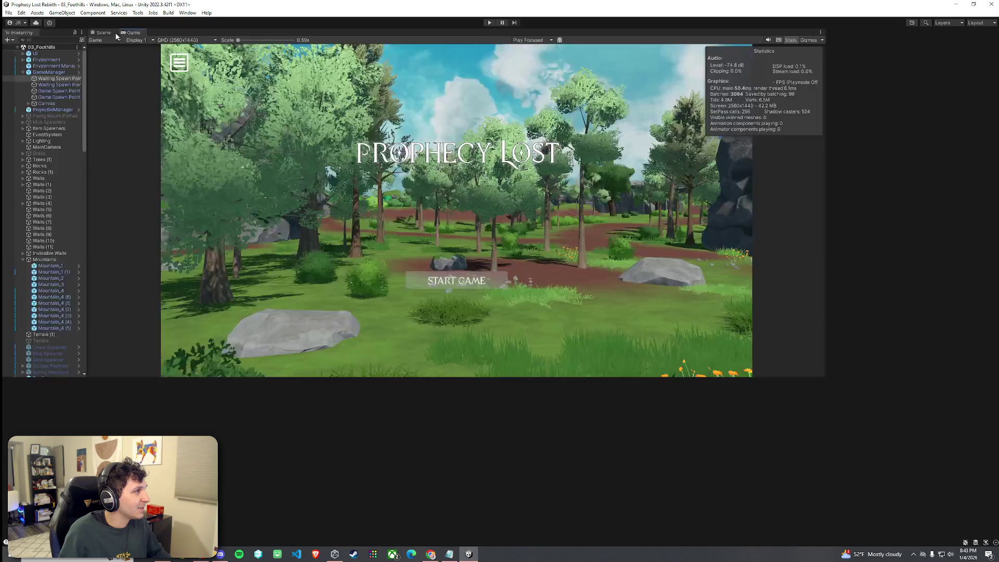
click(103, 32)
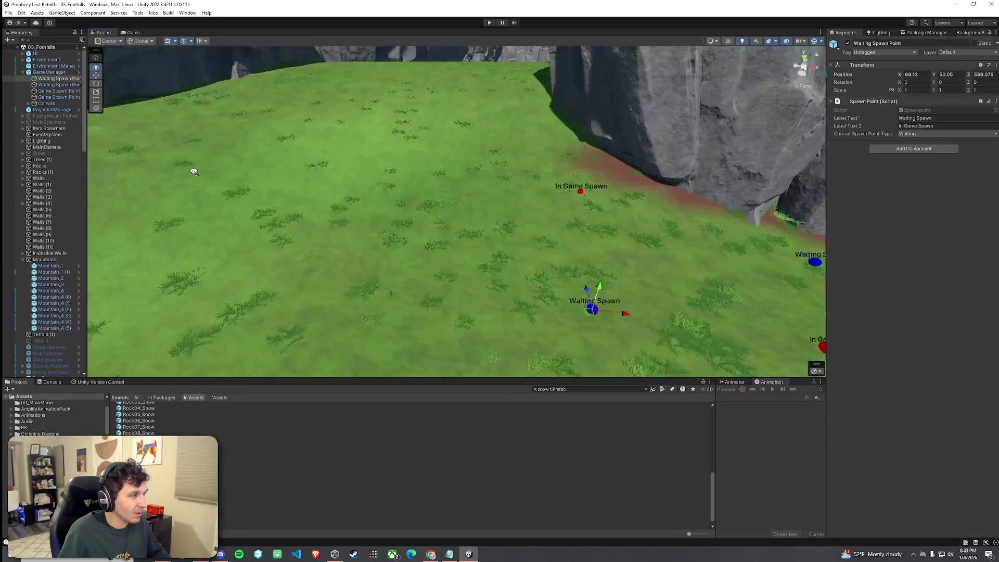
mouse_move(269, 180)
mouse_down()
mouse_move(179, 123)
mouse_move(156, 156)
mouse_up()
scroll(63, 279, down, 15)
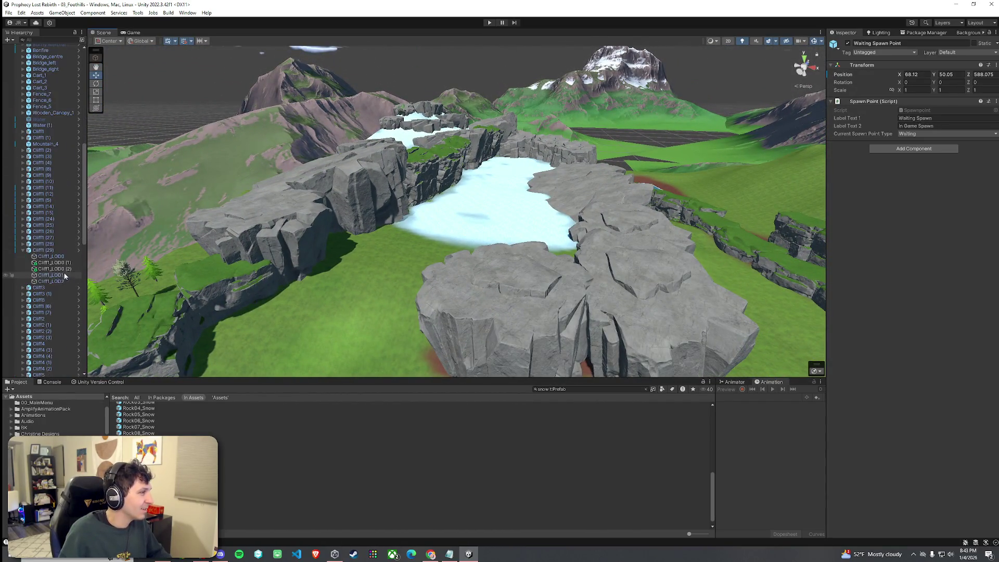
scroll(63, 279, down, 10)
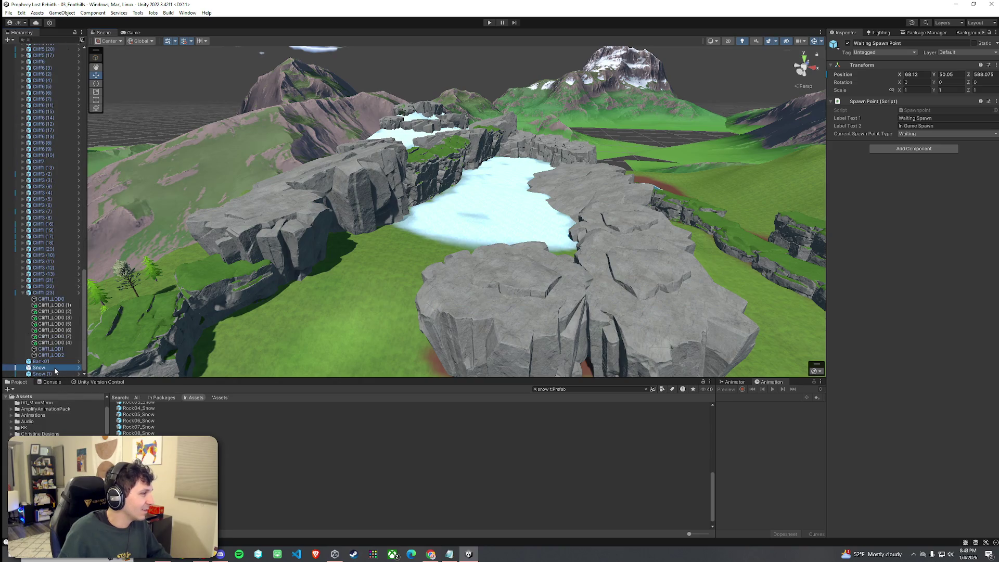
- Select and frame the Snow effect, then jump to its source prefab in the Fx folder
double_click(55, 368)
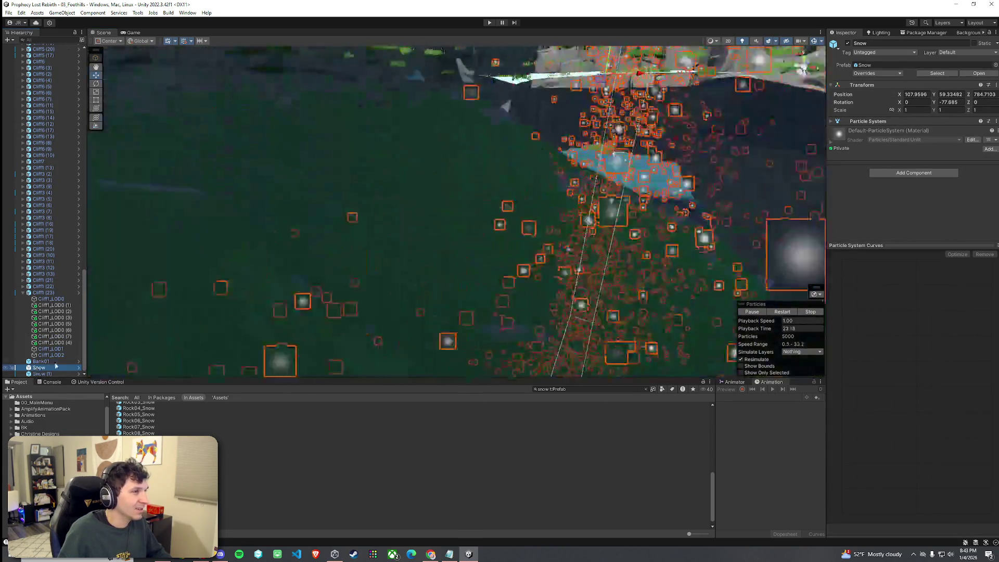
key(f)
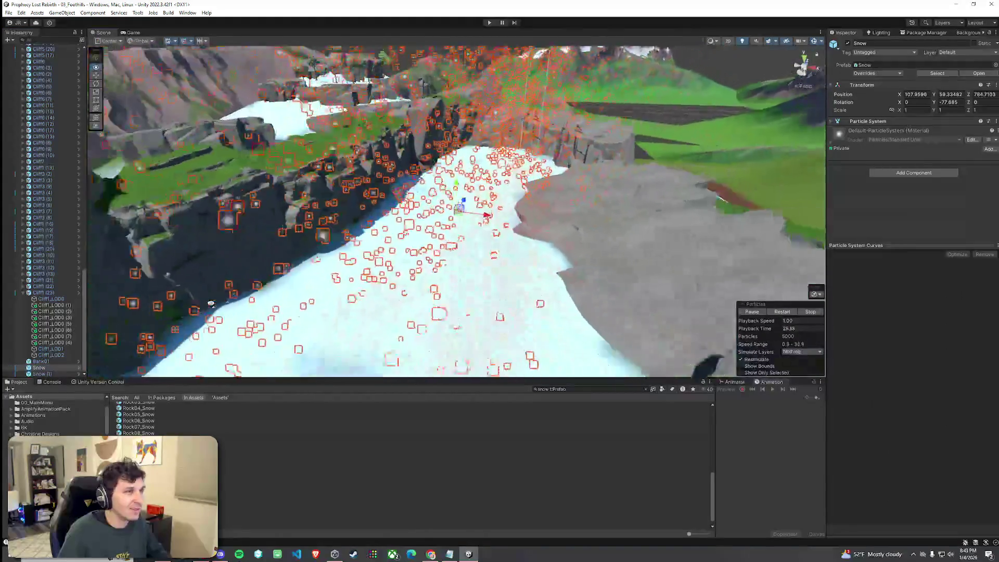
right_click(72, 367)
mouse_move(104, 133)
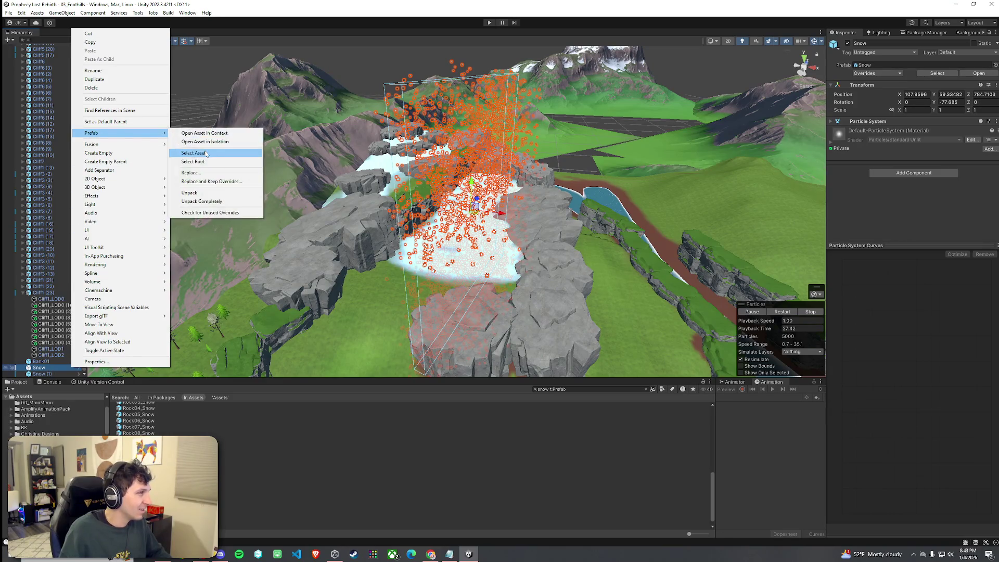
click(203, 153)
double_click(250, 429)
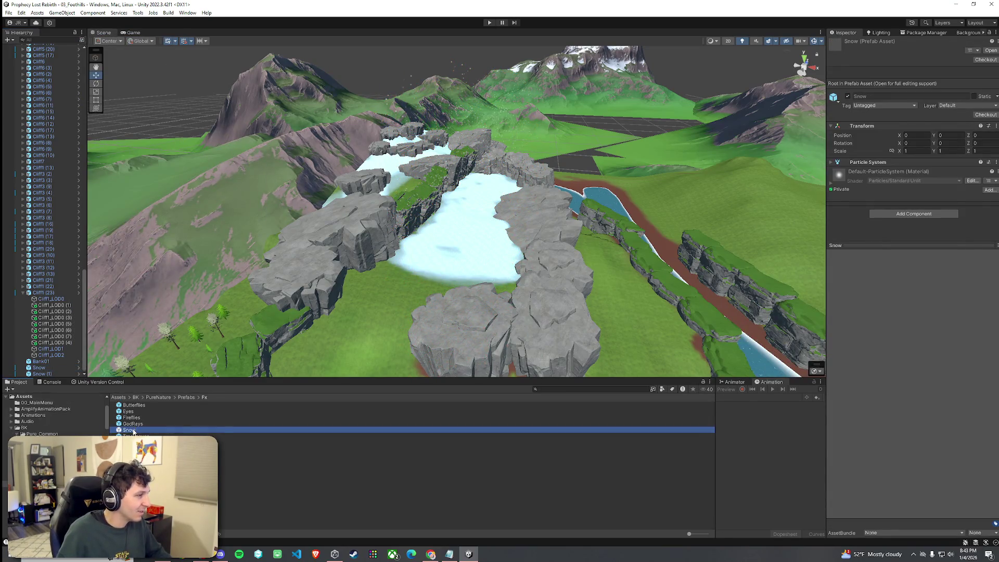
- Select the Snow particle object inside the prefab and frame its particle box
click(42, 58)
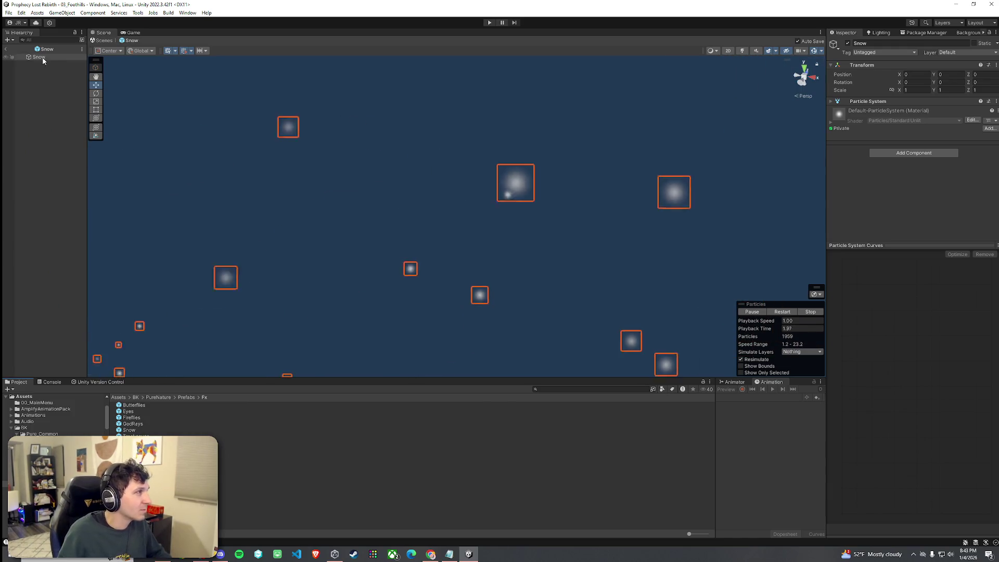
key(f)
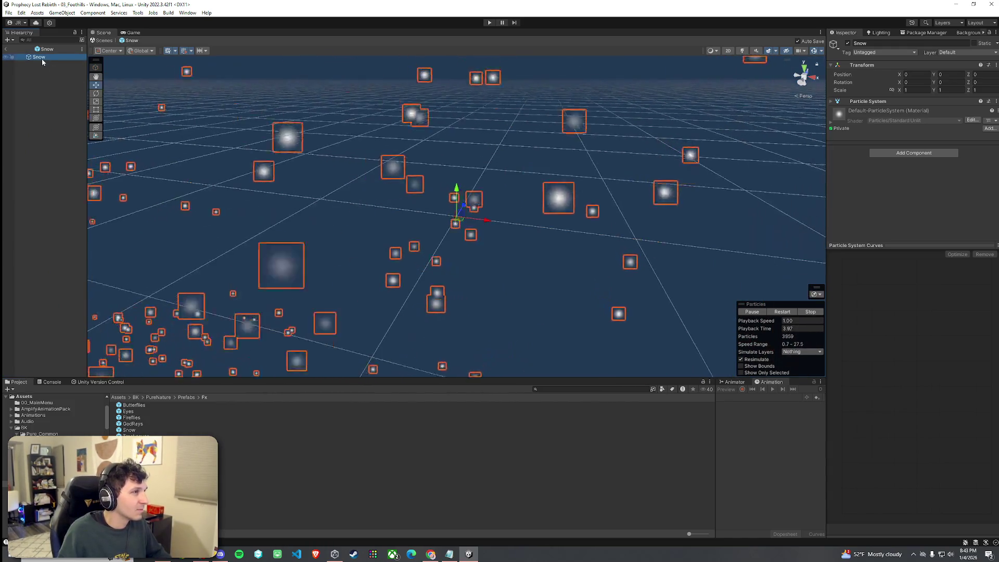
drag(343, 164, 345, 167)
scroll(345, 167, up, 10)
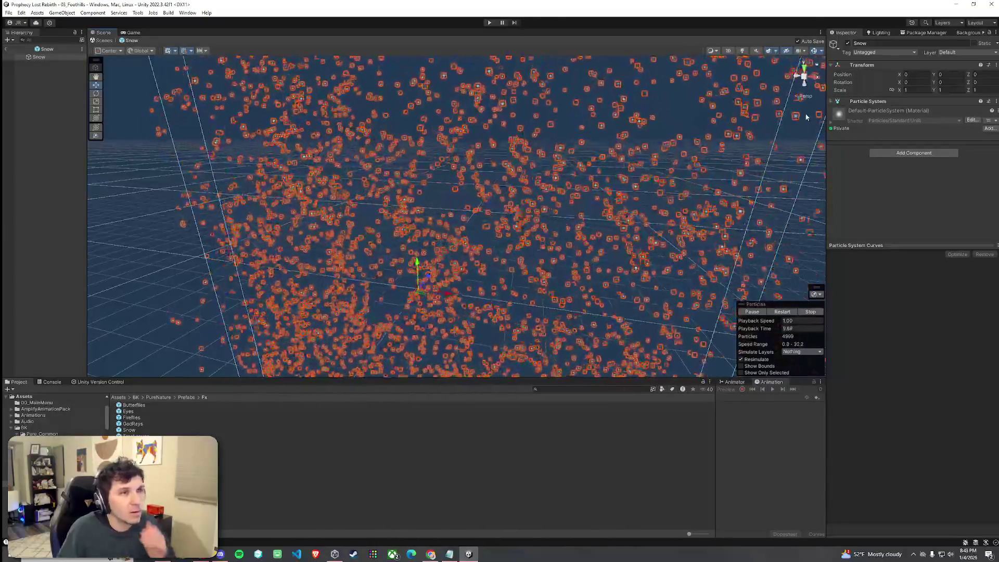
- Expand the Snow particle system's Main, Emission, Shape, Force over Lifetime and Renderer modules
click(867, 101)
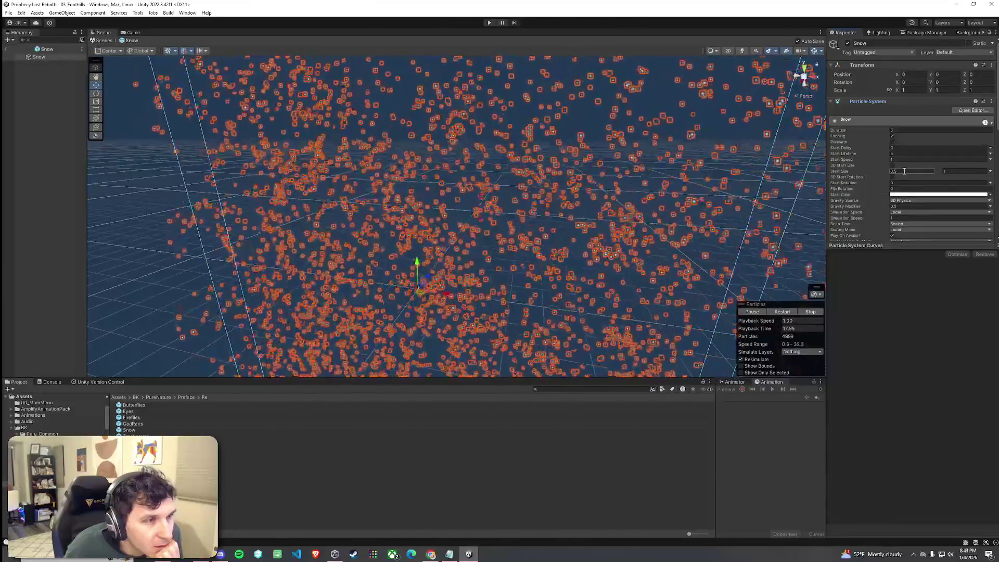
scroll(853, 171, down, 2)
scroll(853, 174, down, 2)
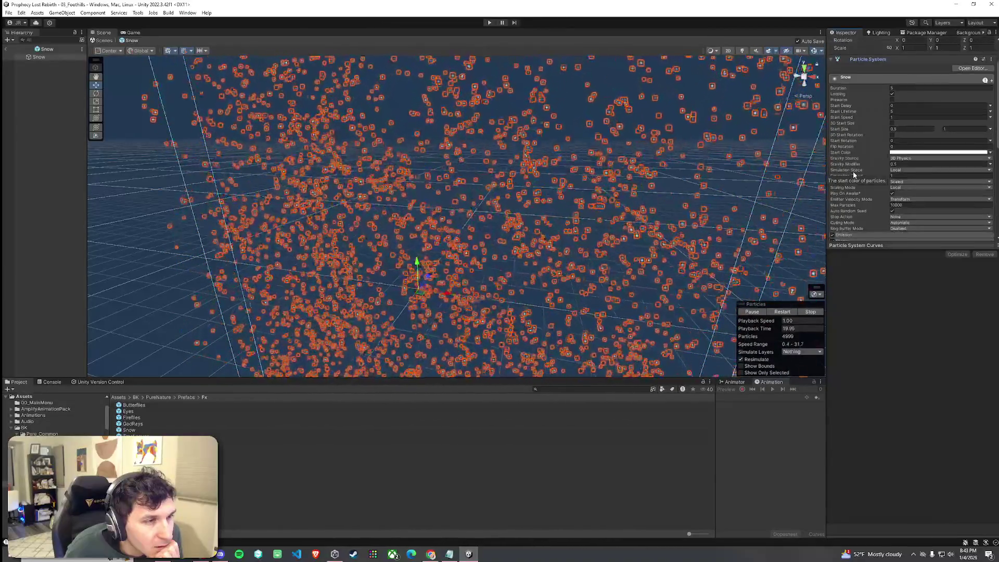
scroll(842, 229, down, 2)
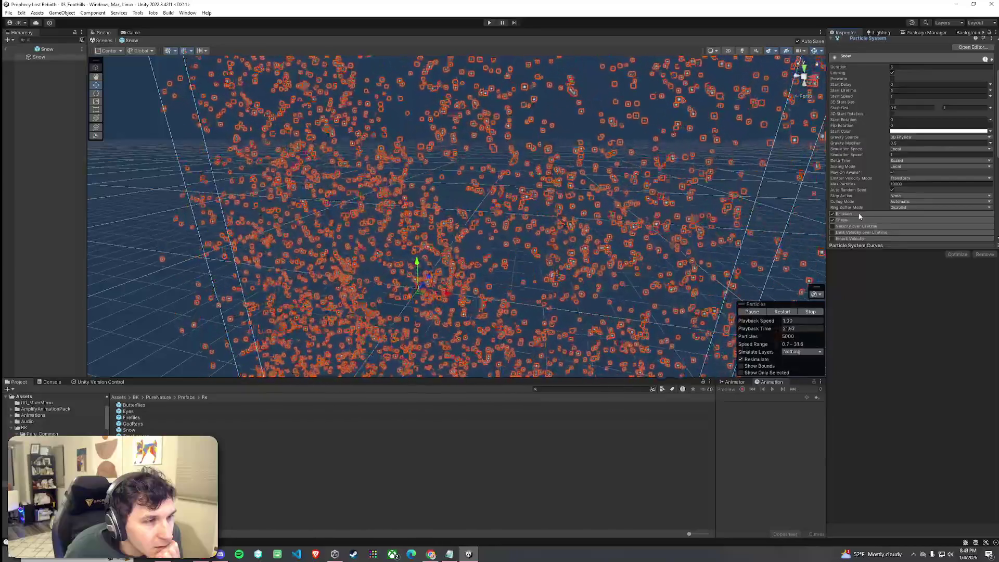
click(859, 215)
scroll(857, 215, down, 6)
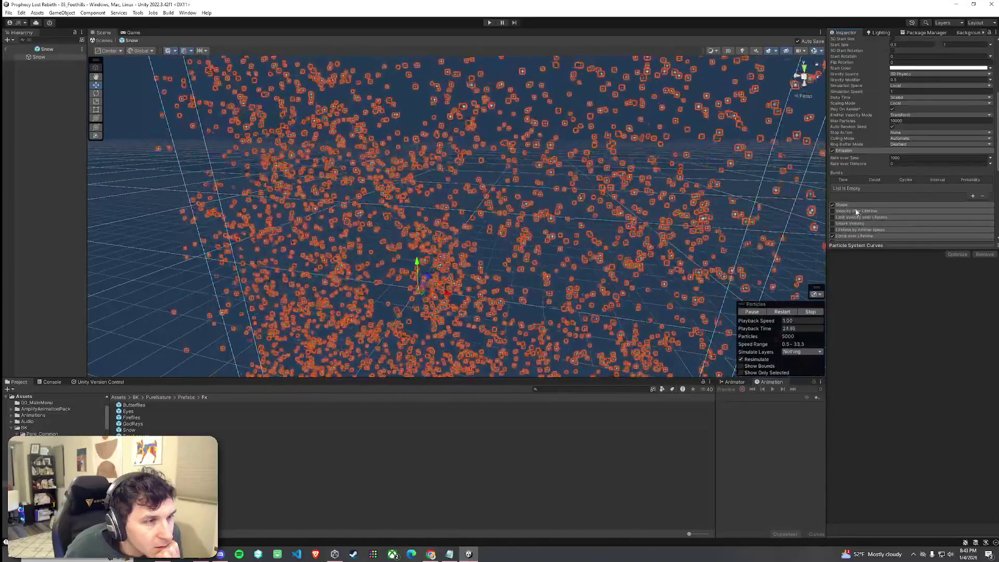
click(857, 206)
scroll(863, 212, down, 6)
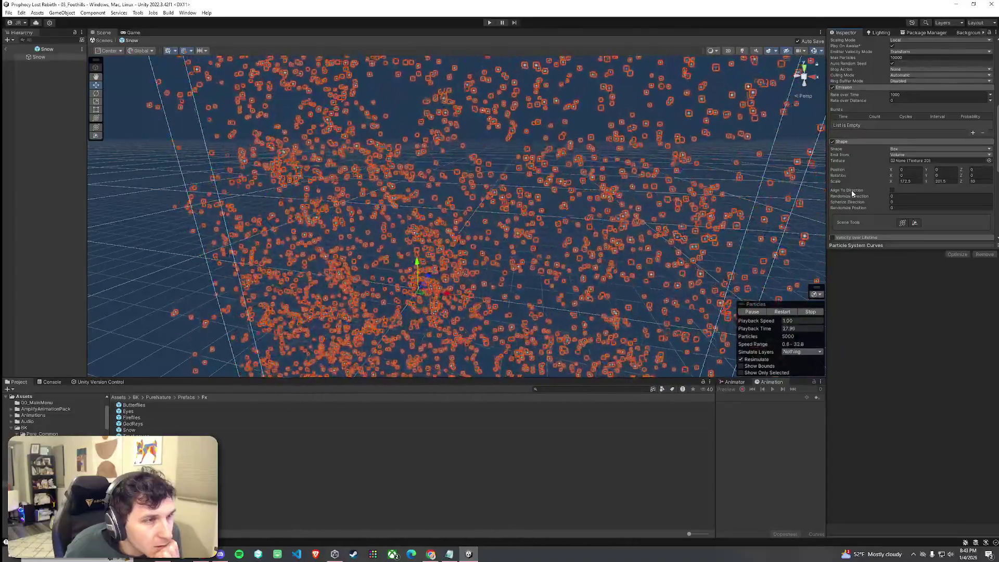
scroll(853, 188, down, 6)
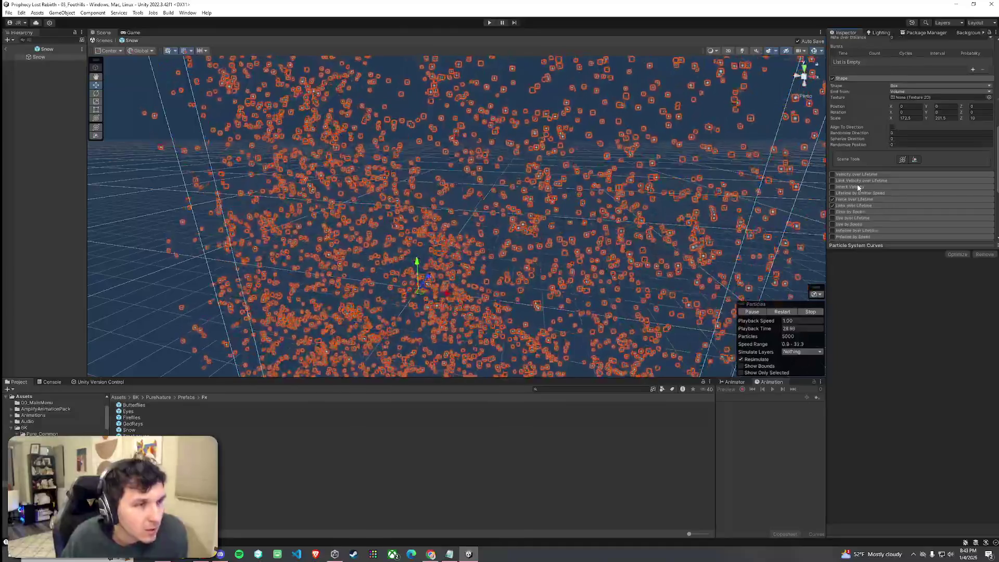
click(856, 199)
scroll(858, 206, down, 10)
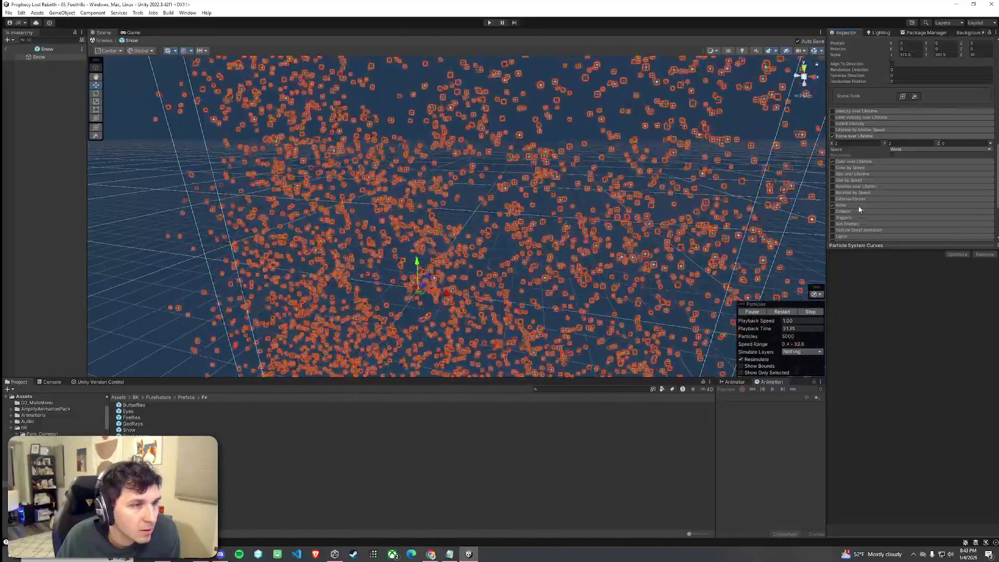
click(848, 191)
scroll(852, 192, down, 3)
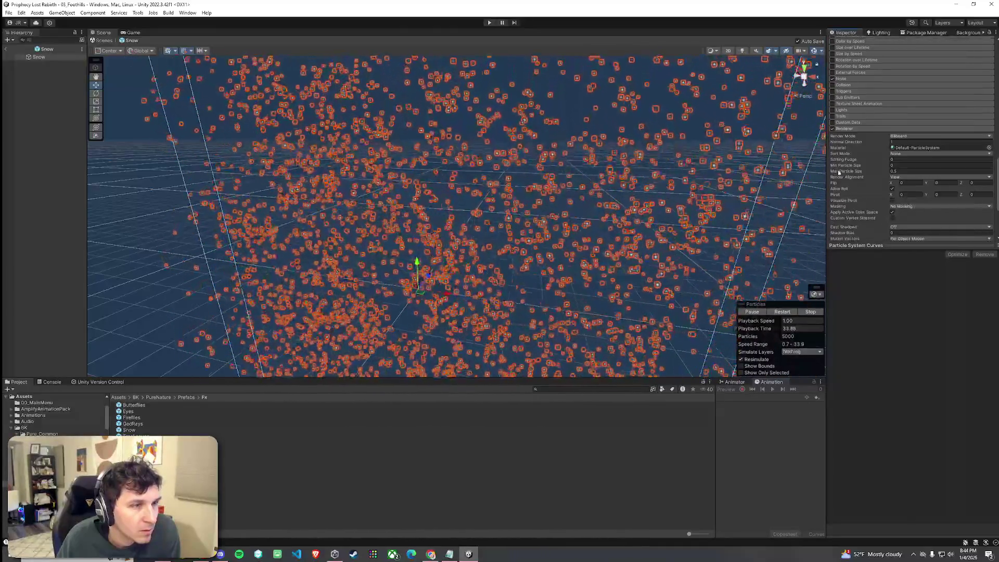
scroll(851, 202, up, 3)
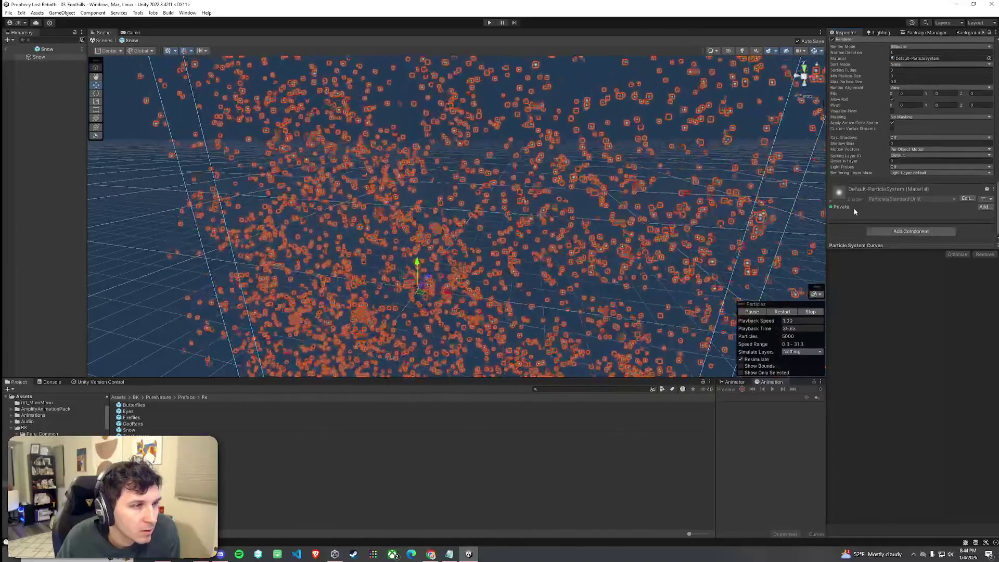
scroll(858, 218, up, 15)
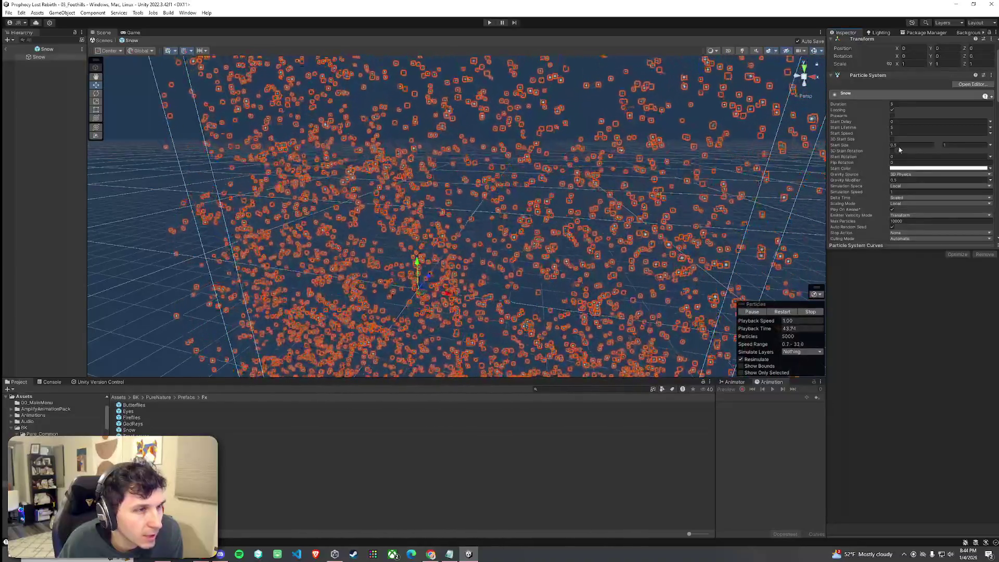
- Set Start Size to a random range of 0.2 to 0.5, then return to the Foothills scene
text(2)
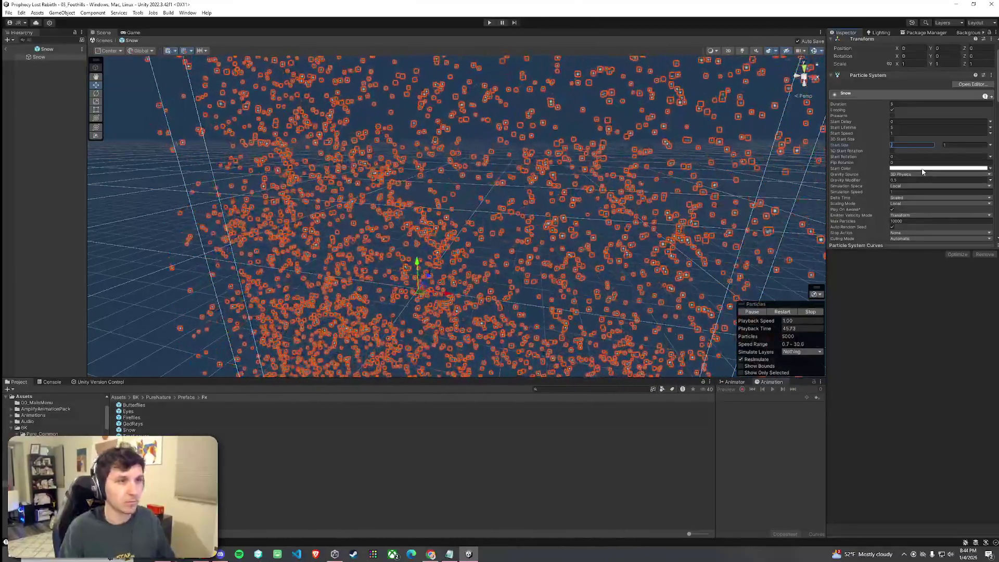
click(967, 144)
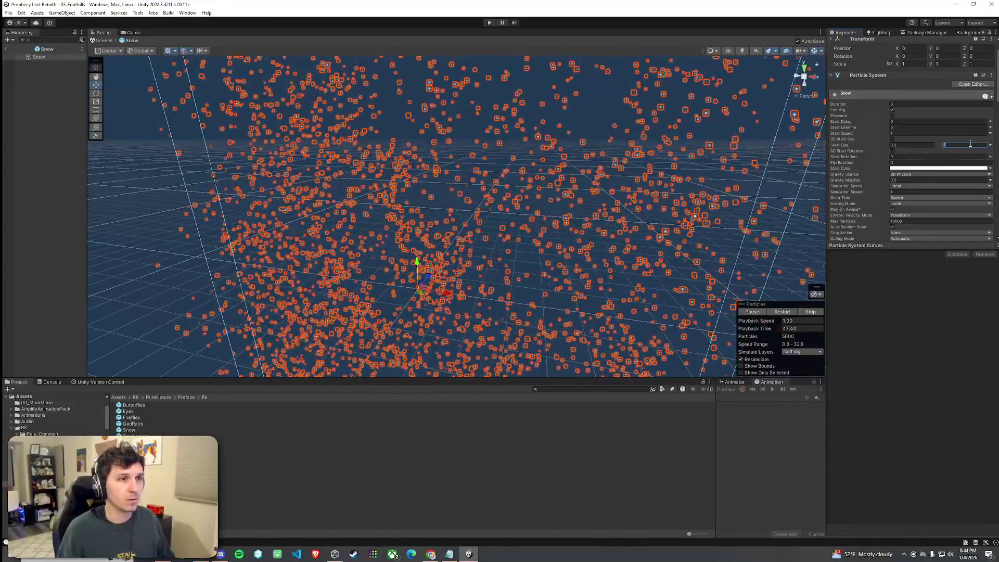
text(0.5)
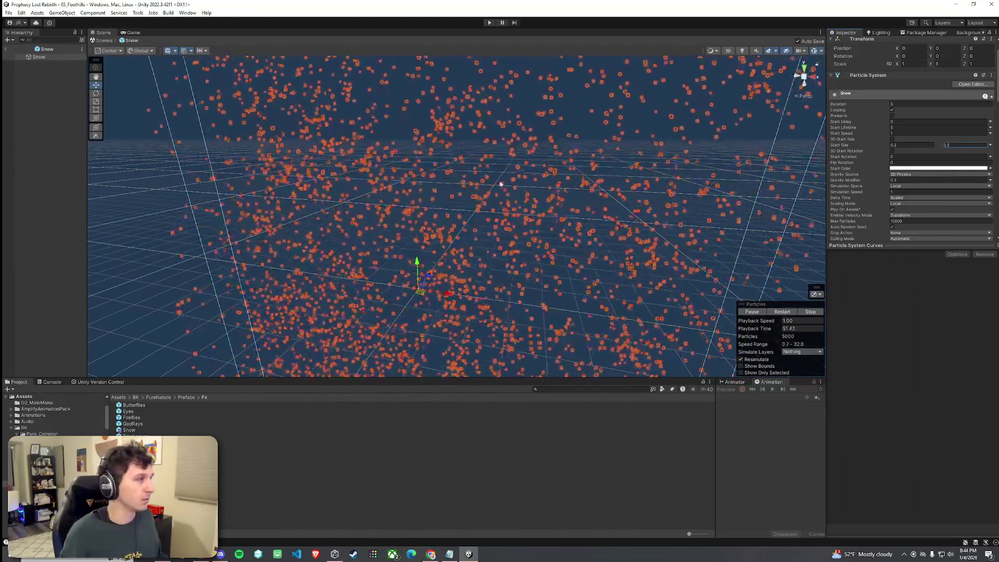
click(7, 49)
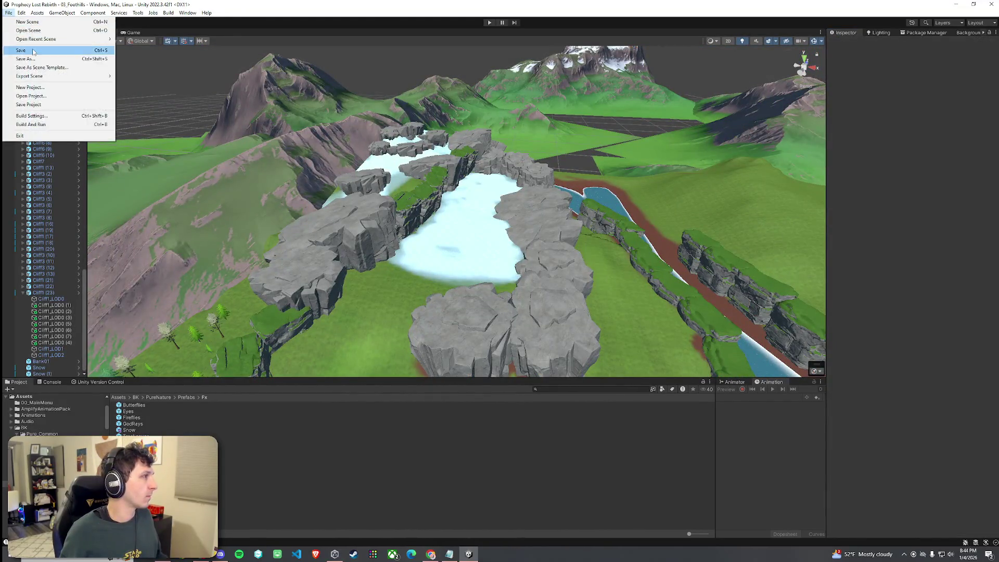
- Select Snow to preview the smaller flakes, save the Foothills scene, and enter Play mode
click(52, 367)
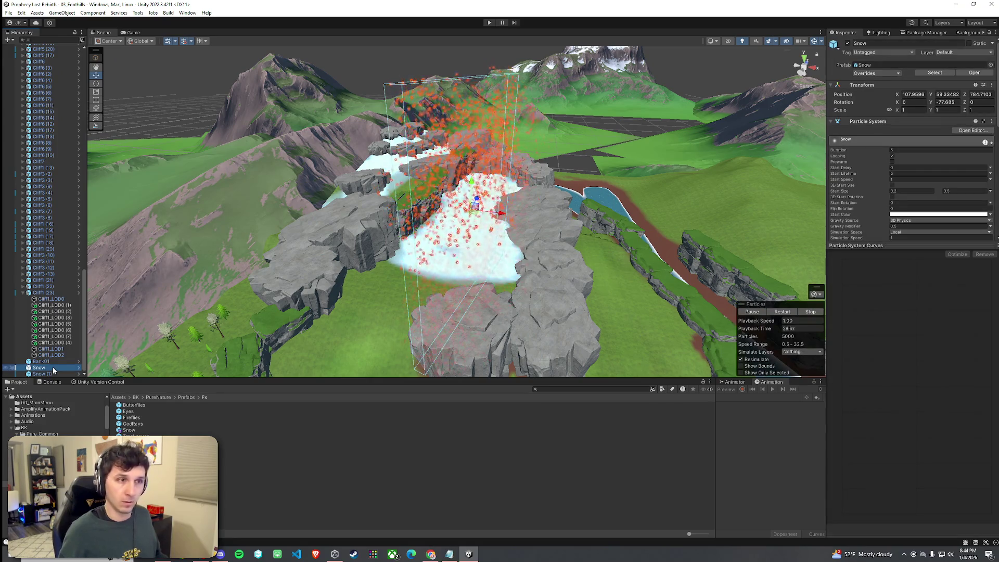
right_click(29, 52)
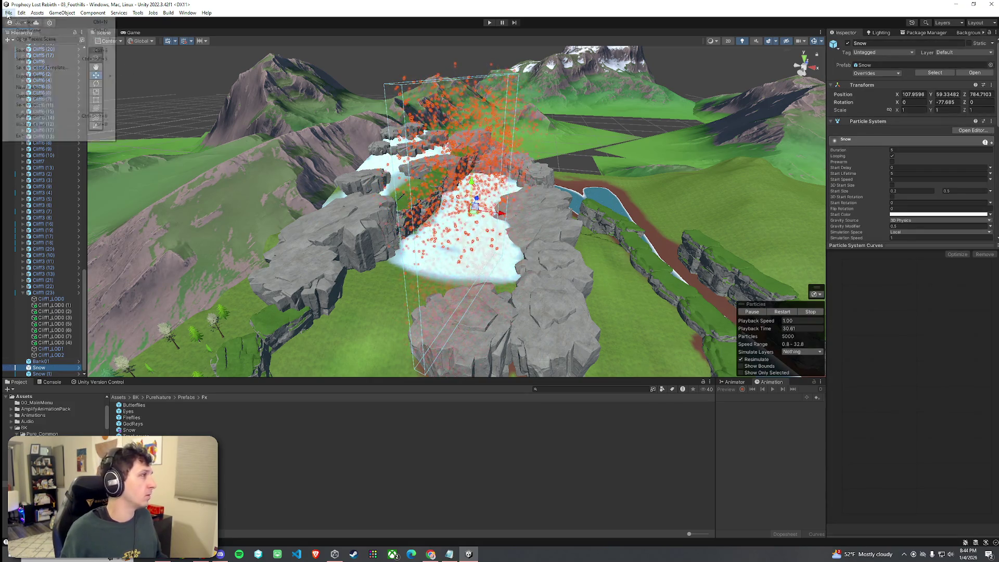
click(30, 50)
click(489, 23)
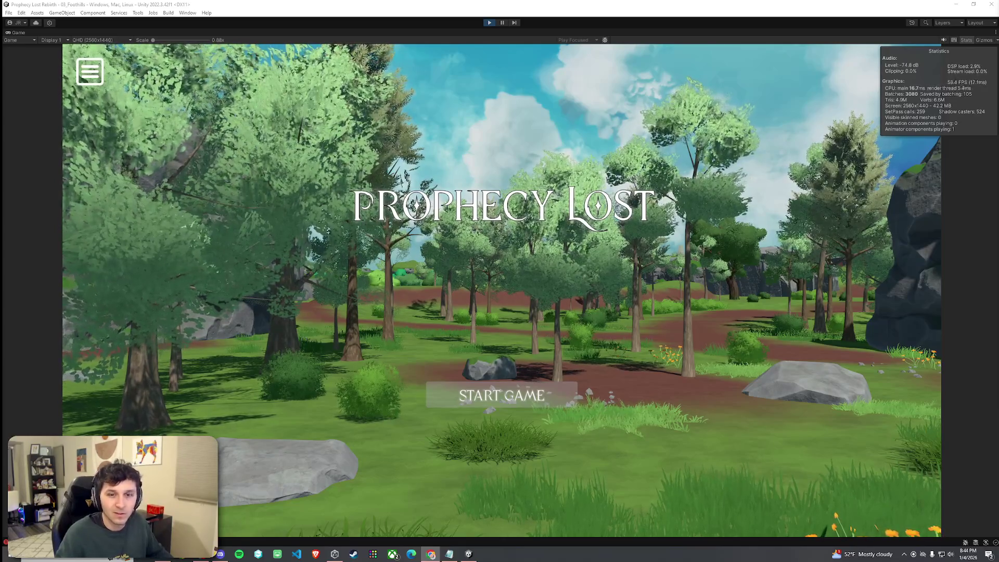
- Start the game, then run, climb and jump up to the plateau edge overlooking the valley
click(536, 390)
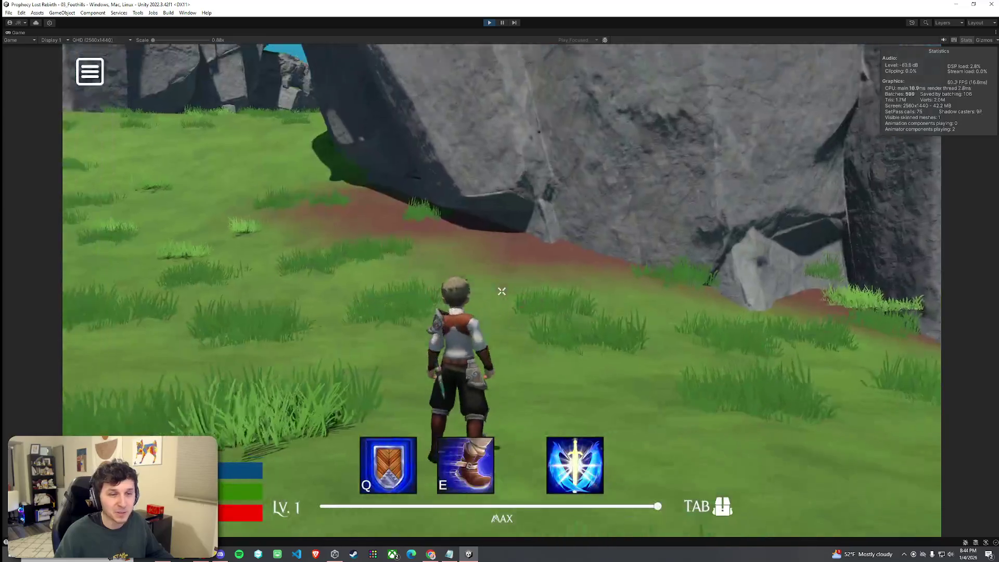
key(w)
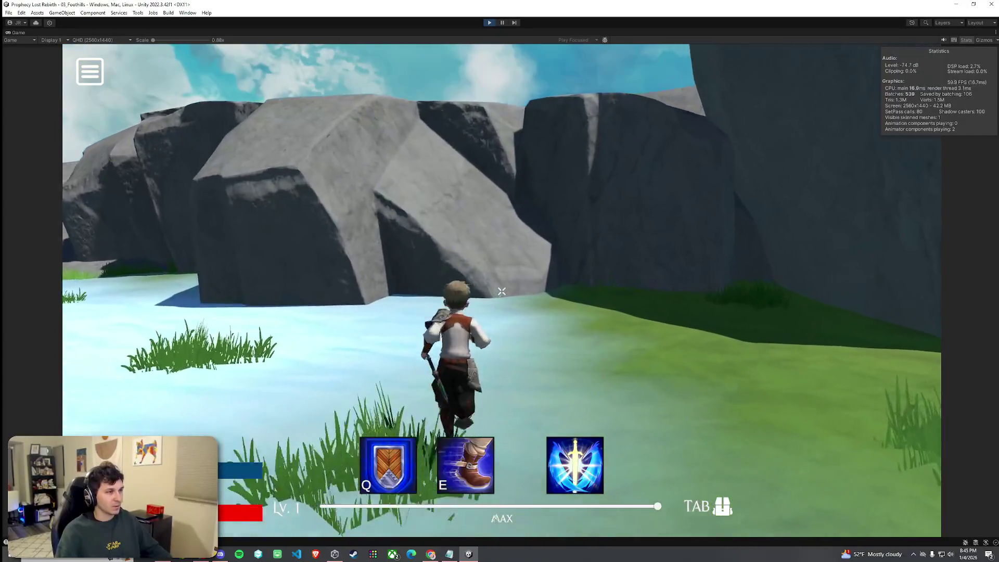
key(w)
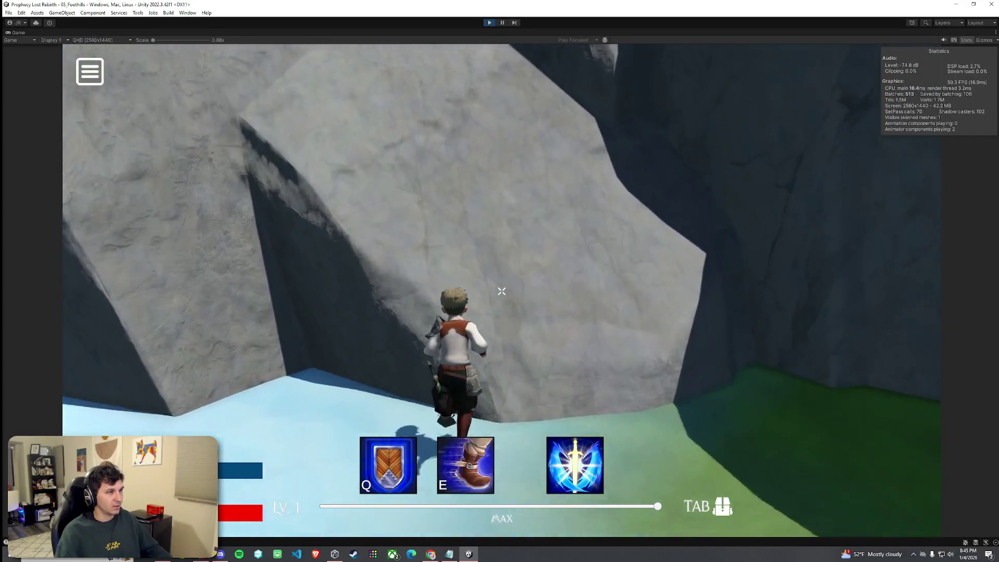
key(w)
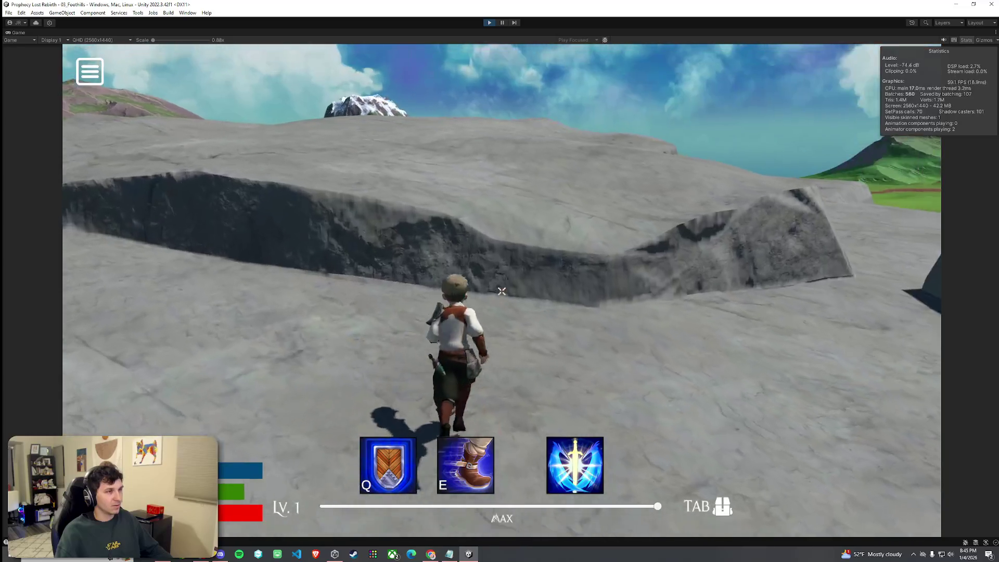
key(w)
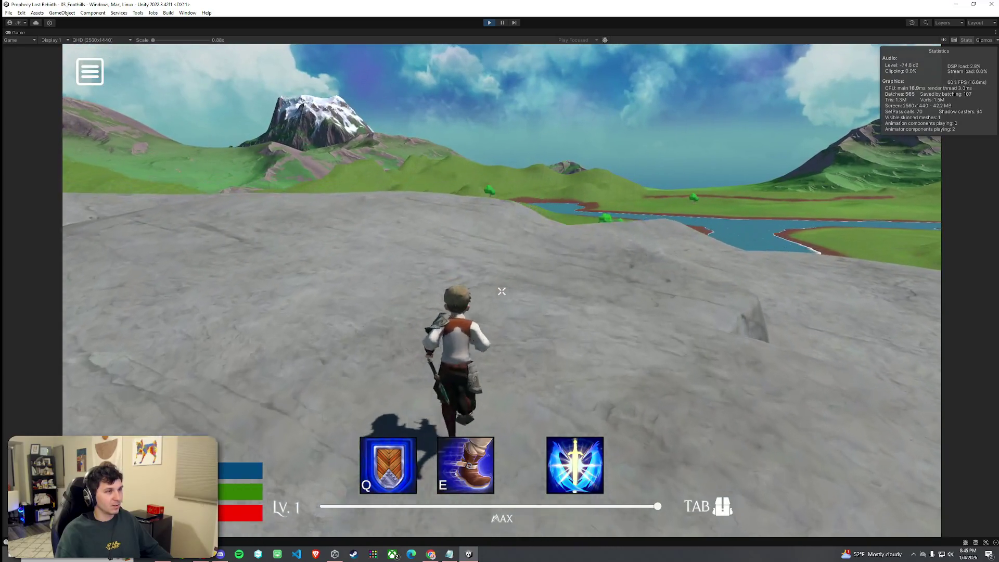
key(w)
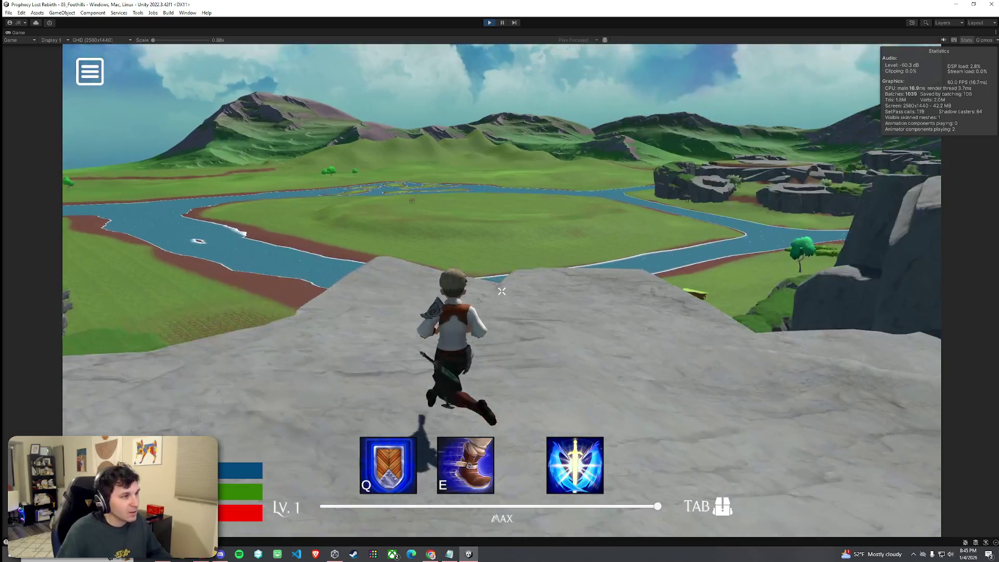
key(w)
key(space)
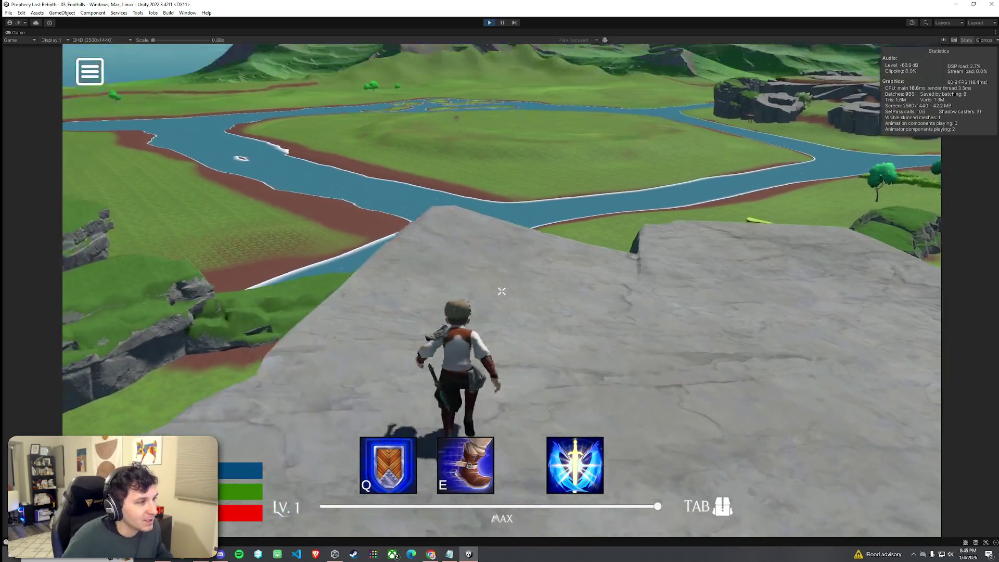
key(w)
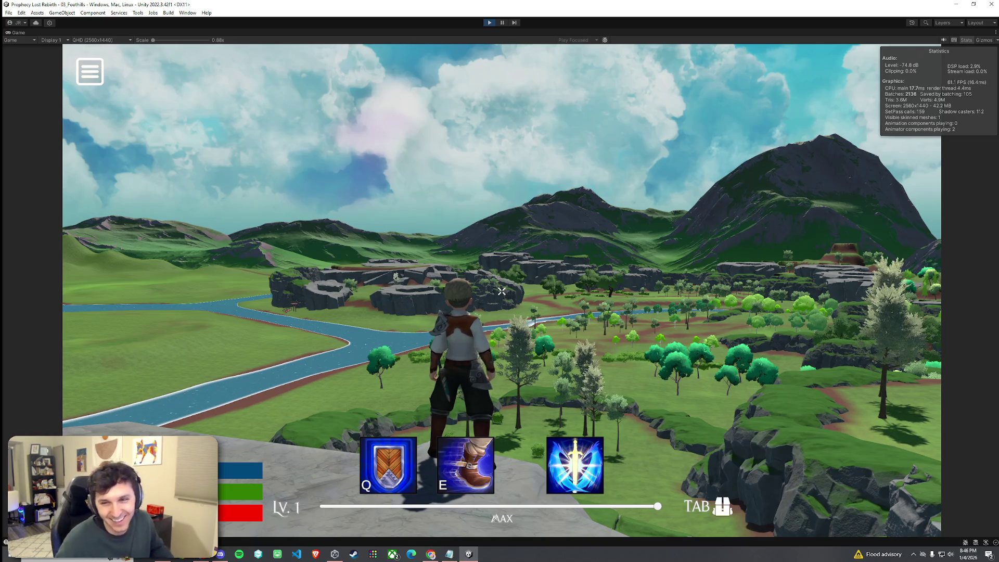
- Stop play mode, restore the full editor layout and switch back to the Scene view
key(super)
click(489, 23)
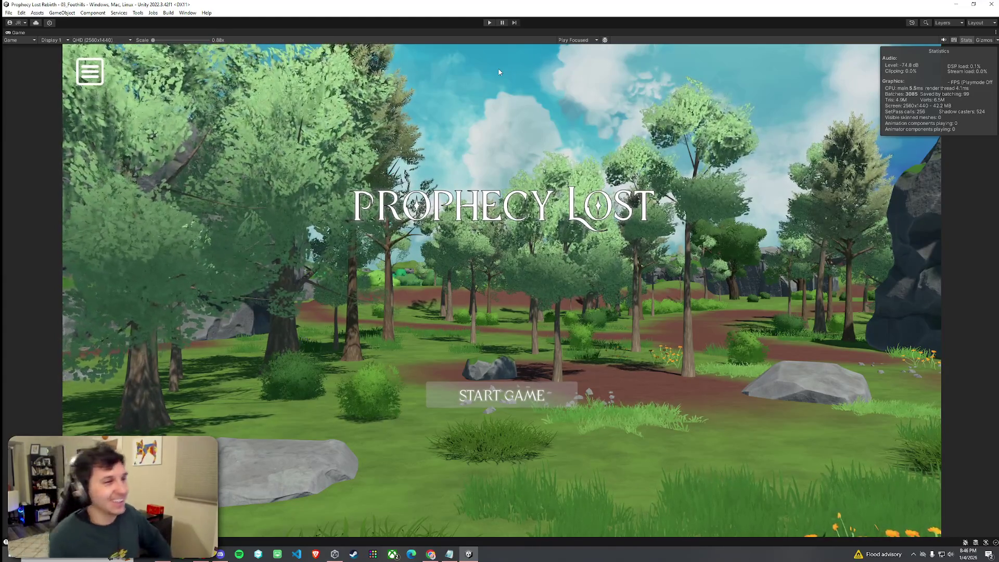
drag(17, 34, 231, 39)
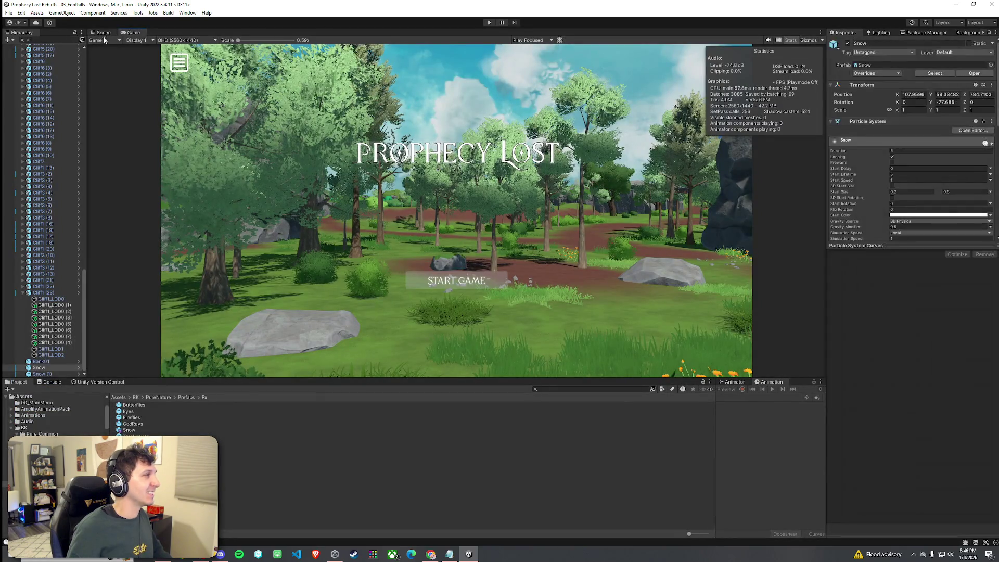
click(103, 33)
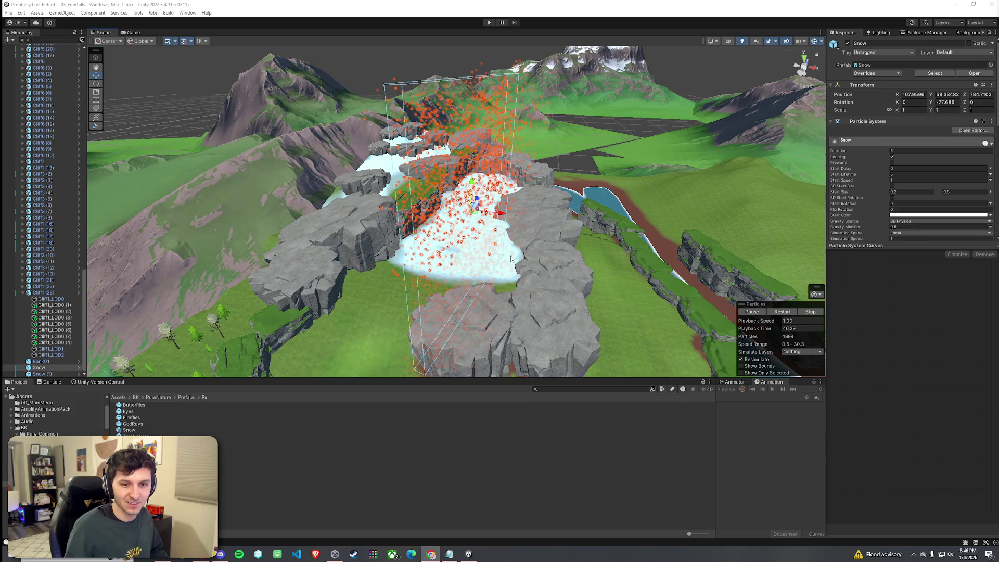
- Select the Mountain_4 terrain and add the forest debris stump as a paintable tree
click(592, 173)
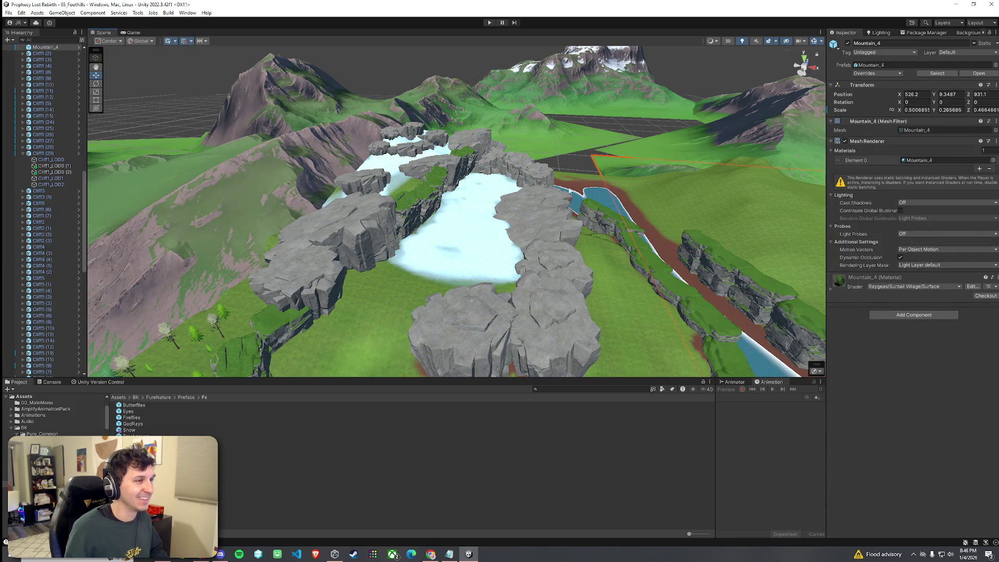
scroll(548, 199, up, 5)
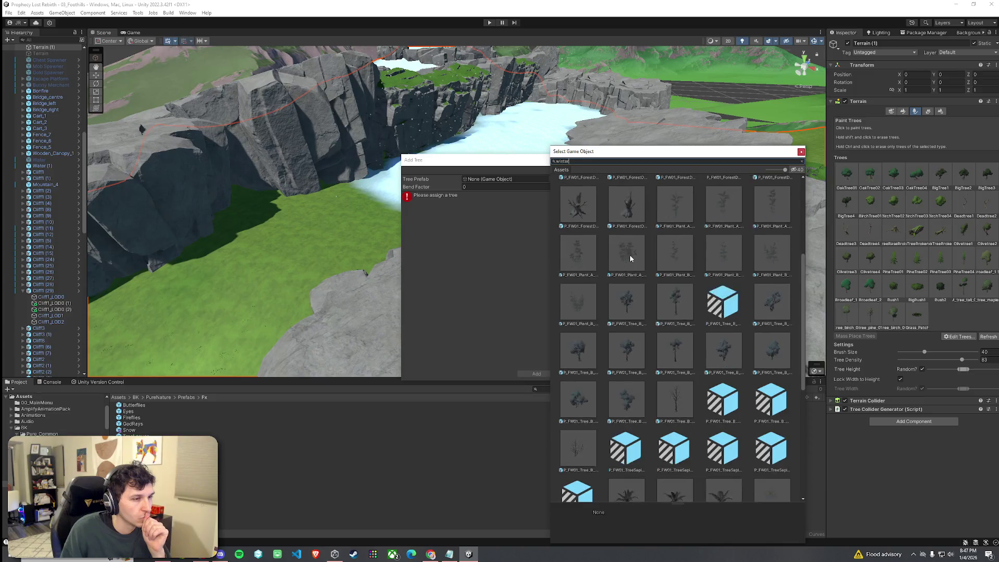
scroll(630, 258, down, 5)
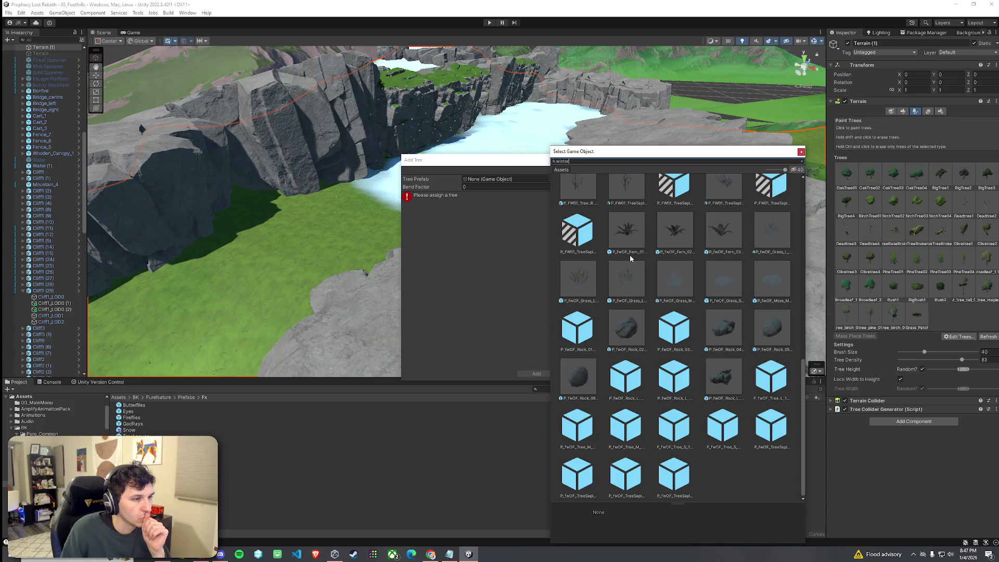
click(725, 378)
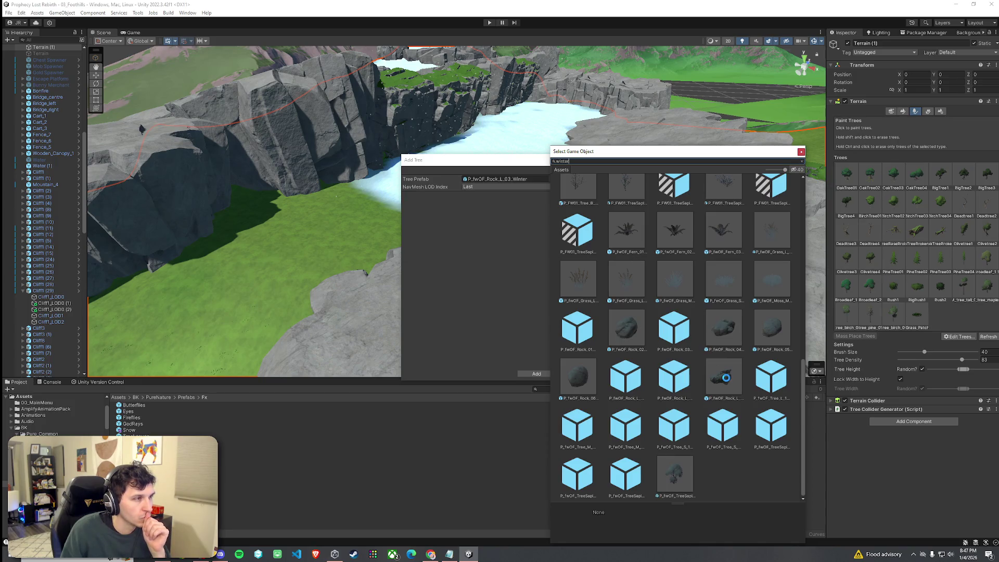
click(684, 463)
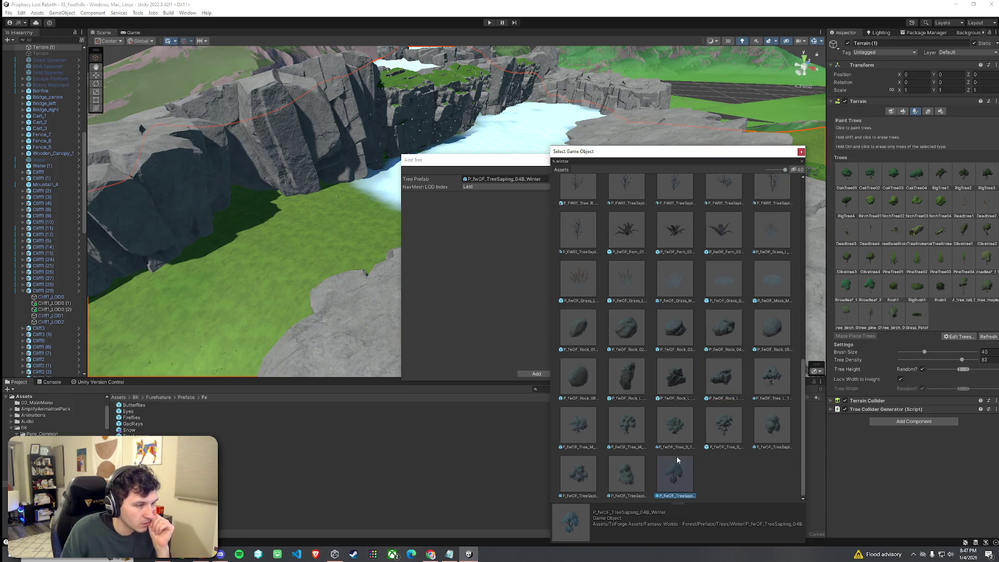
scroll(680, 464, up, 8)
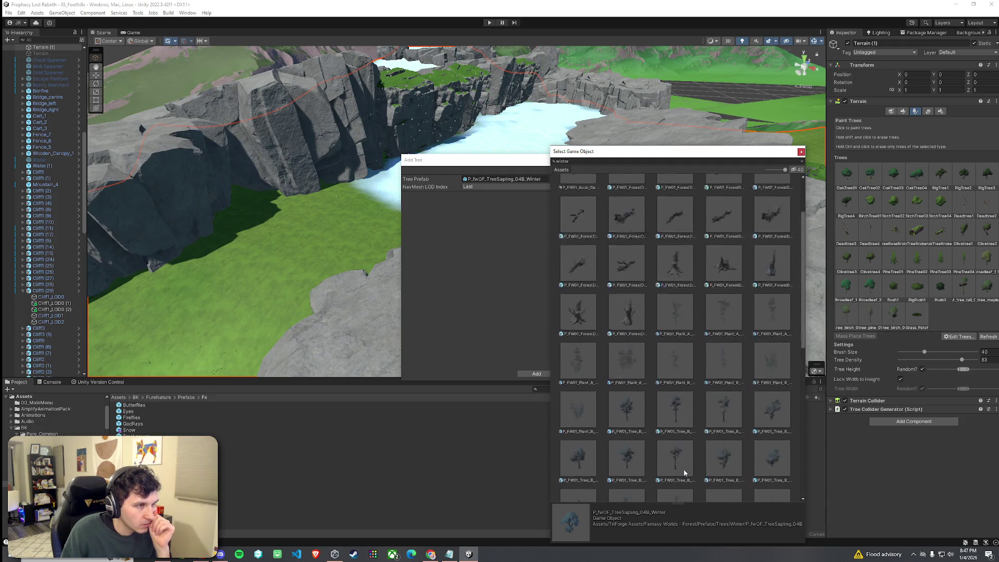
scroll(684, 472, up, 3)
double_click(676, 342)
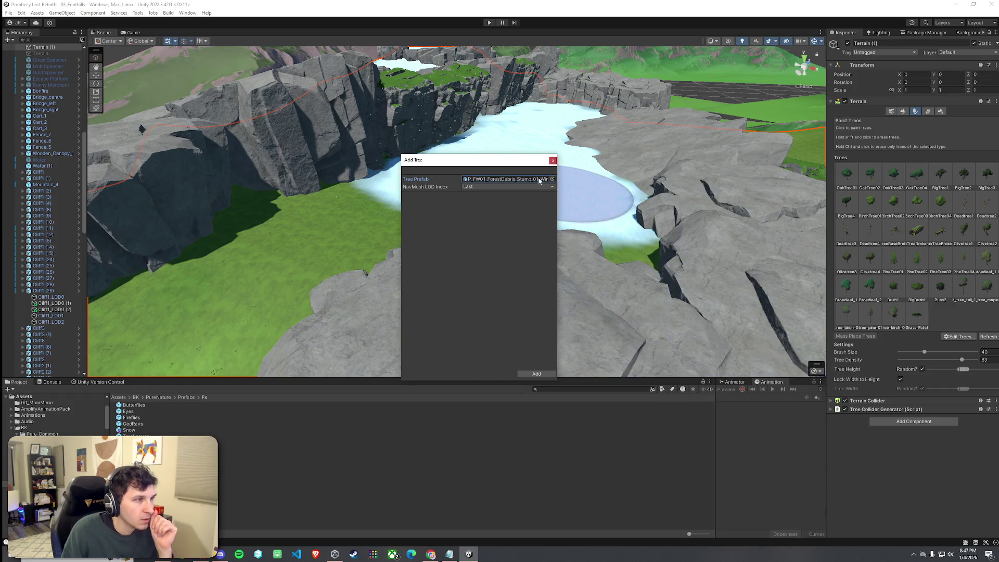
click(536, 373)
- Add PineTree01b to the terrain's tree list
click(947, 336)
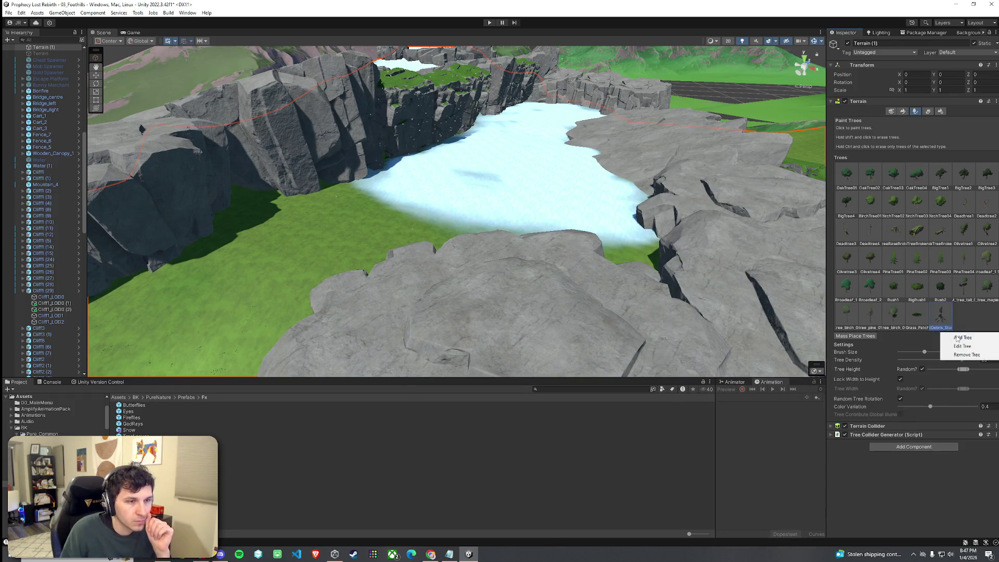
click(944, 339)
click(552, 179)
text(tree)
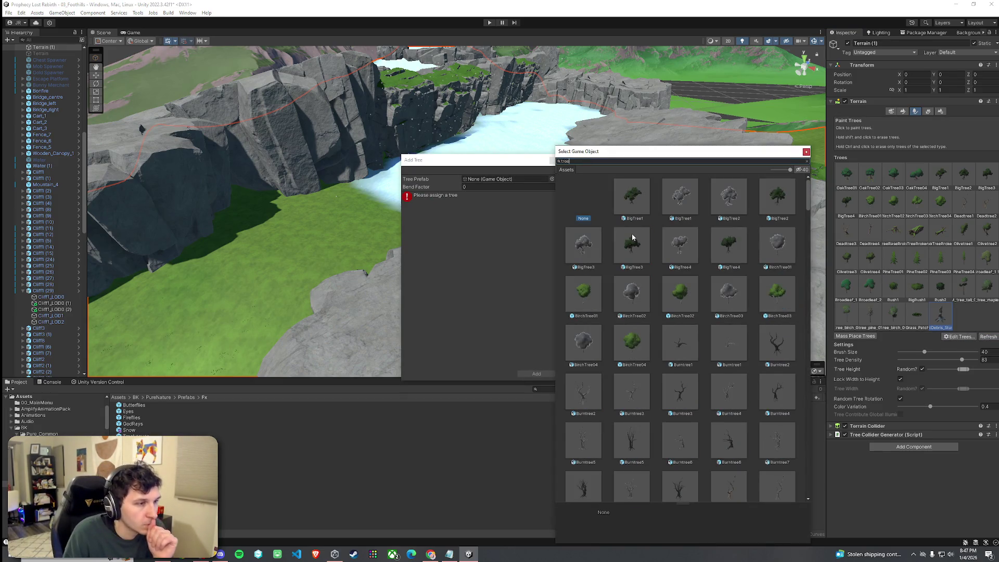
scroll(634, 243, down, 2)
scroll(634, 242, down, 5)
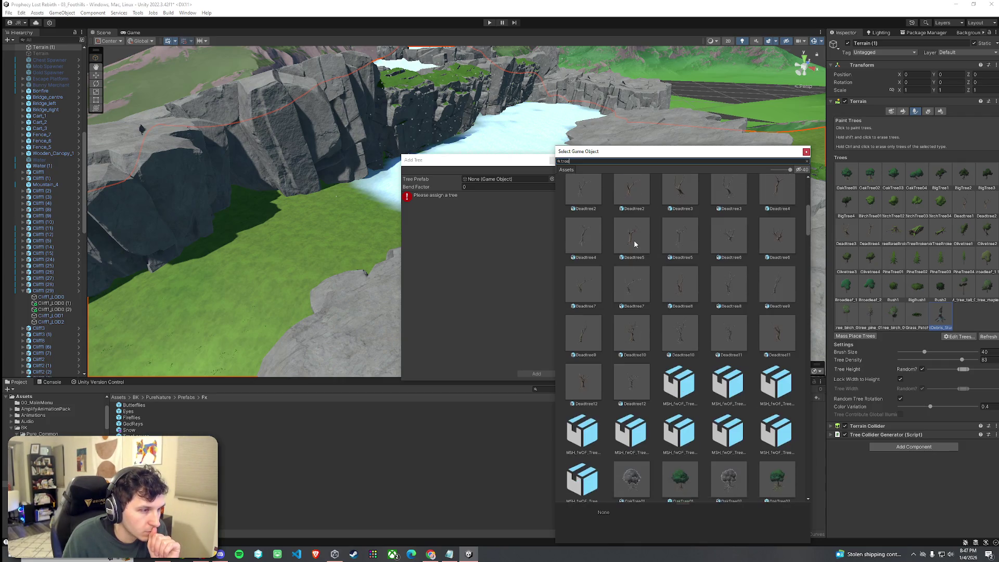
scroll(634, 243, down, 7)
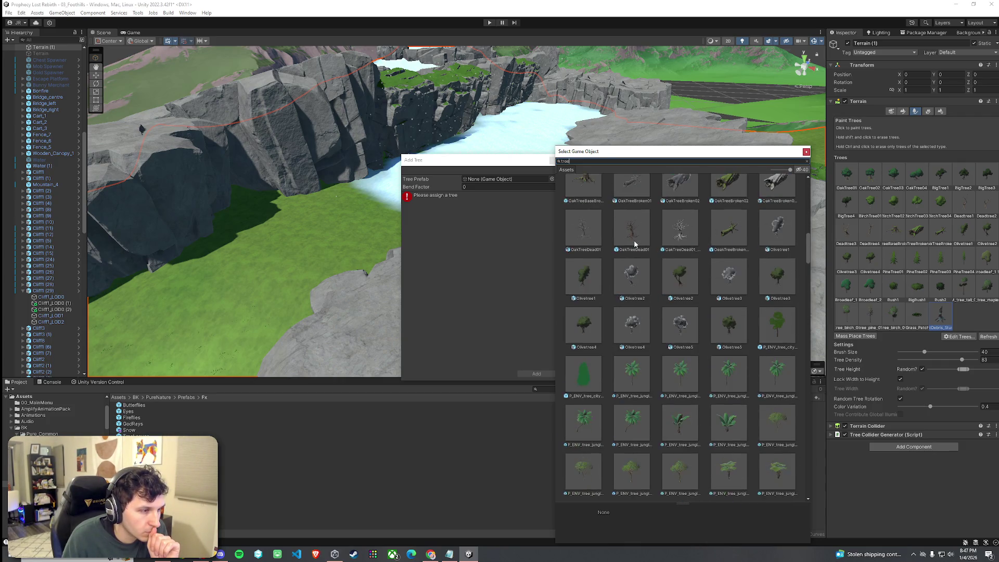
scroll(634, 243, down, 8)
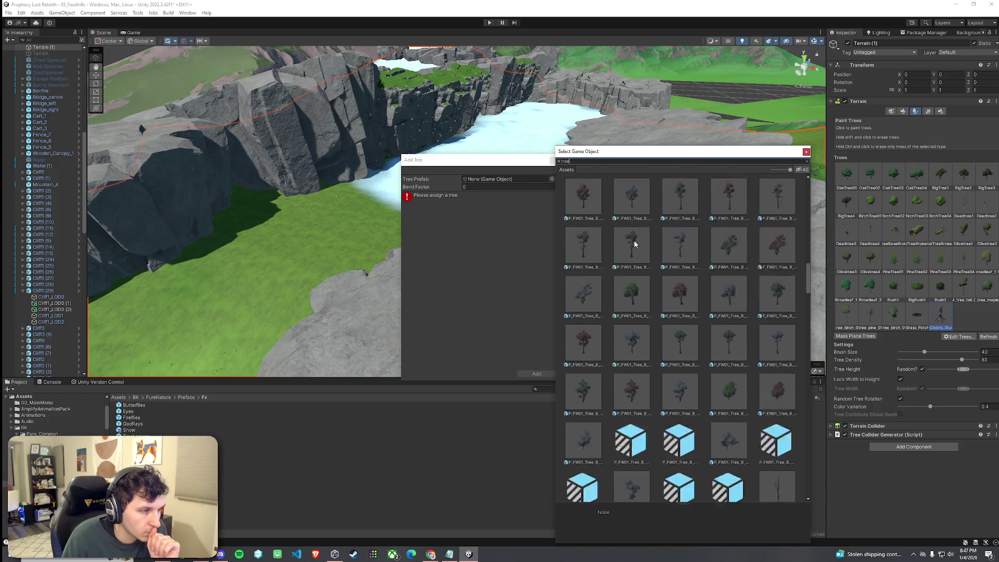
scroll(634, 243, down, 8)
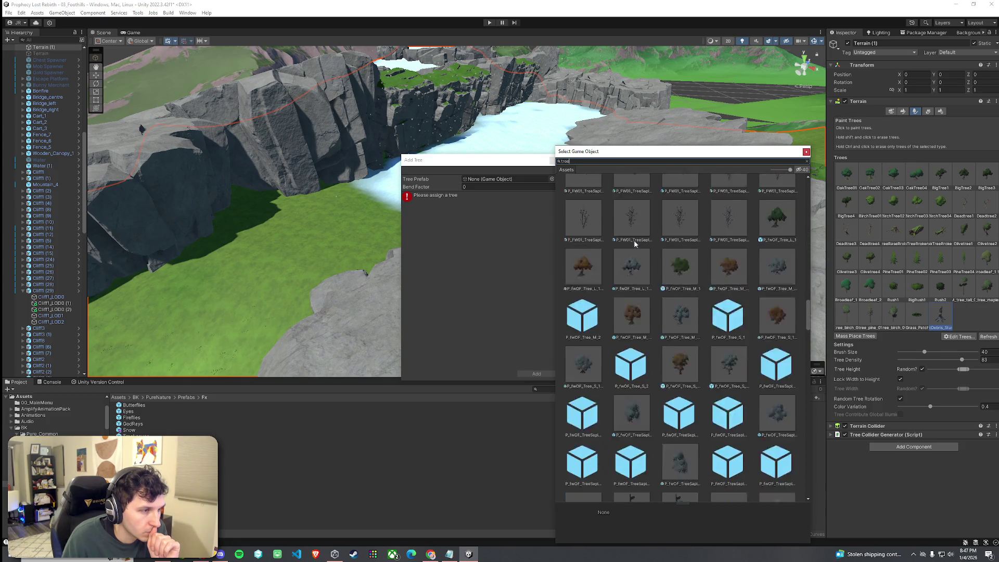
scroll(634, 243, down, 3)
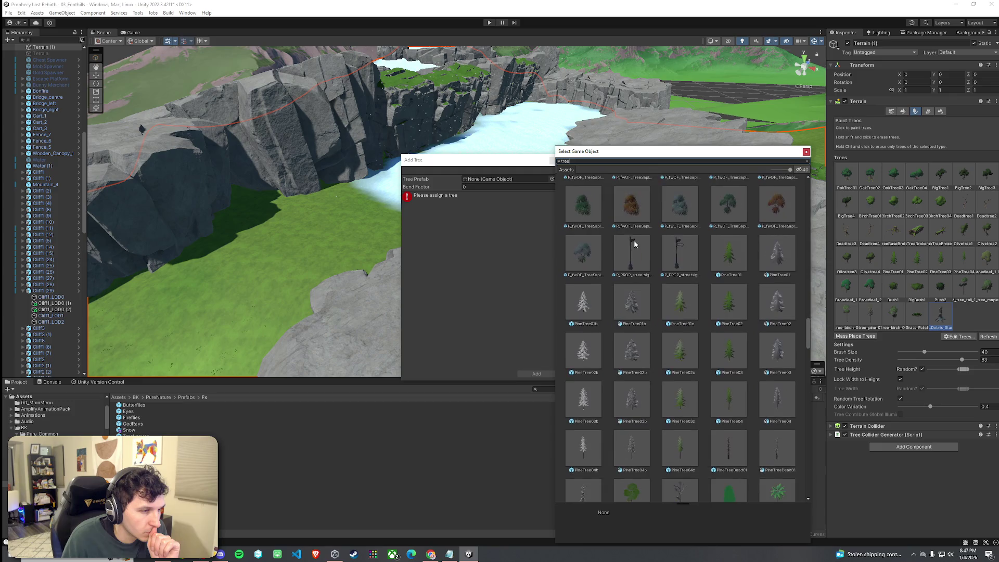
click(593, 305)
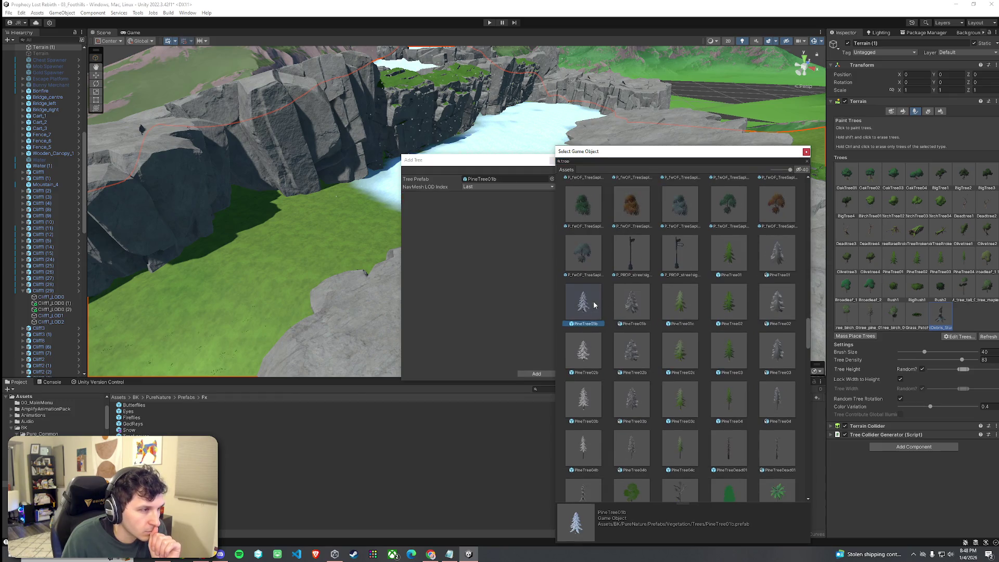
double_click(589, 308)
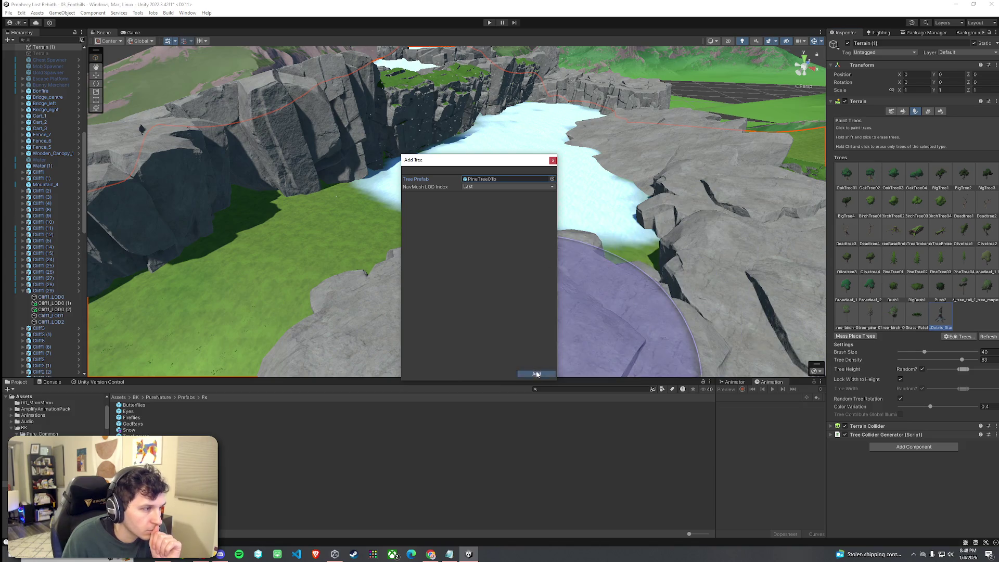
click(536, 374)
- Add PineTree02b to the terrain's tree list
click(967, 336)
click(963, 346)
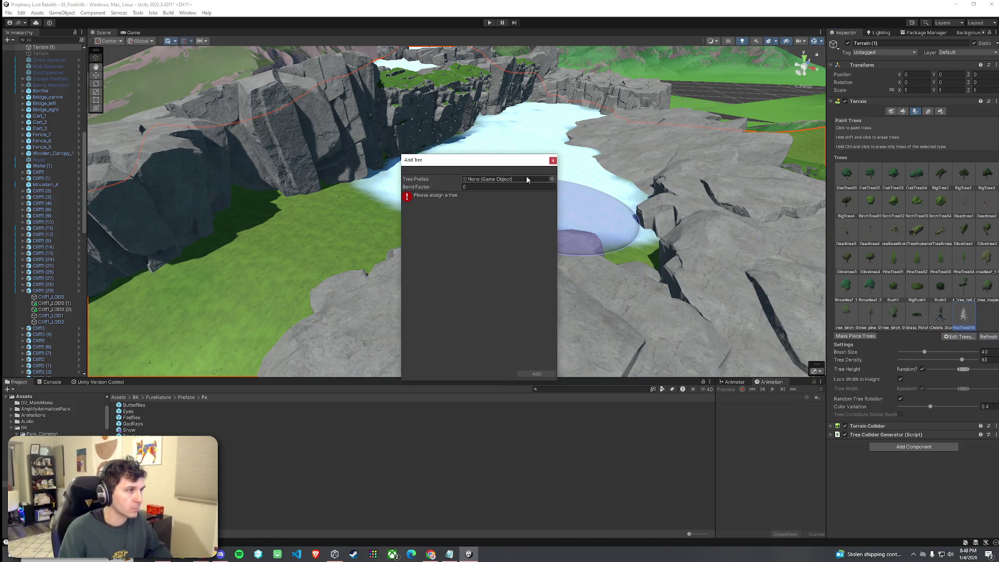
click(551, 179)
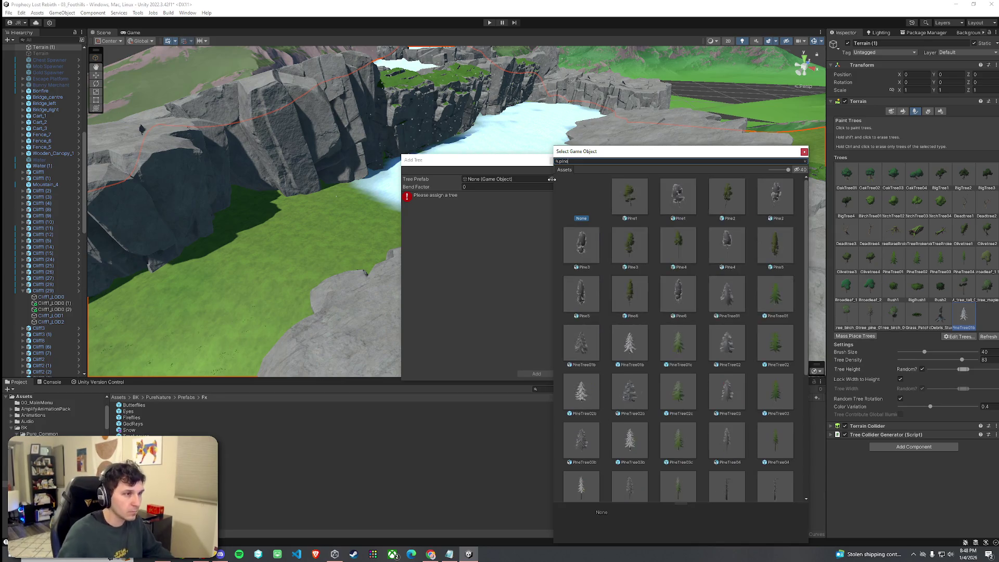
double_click(587, 387)
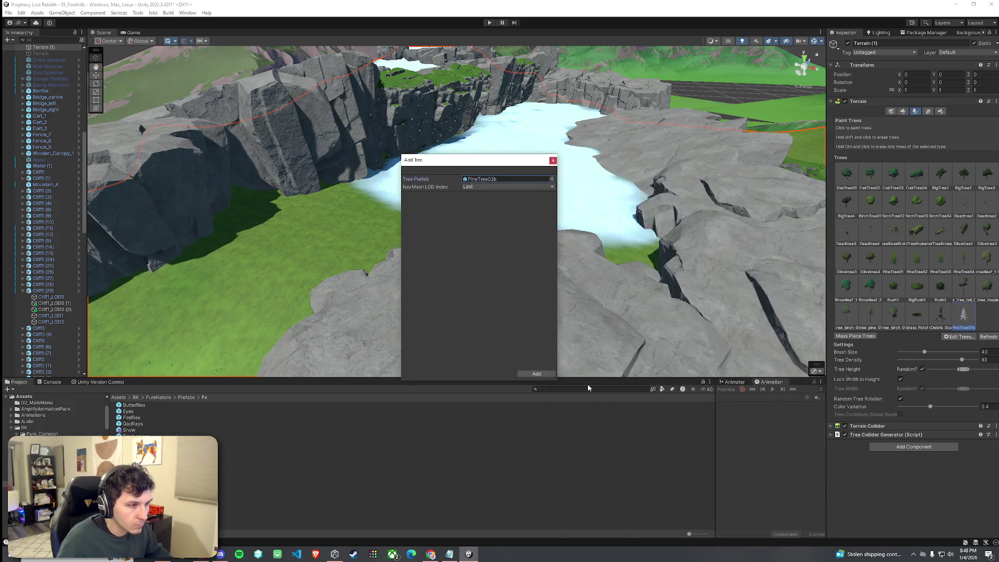
click(537, 374)
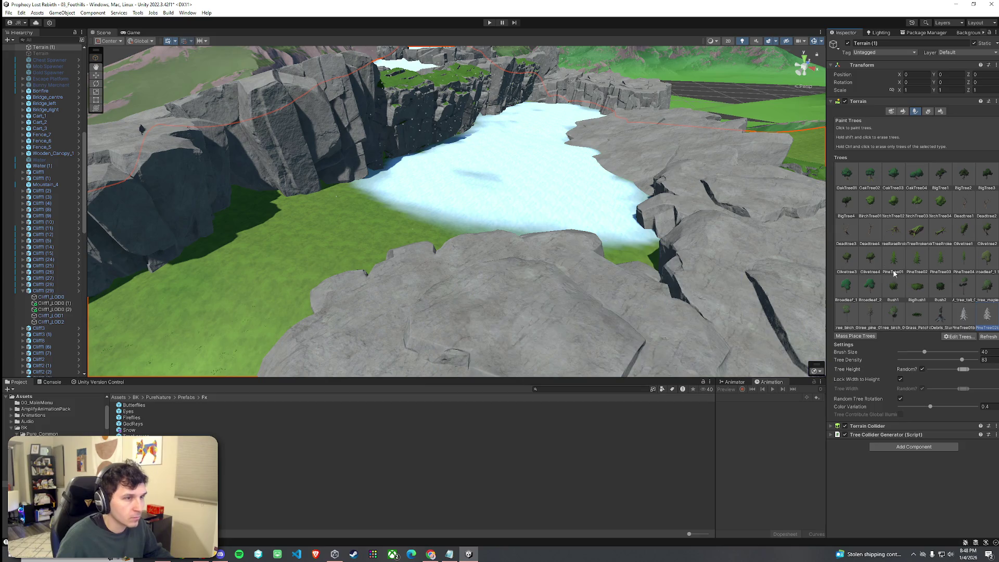
click(955, 337)
- Set Tree Density to 16 and paint three snowy pines on the snowfield
mouse_move(570, 195)
mouse_down()
mouse_move(523, 248)
mouse_move(520, 223)
mouse_move(546, 229)
mouse_up()
key(ctrl+z)
click(904, 360)
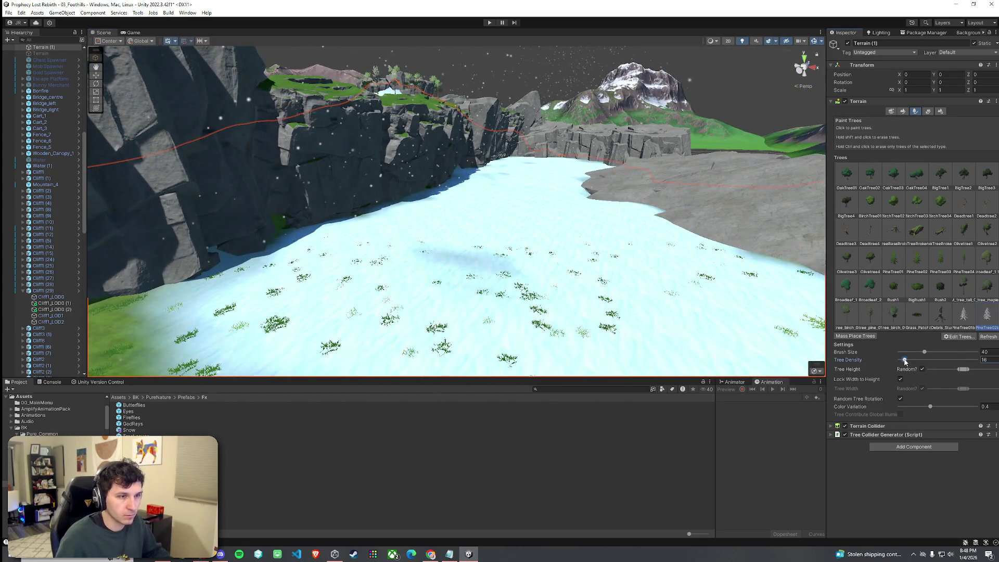
click(539, 275)
click(323, 239)
click(274, 281)
mouse_move(274, 280)
mouse_down()
mouse_move(314, 311)
mouse_move(293, 267)
mouse_move(534, 196)
mouse_up()
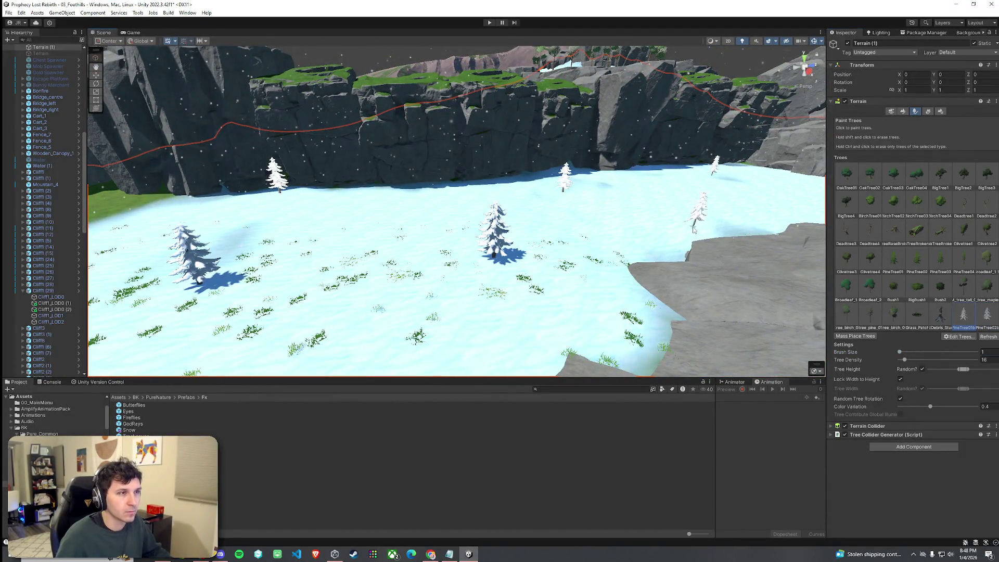
drag(693, 229, 669, 206)
scroll(536, 194, up, 8)
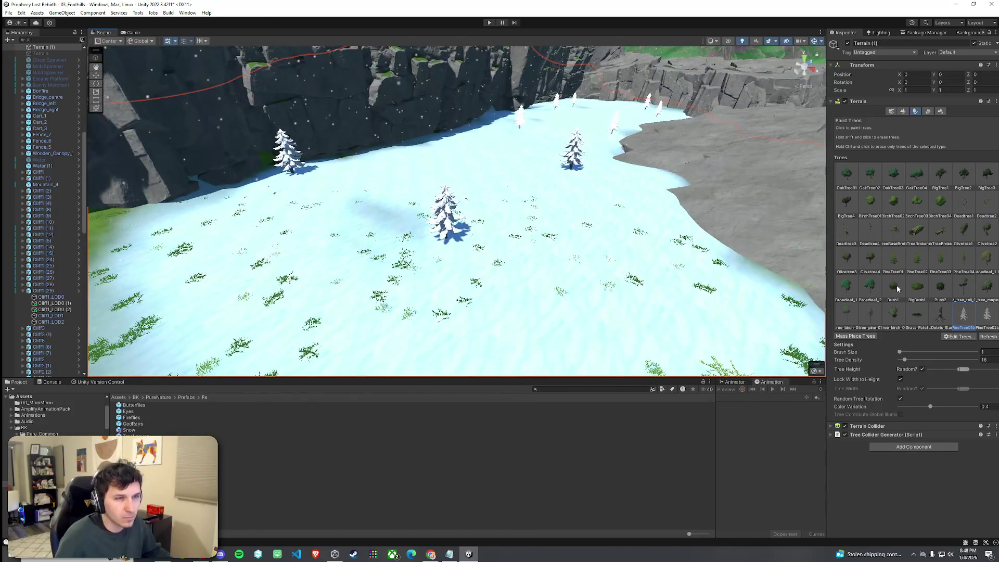
- Select PineTree02 and paint one green pine on the snow
click(917, 260)
click(602, 329)
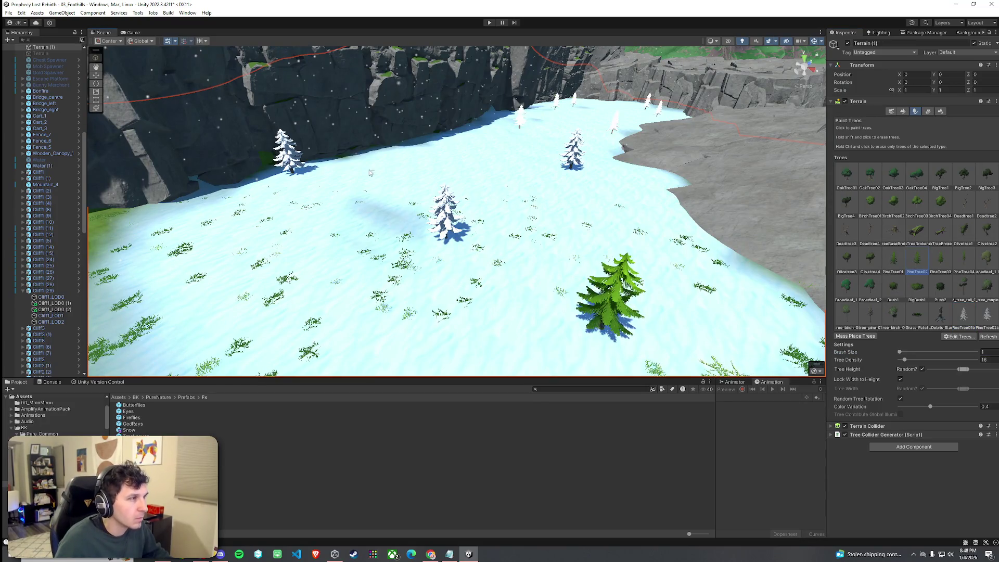
mouse_move(261, 251)
mouse_down()
mouse_move(491, 236)
mouse_move(570, 246)
mouse_up()
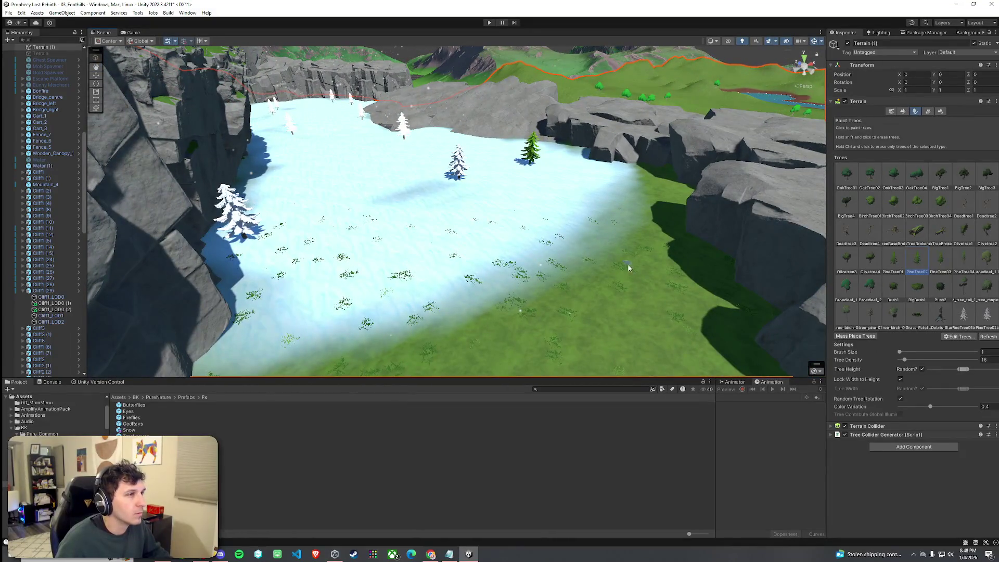
mouse_move(644, 305)
mouse_down()
mouse_move(485, 319)
mouse_move(344, 312)
mouse_move(591, 328)
mouse_move(416, 327)
mouse_move(431, 322)
mouse_up()
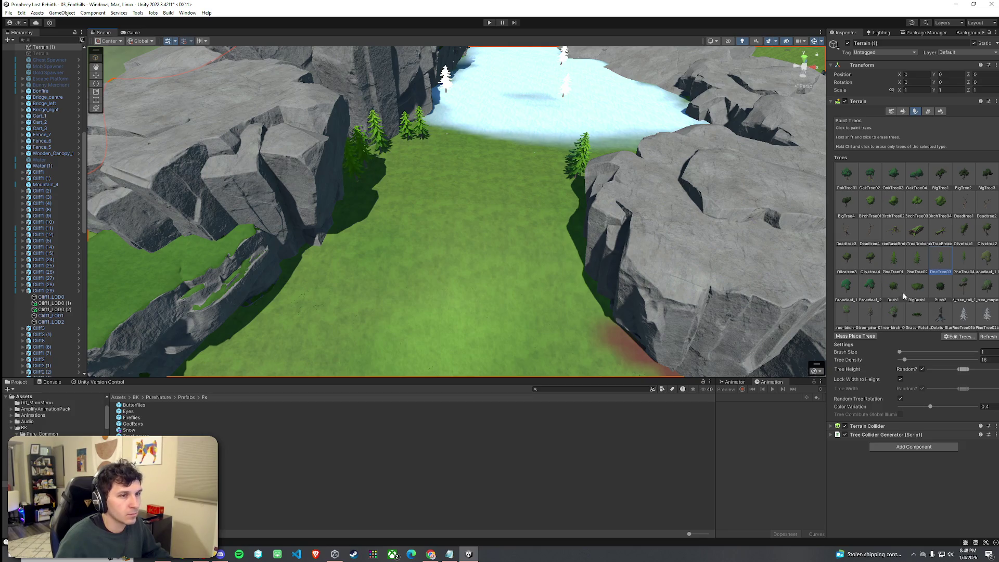
- Choose PineTree01 and then the debris stump, flying the view over the cliff tops
click(892, 260)
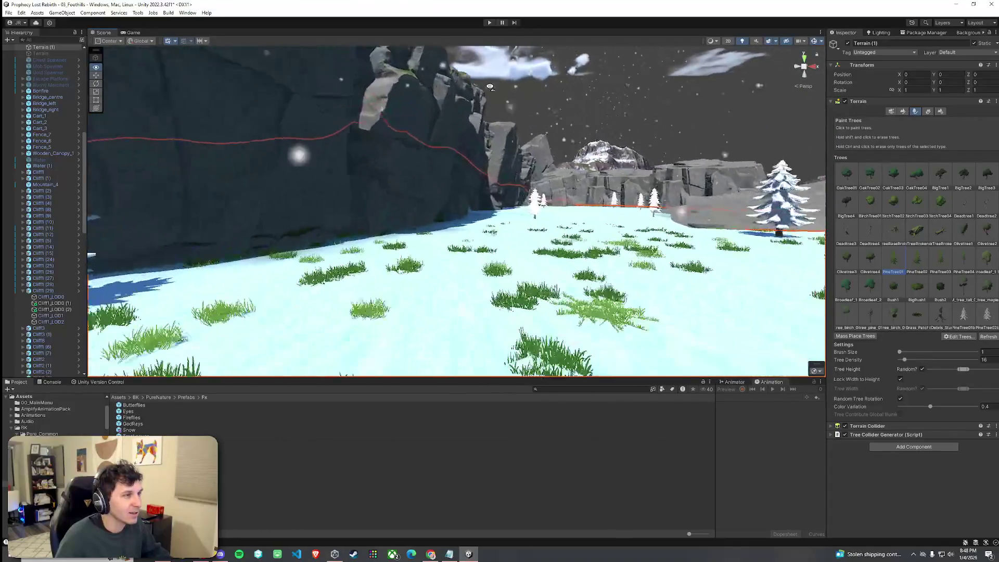
key(w)
mouse_move(545, 83)
mouse_down()
mouse_move(452, 96)
mouse_move(812, 130)
mouse_up()
click(940, 314)
key(w)
mouse_move(380, 263)
mouse_down()
mouse_move(480, 279)
mouse_move(758, 283)
mouse_move(563, 241)
mouse_move(617, 263)
mouse_up()
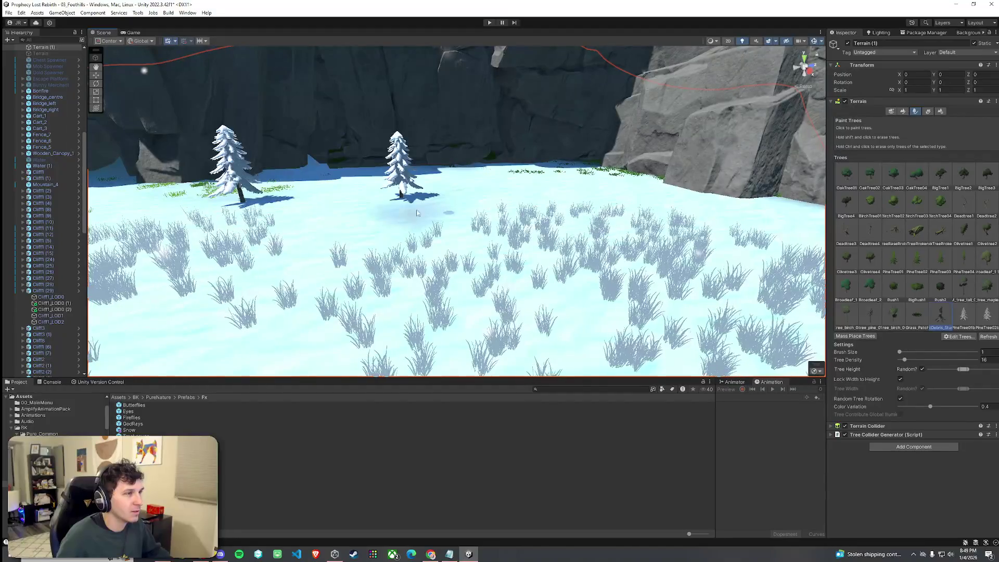
mouse_move(199, 209)
mouse_down()
mouse_move(402, 238)
mouse_move(346, 251)
mouse_up()
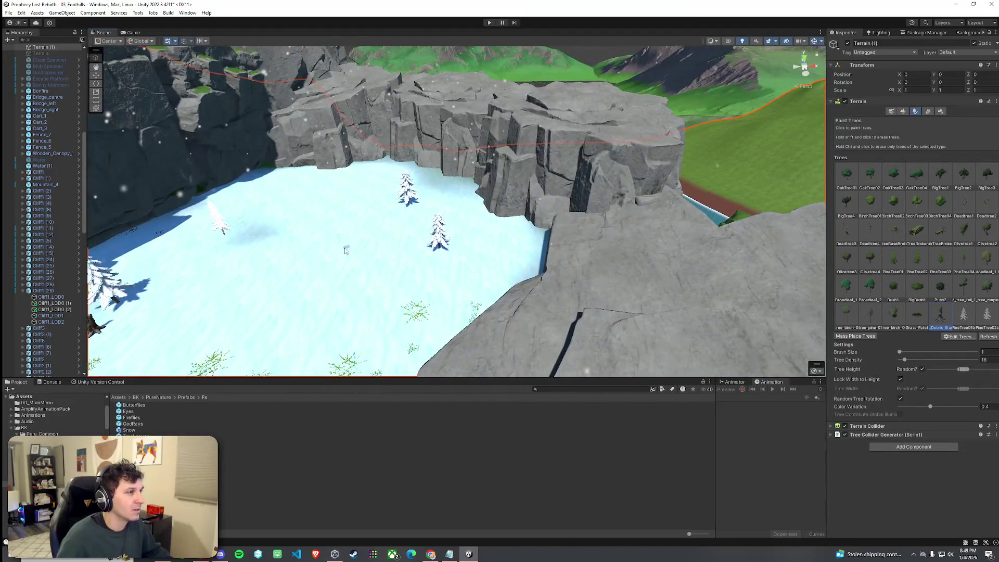
scroll(451, 277, up, 5)
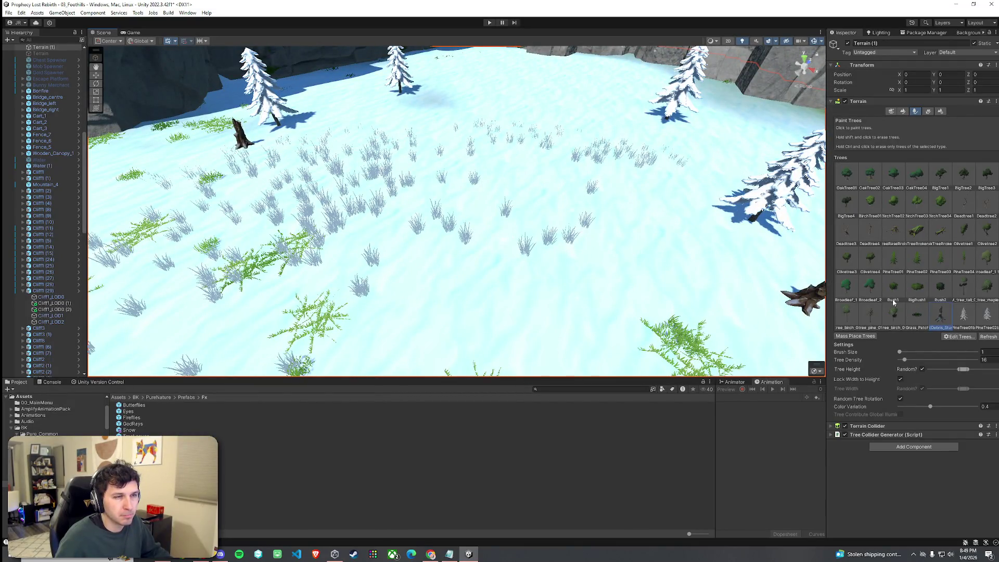
drag(334, 124, 333, 125)
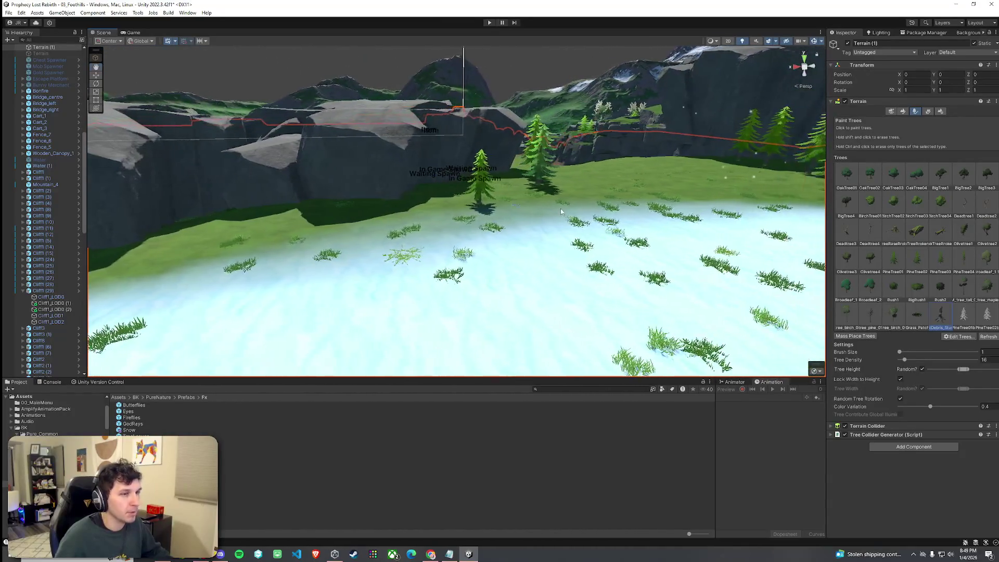
click(902, 111)
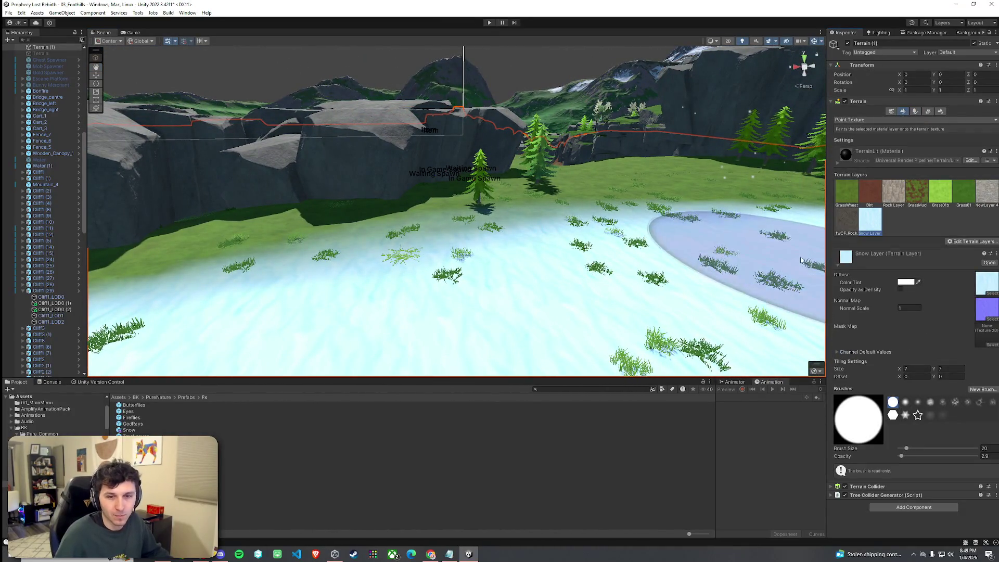
- Paint GrassWheat over the snow edge beside the pine trees
mouse_move(435, 262)
mouse_down()
mouse_move(234, 229)
mouse_move(239, 244)
mouse_move(289, 216)
mouse_up()
mouse_move(736, 190)
mouse_down()
mouse_move(818, 208)
mouse_move(209, 255)
mouse_move(361, 263)
mouse_up()
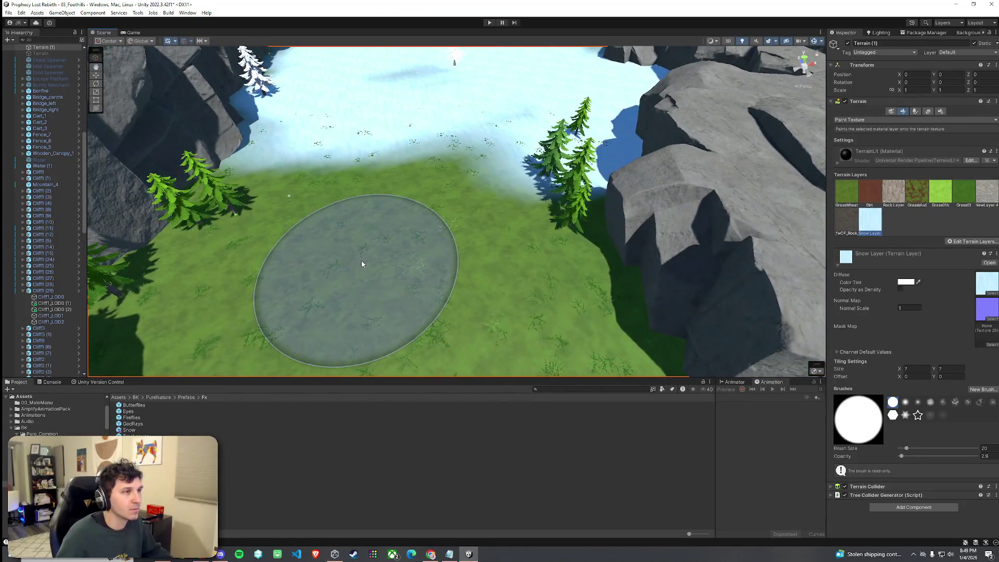
click(847, 191)
mouse_move(524, 234)
mouse_down()
mouse_move(512, 167)
mouse_move(573, 141)
mouse_move(562, 139)
mouse_up()
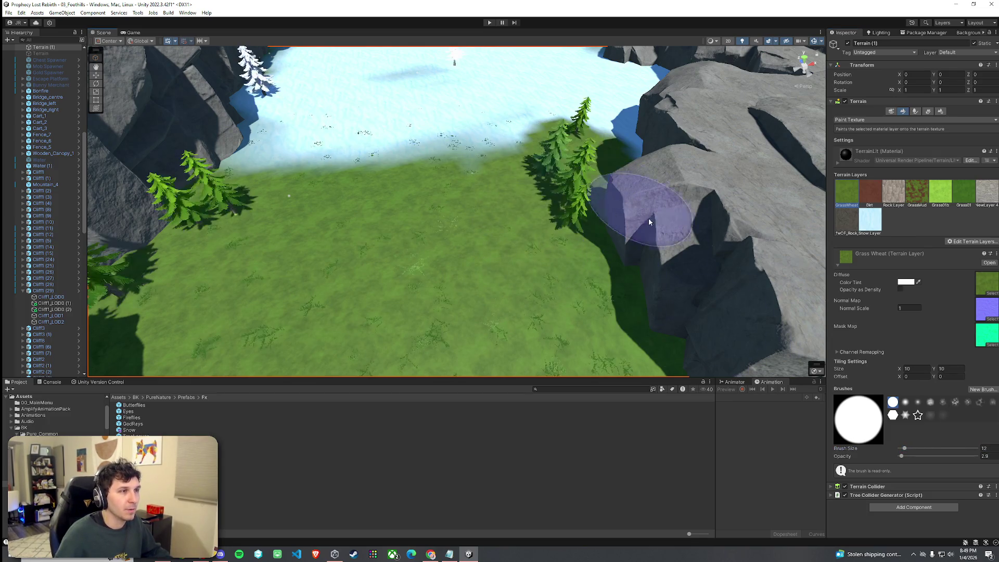
mouse_move(525, 224)
mouse_down()
mouse_move(490, 156)
mouse_move(566, 140)
mouse_move(977, 202)
mouse_move(527, 179)
mouse_up()
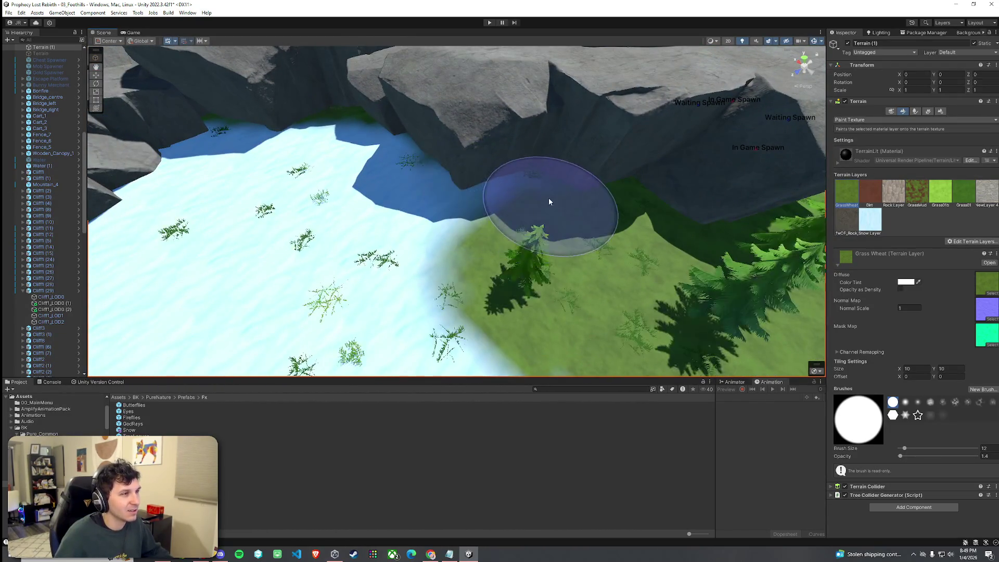
mouse_move(519, 216)
mouse_down()
mouse_move(578, 179)
mouse_move(11, 147)
mouse_move(61, 200)
mouse_move(935, 178)
mouse_move(944, 150)
mouse_move(832, 151)
mouse_move(845, 170)
mouse_move(947, 157)
mouse_up()
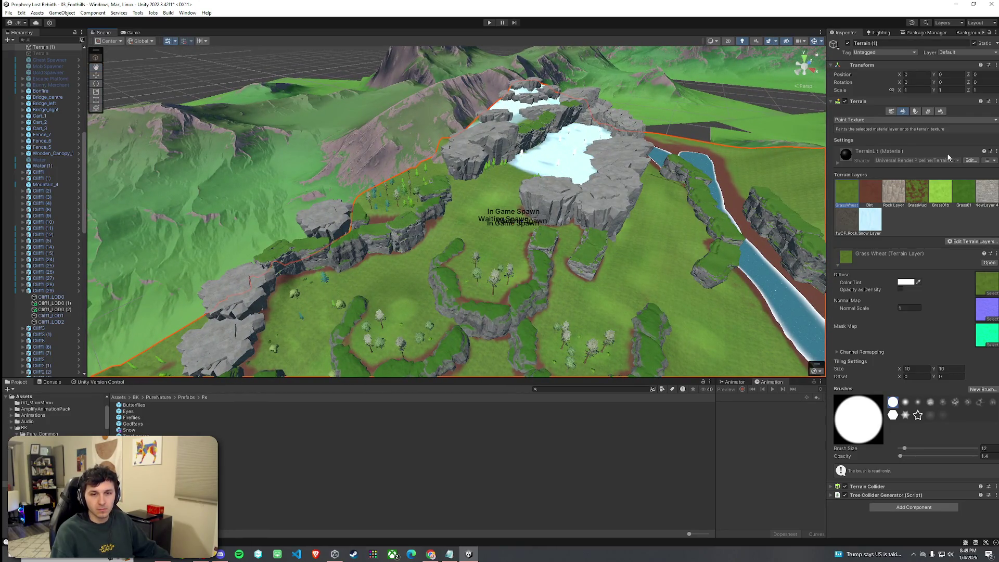
- Save the scene, then maximize and restore the Game view title screen preview
click(8, 12)
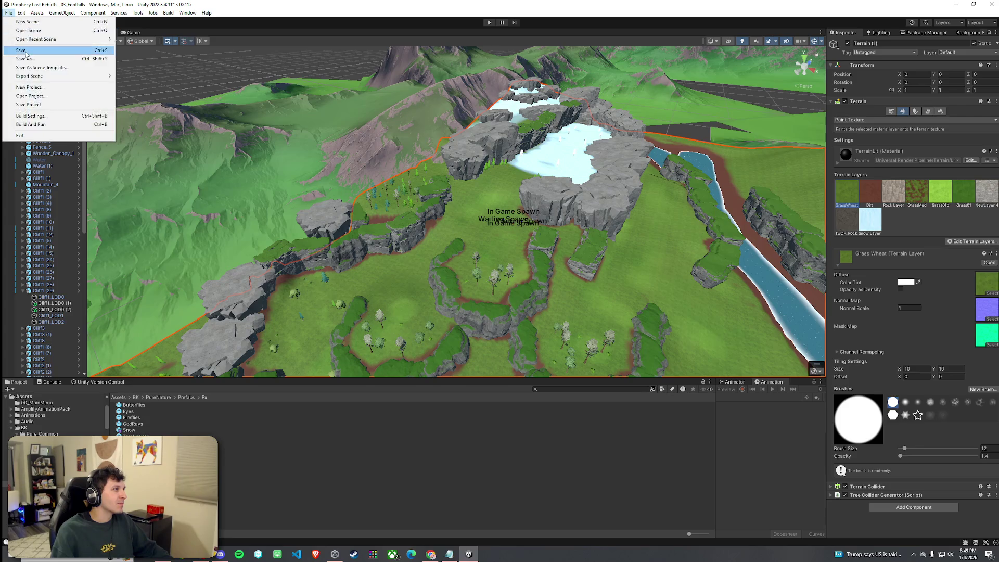
click(131, 32)
double_click(131, 35)
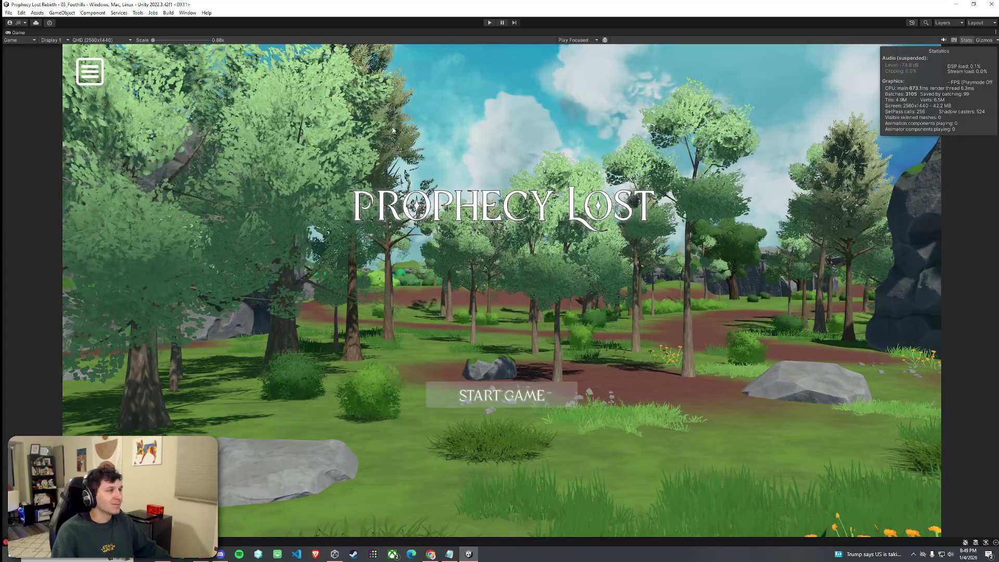
double_click(19, 33)
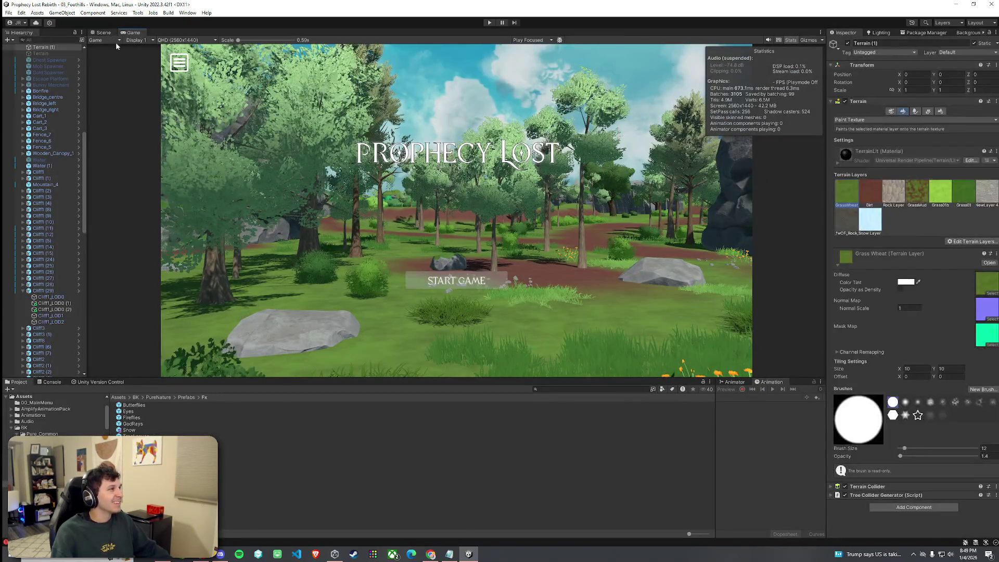
- Fly the Scene view over the terrain down to the forest clearing with the camera gizmo
click(103, 32)
mouse_move(405, 249)
mouse_down()
mouse_move(436, 285)
mouse_move(255, 229)
mouse_up()
key(w)
mouse_move(288, 245)
mouse_down()
mouse_move(457, 286)
mouse_move(713, 286)
mouse_move(687, 235)
mouse_move(655, 223)
mouse_up()
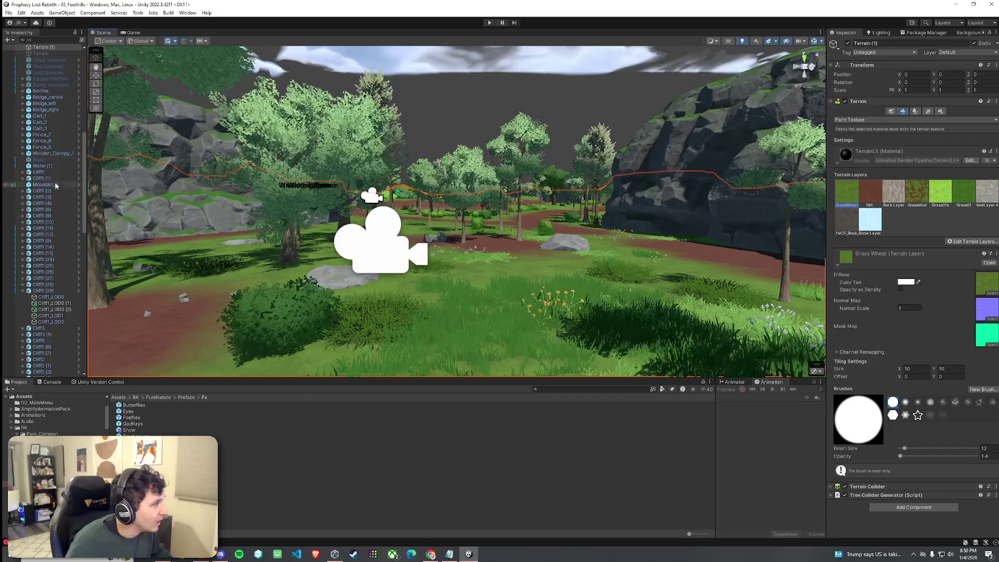
scroll(52, 223, down, 6)
scroll(52, 222, up, 10)
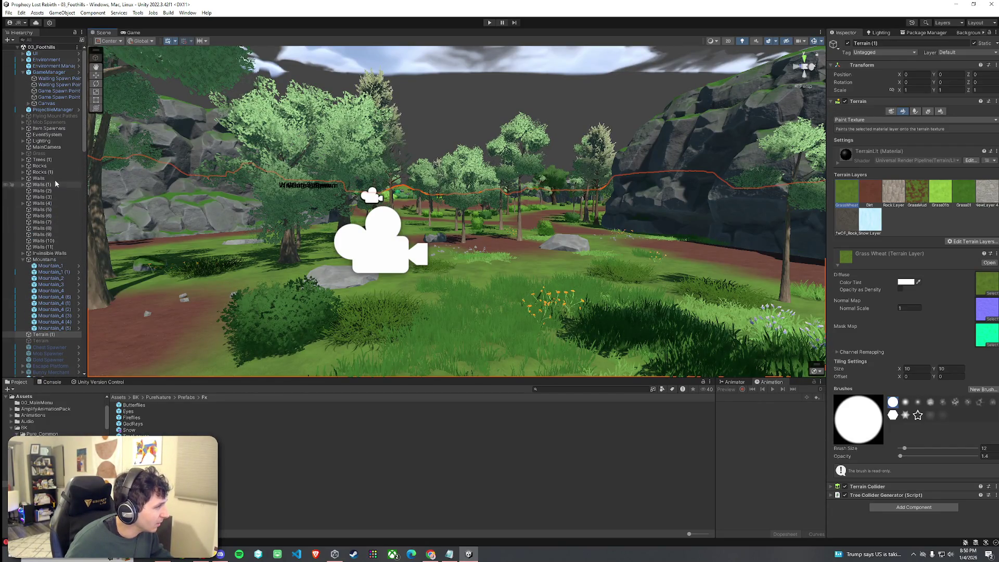
- Select MainCamera and fly the view to an overhead viewpoint across the river
click(46, 148)
drag(397, 297, 447, 314)
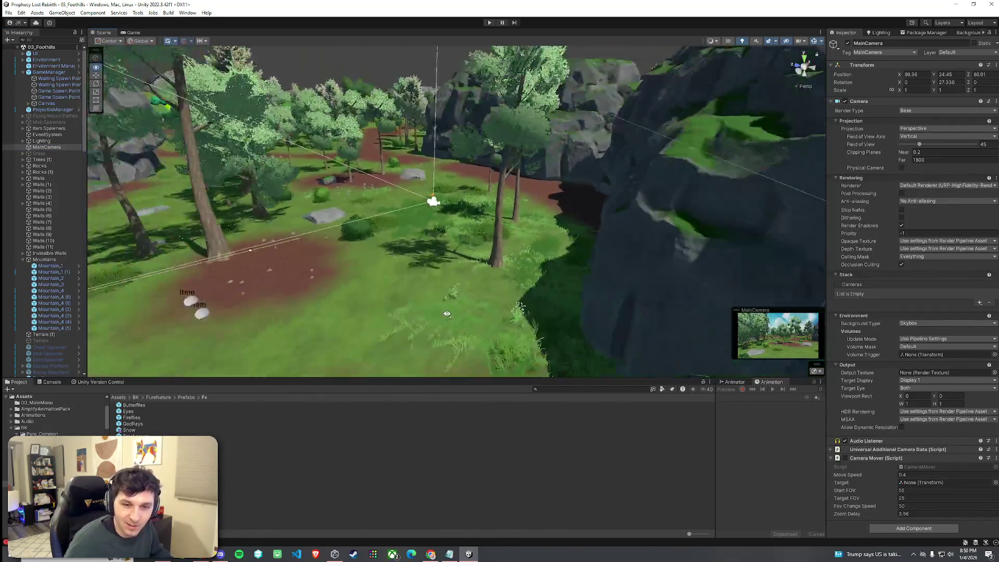
scroll(447, 315, down, 2)
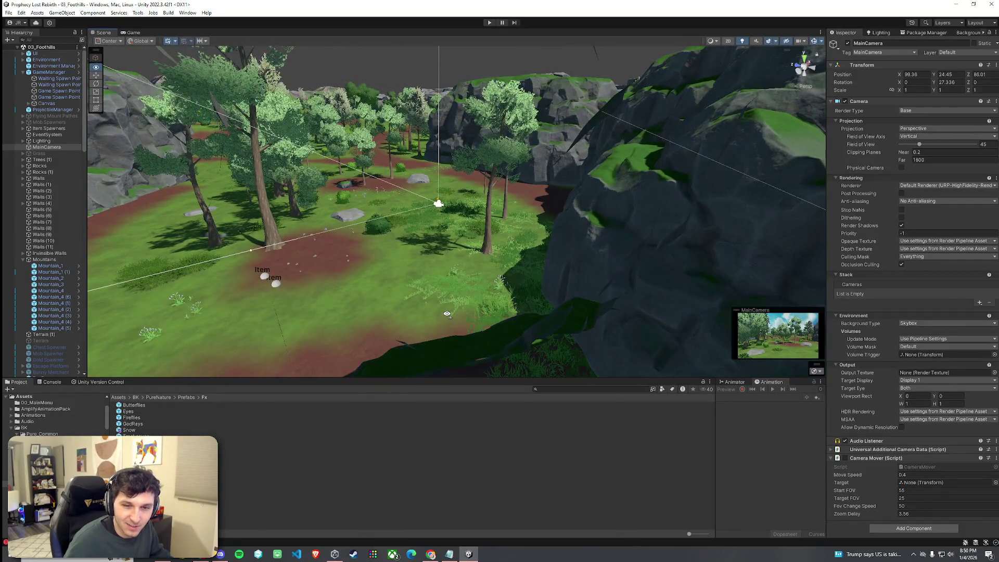
mouse_move(446, 314)
mouse_down()
mouse_move(496, 357)
mouse_move(215, 194)
mouse_up()
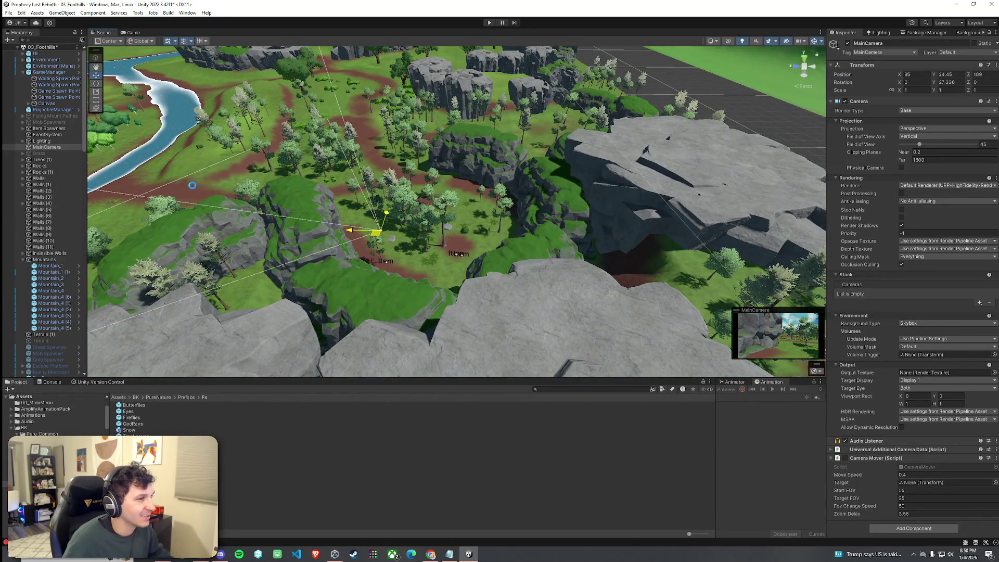
mouse_move(191, 184)
mouse_down()
mouse_move(133, 160)
mouse_move(427, 188)
mouse_up()
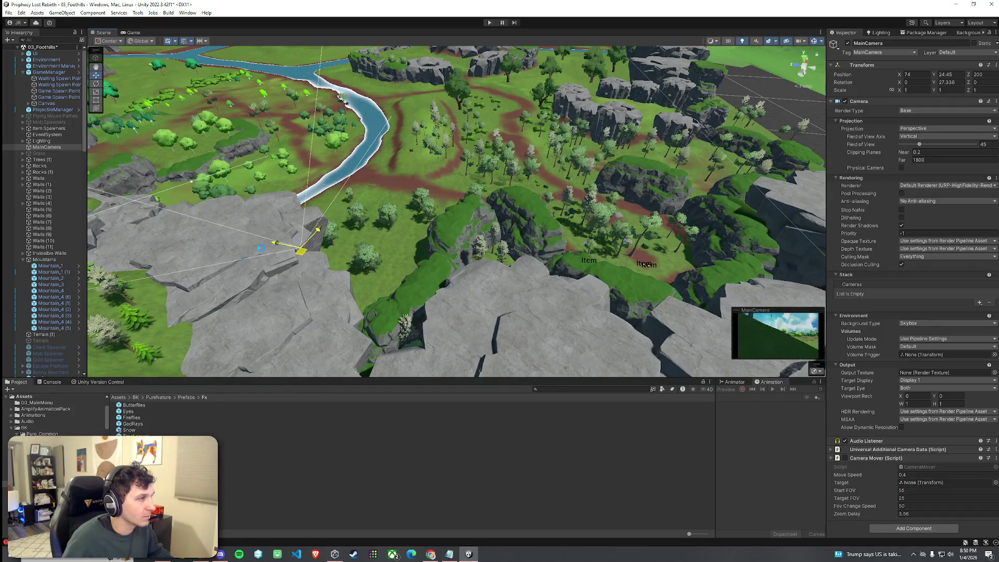
- Raise the main camera to Y 48, slide it onto the rock ledge, rotate it, and preview it
mouse_move(244, 235)
mouse_down()
mouse_move(215, 203)
mouse_move(101, 223)
mouse_up()
key(e)
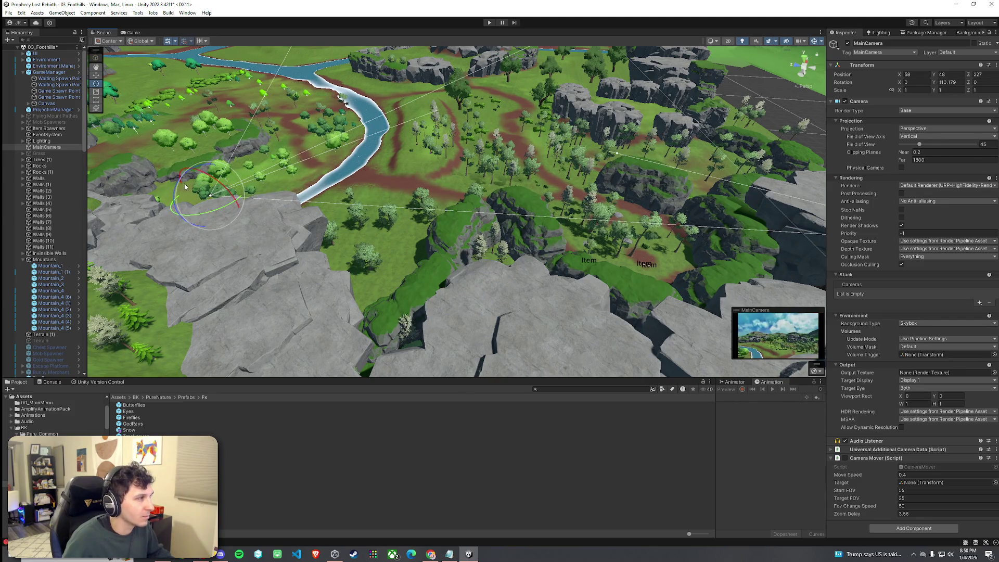
drag(177, 191, 196, 193)
key(f)
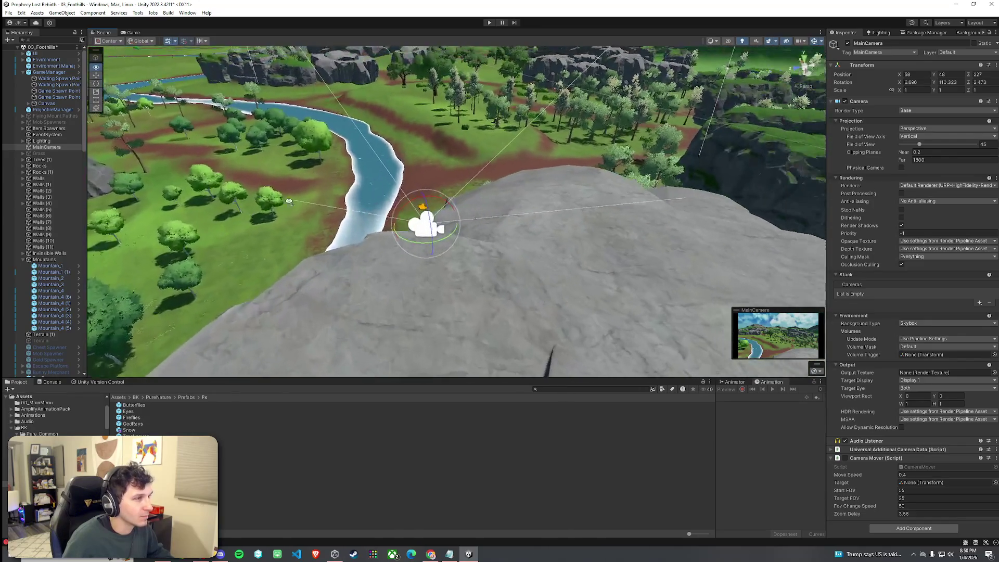
drag(396, 232, 577, 170)
key(f)
key(e)
drag(496, 289, 507, 287)
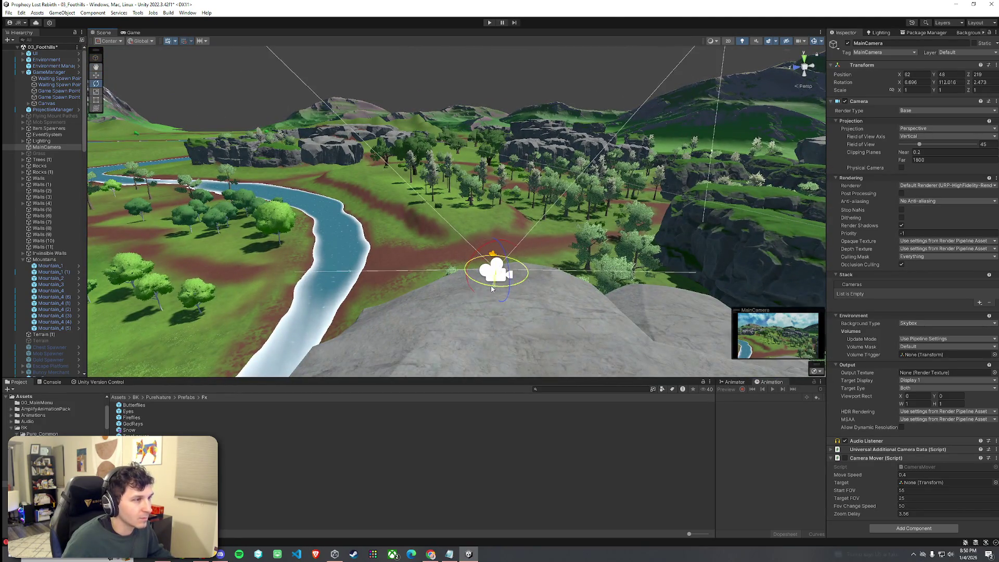
click(128, 33)
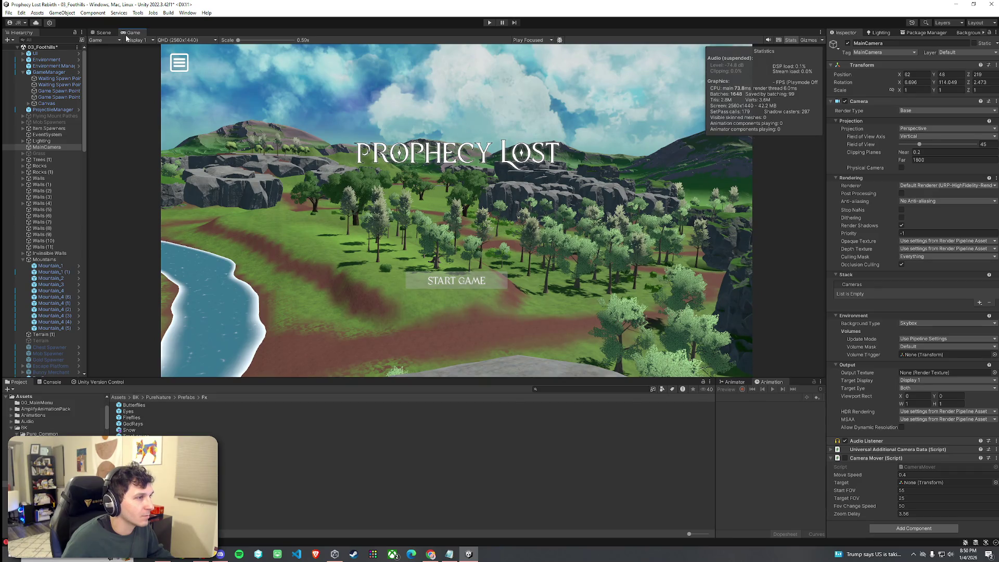
- Enable Exponential Squared fog at 0.002 density, then bring back the Scene view and camera Inspector
click(879, 32)
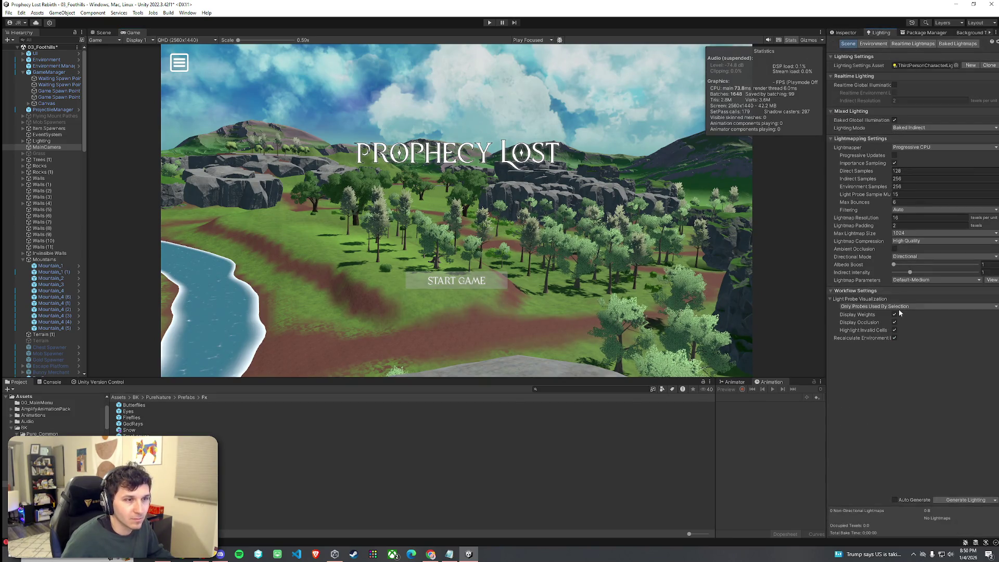
click(873, 43)
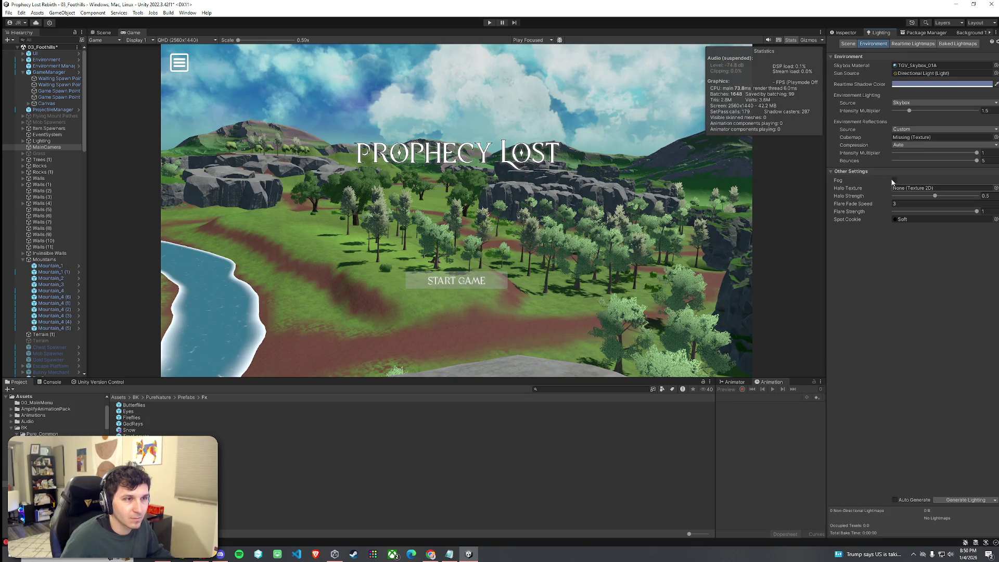
click(892, 180)
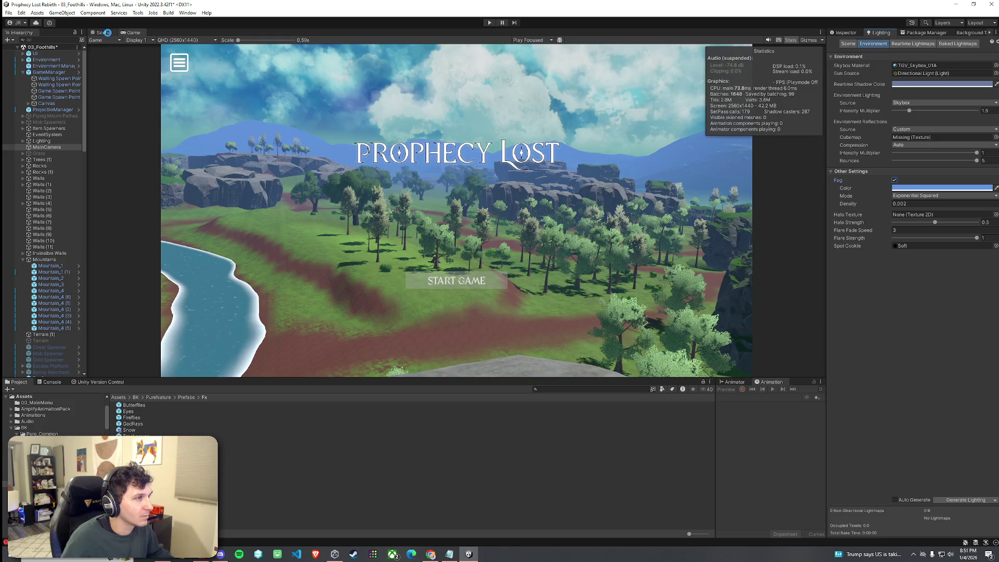
click(105, 32)
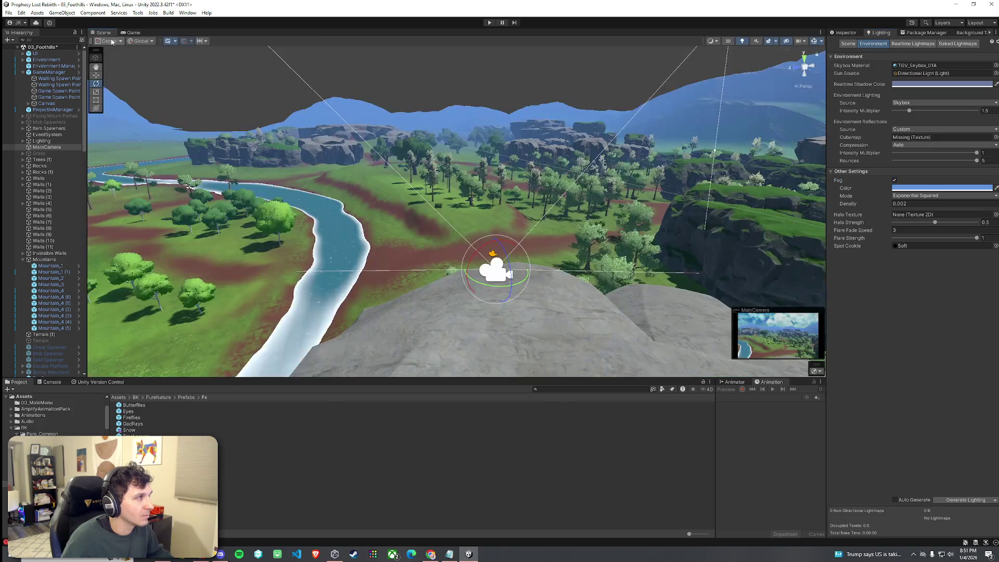
click(841, 32)
- Set the main camera's Rotation X to 0
drag(485, 246, 481, 254)
click(978, 83)
text(0)
click(921, 82)
text(0)
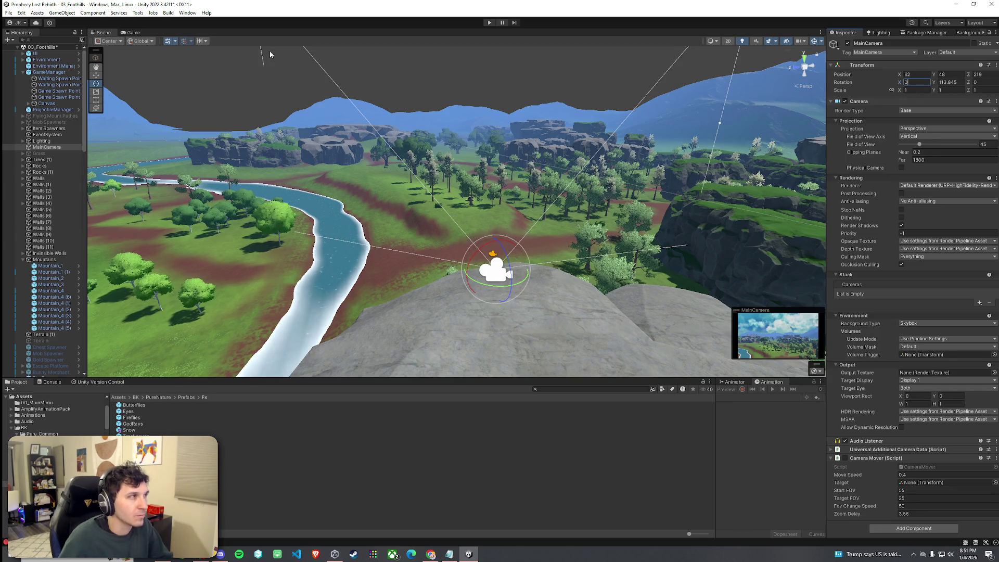
- Switch handles to Local and tilt the camera down about its own X axis
click(110, 41)
click(142, 41)
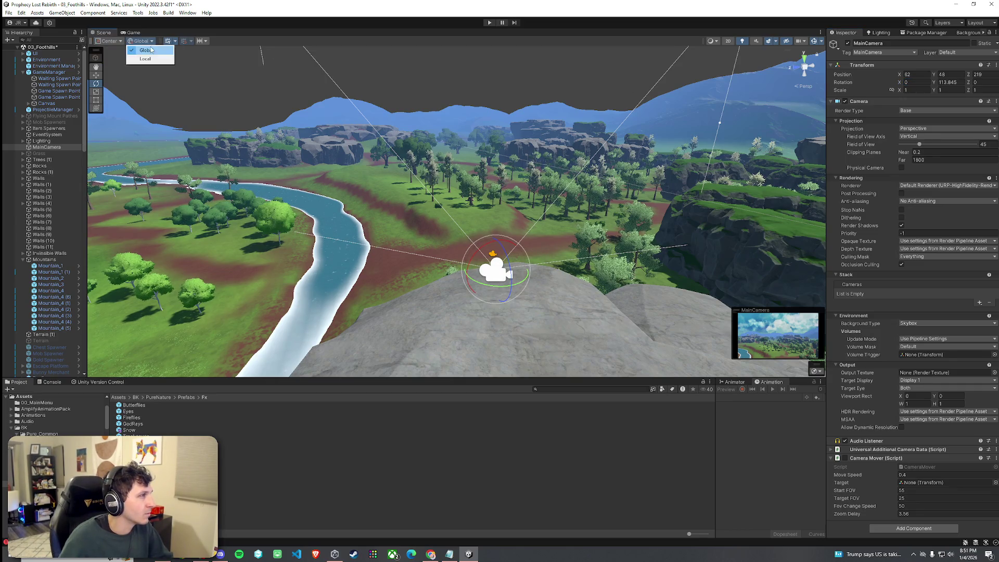
click(145, 59)
drag(497, 243, 499, 251)
- Save the scene and preview the camera's shot in the Game view
click(8, 13)
click(68, 51)
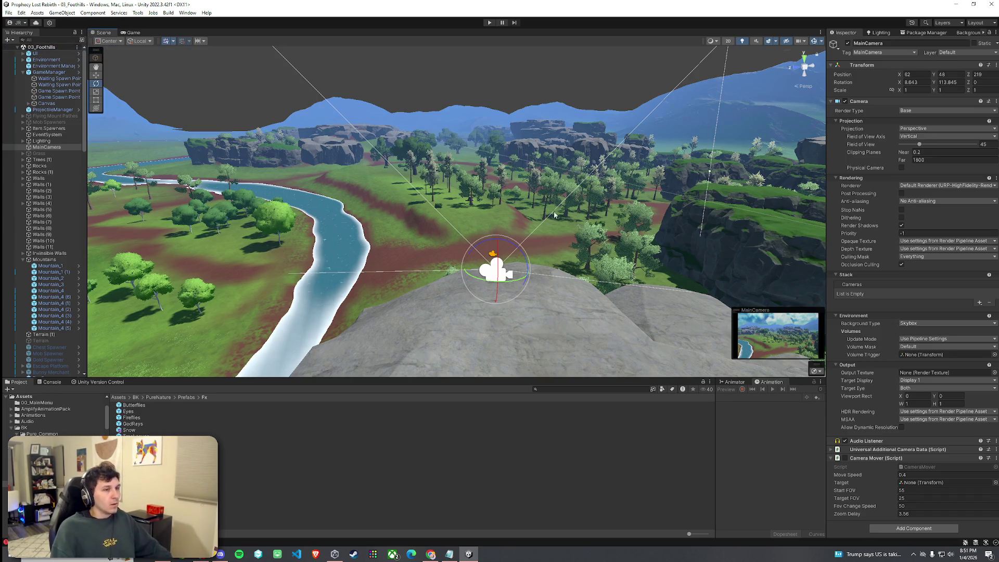
click(135, 32)
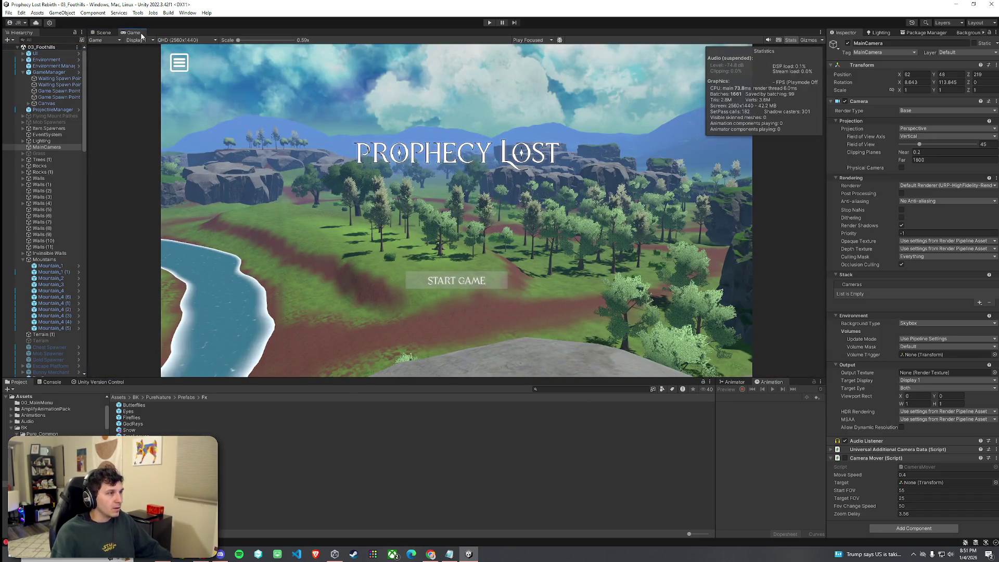
click(104, 32)
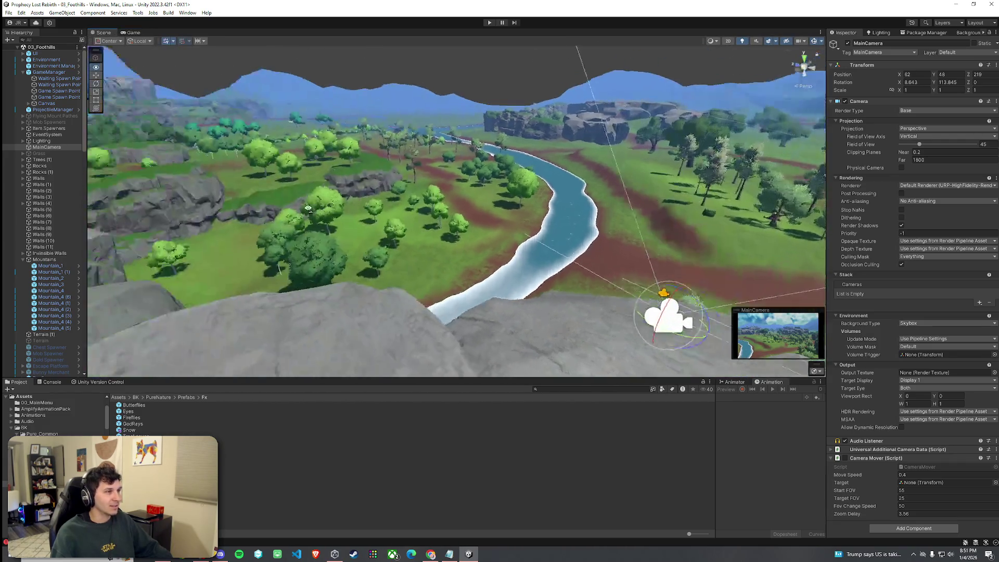
- Reposition the camera over the landscape, check the shot, and set Rotation Z to 0
mouse_move(308, 208)
mouse_down()
mouse_move(419, 267)
mouse_move(588, 162)
mouse_move(612, 158)
mouse_move(612, 123)
mouse_move(626, 151)
mouse_up()
key(e)
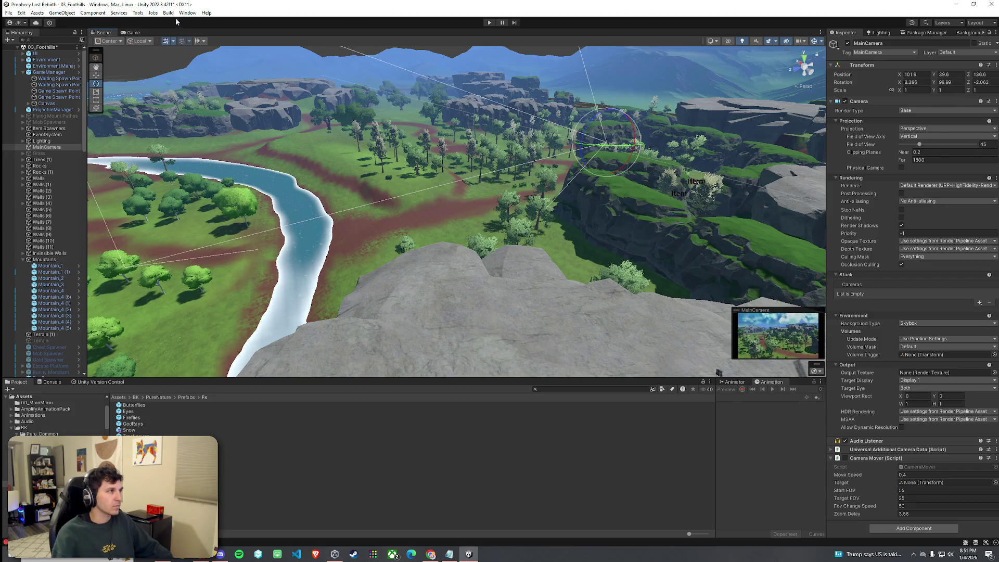
click(133, 33)
click(981, 82)
text(0)
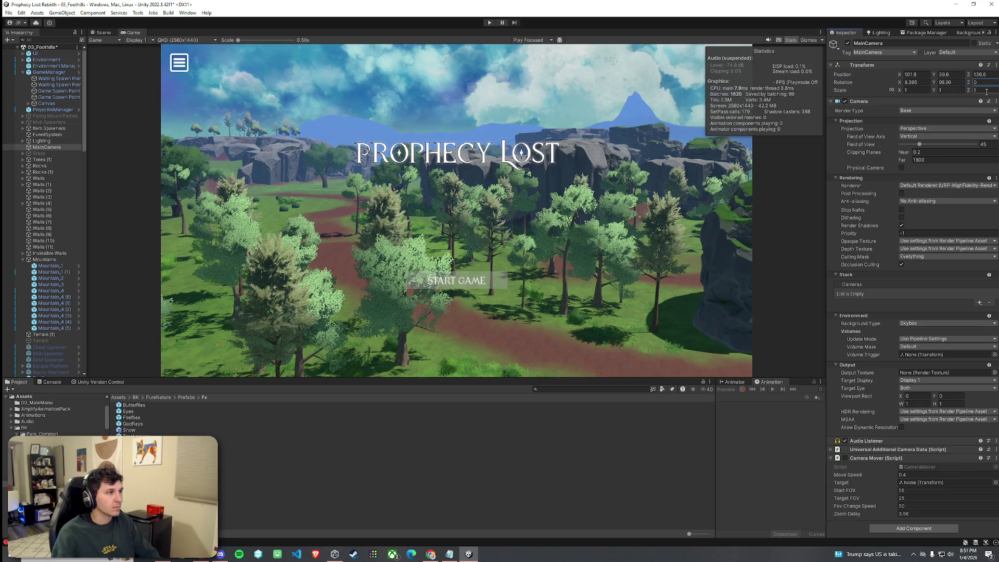
key(Return)
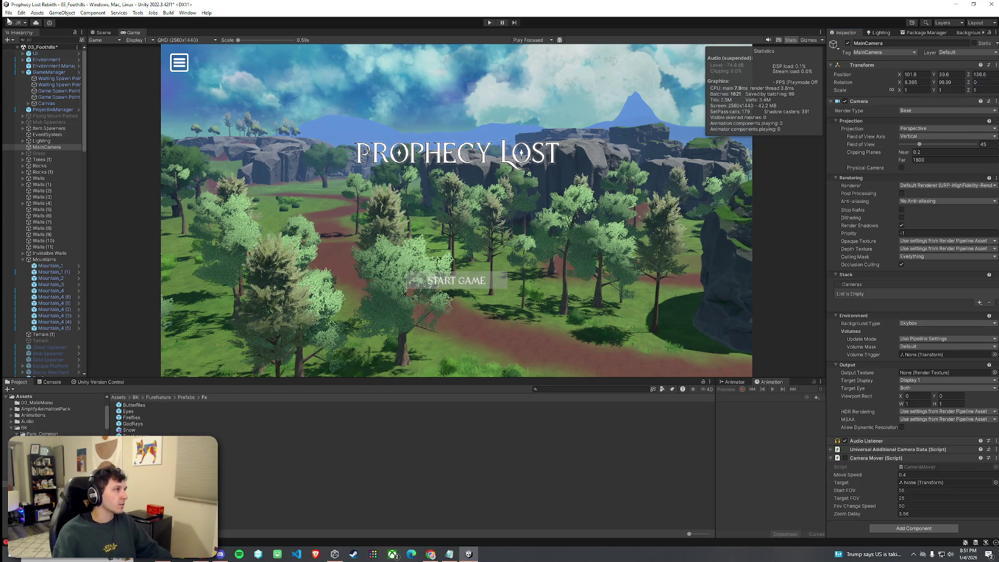
click(12, 12)
- Maximize the Game view, enter Play mode, and click START GAME on the title screen
key(Escape)
key(shift+space)
key(ctrl+p)
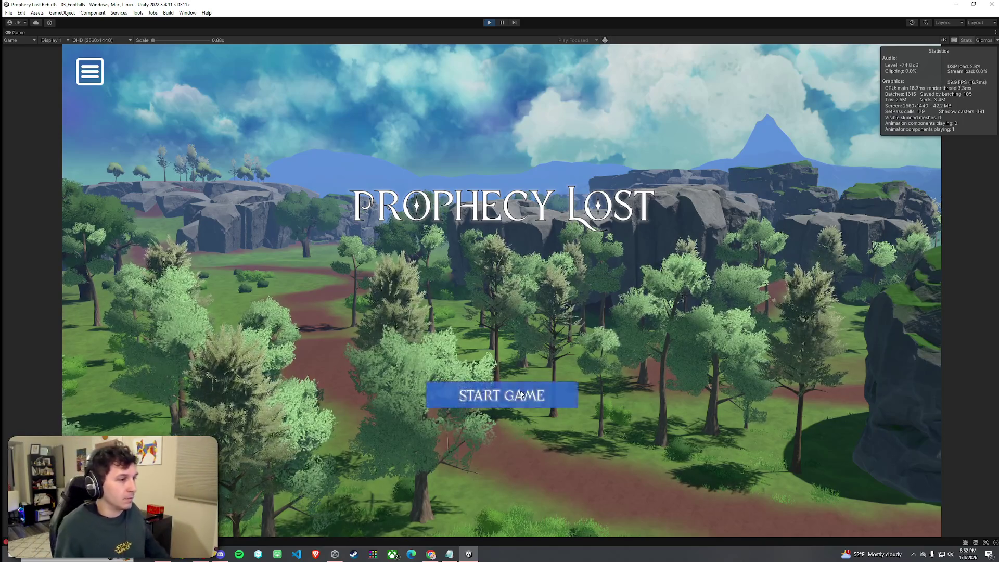
click(502, 395)
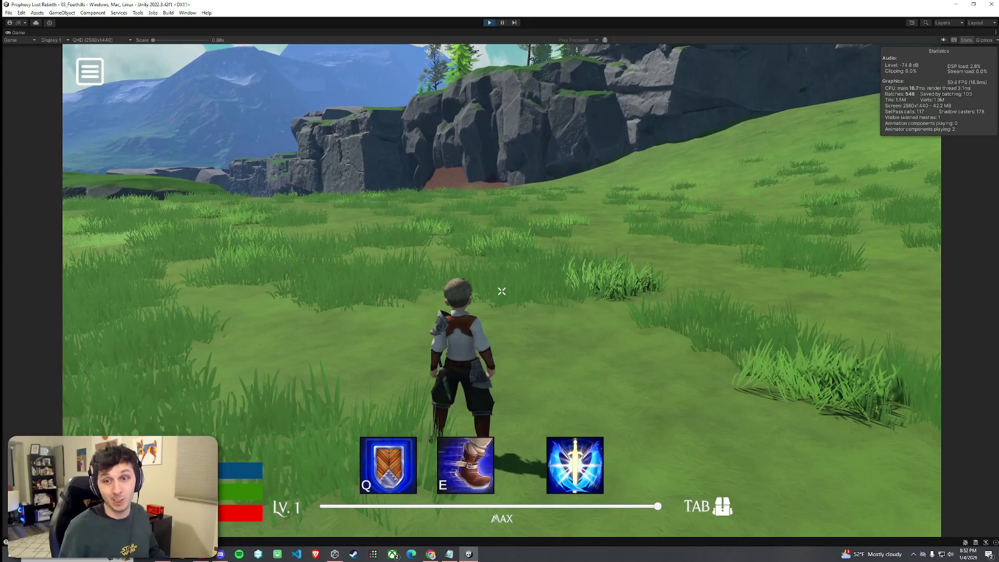
- Run the character forward with W and jump twice with Space across the grassy fields
key(w)
key(space)
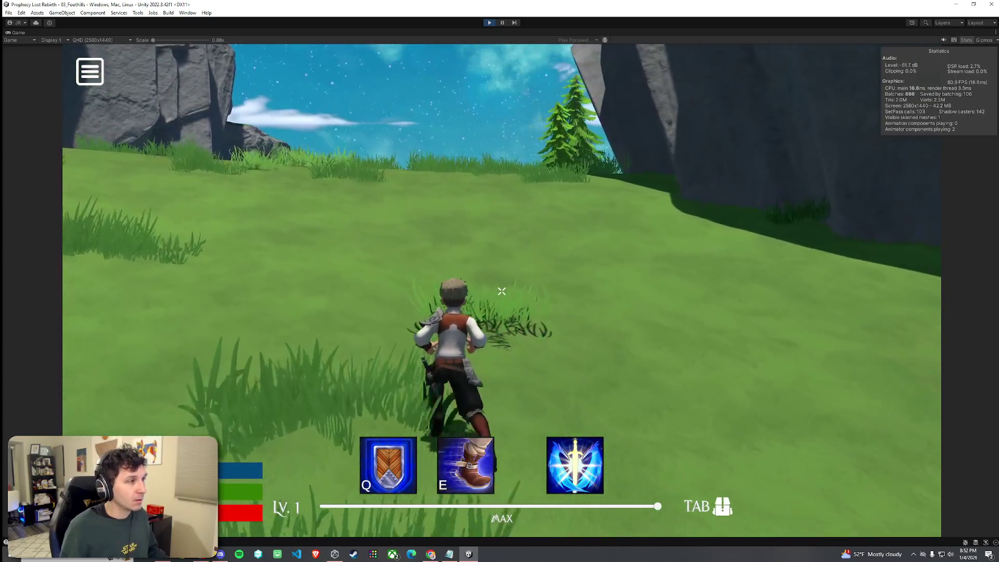
key(space)
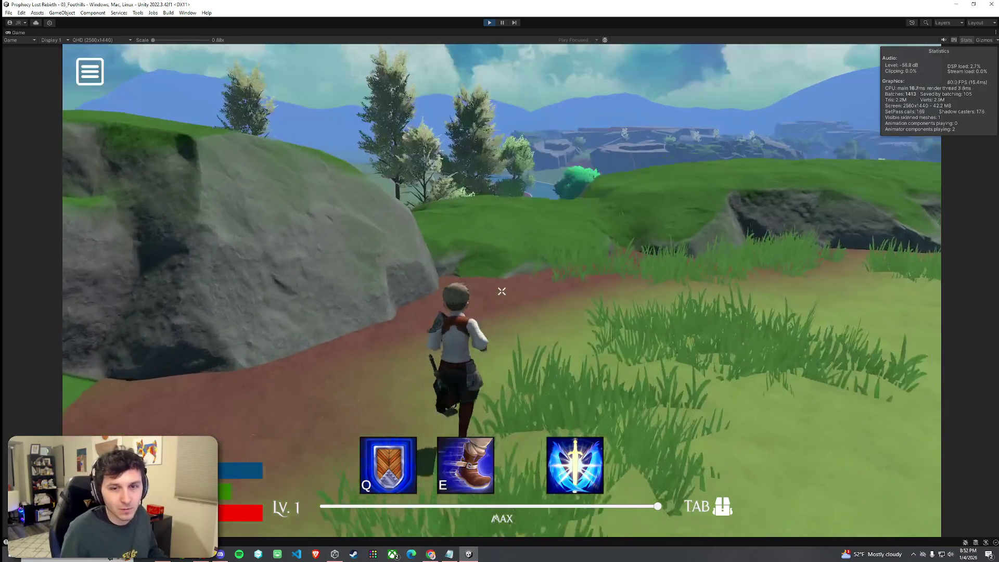
key(w)
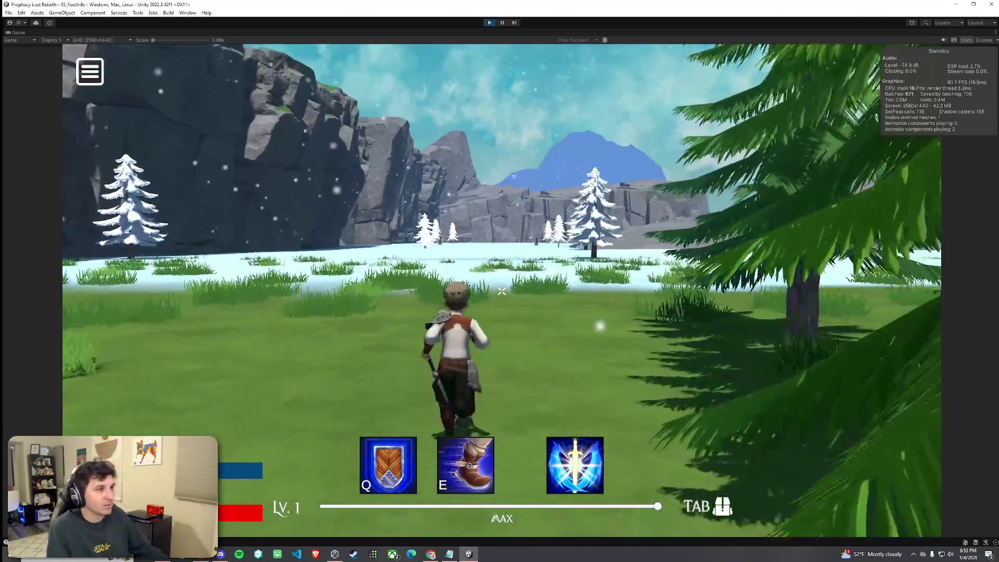
- Run the character through the snowy field with W, then exit Play mode with Ctrl+P
key(w)
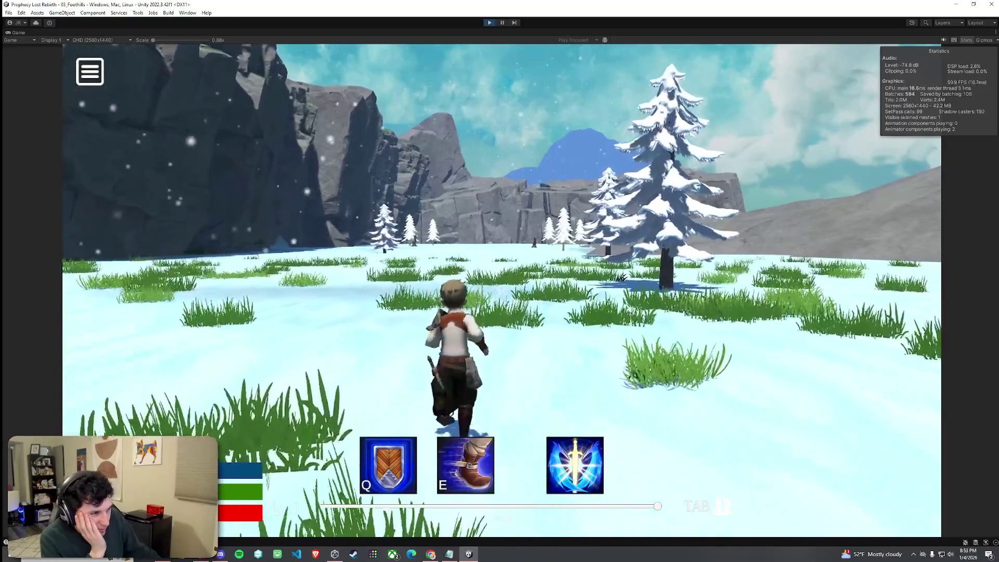
key(w)
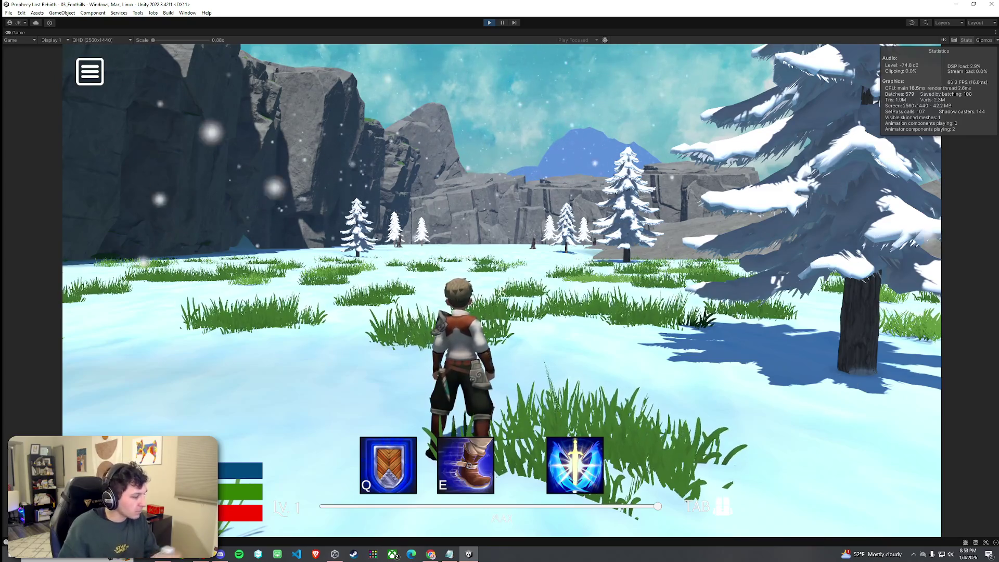
mouse_move(502, 291)
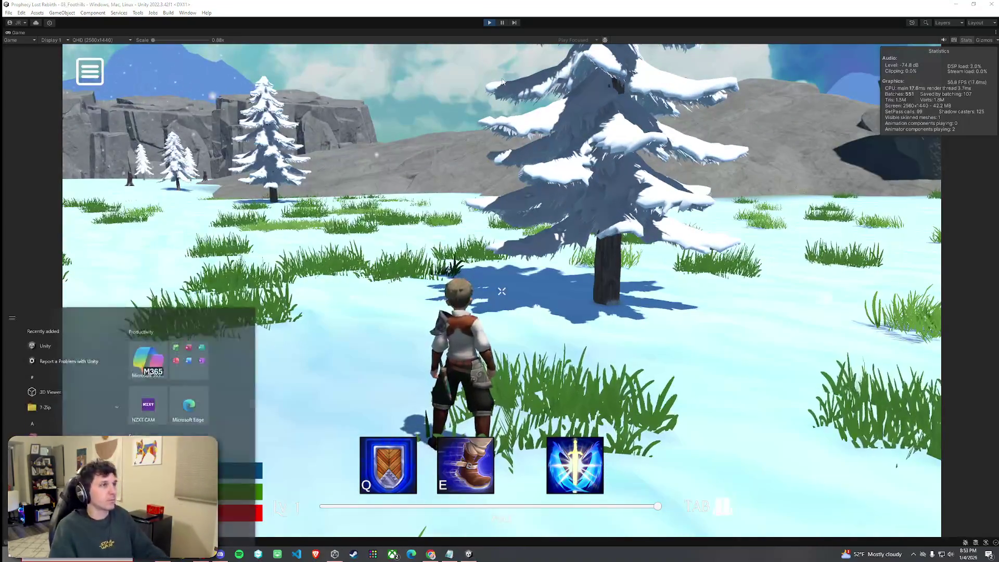
key(ctrl+p)
- Uncheck Fog in the Lighting window's Environment settings
click(8, 13)
click(9, 13)
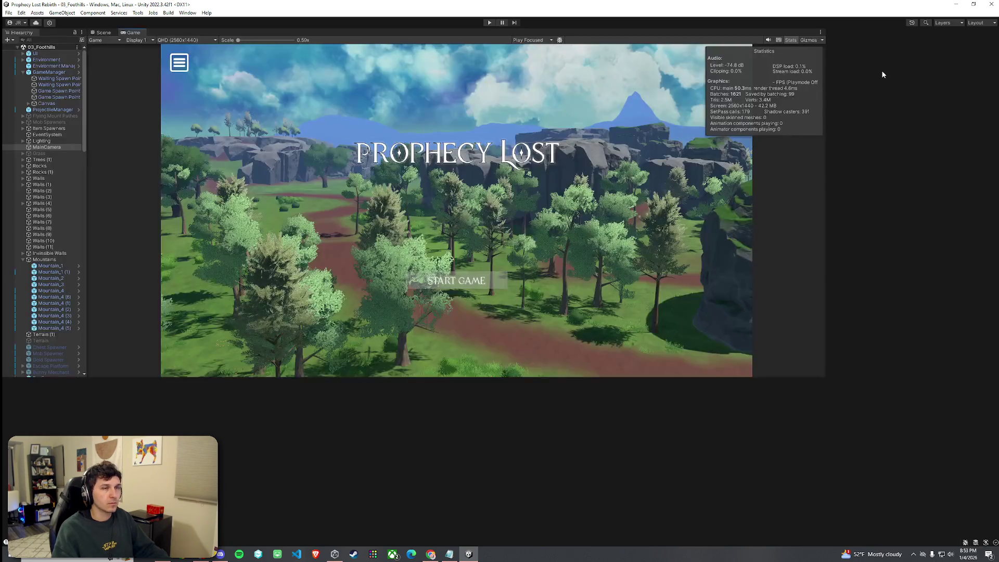
click(881, 33)
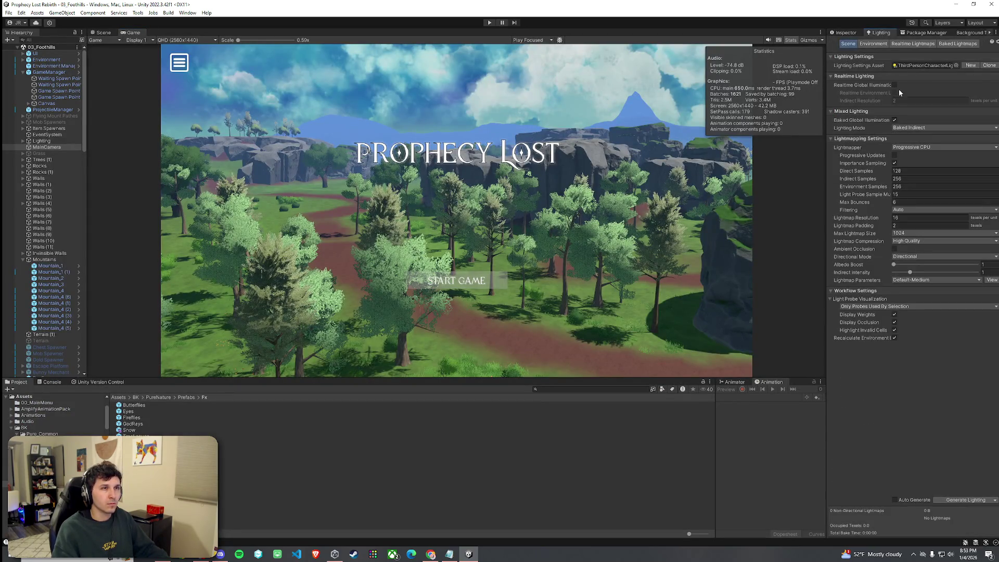
click(879, 43)
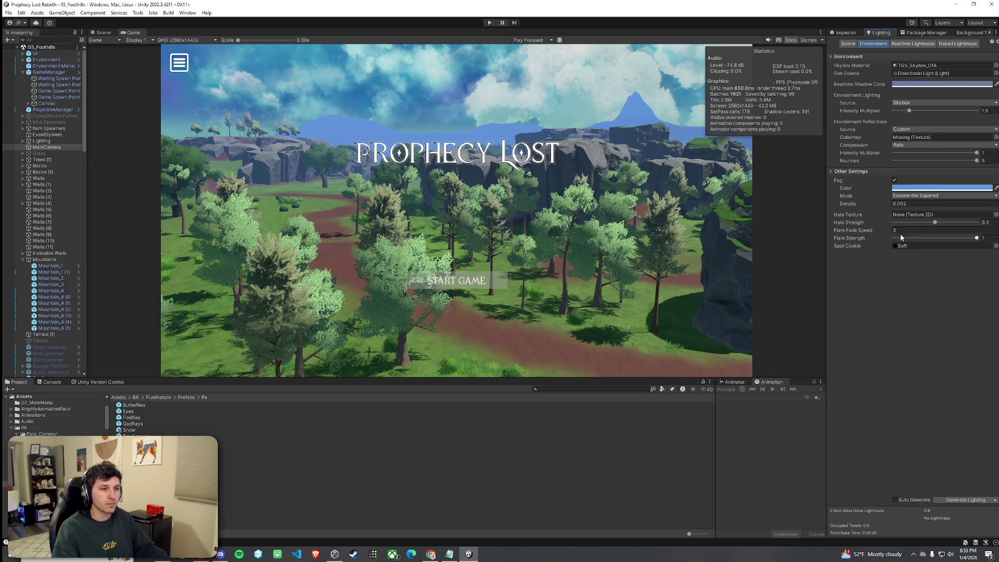
click(894, 180)
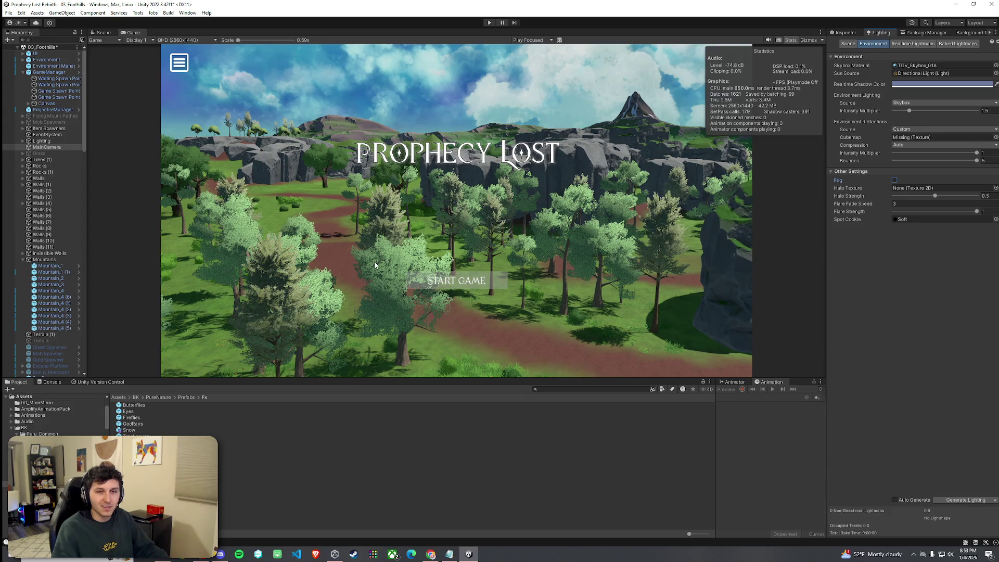
- Maximize and restore the Game view to compare the clear title screen
click(8, 13)
double_click(131, 33)
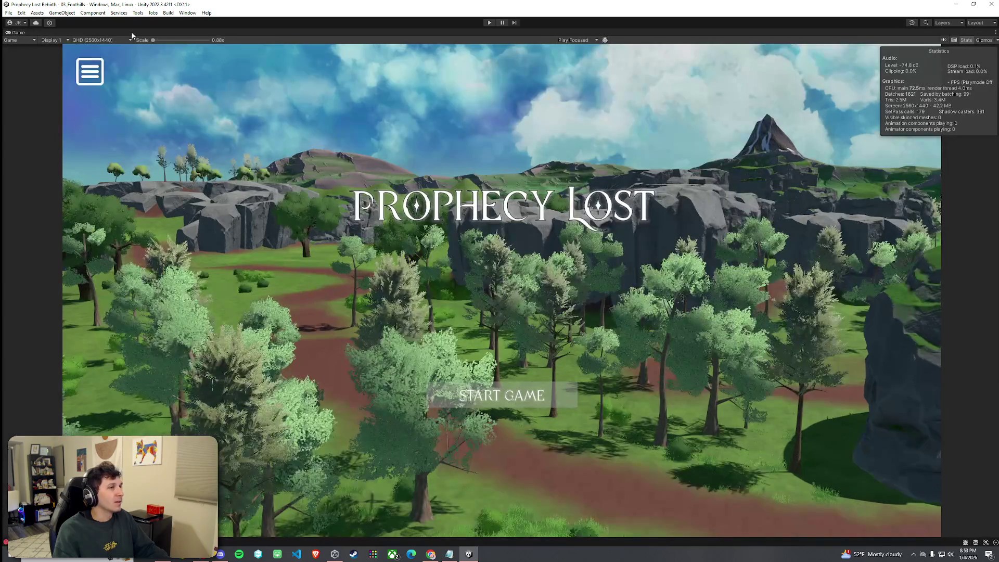
double_click(19, 33)
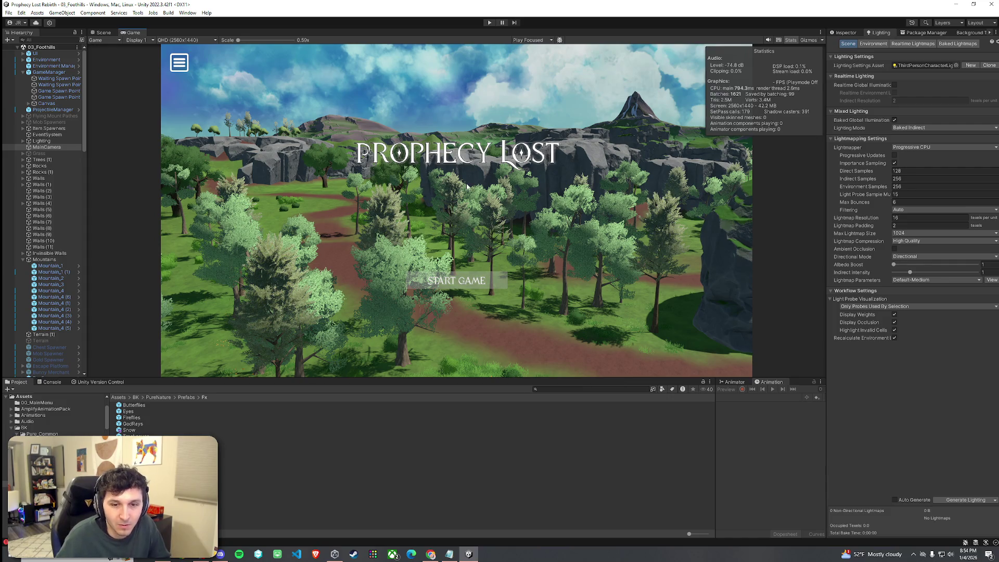
click(14, 13)
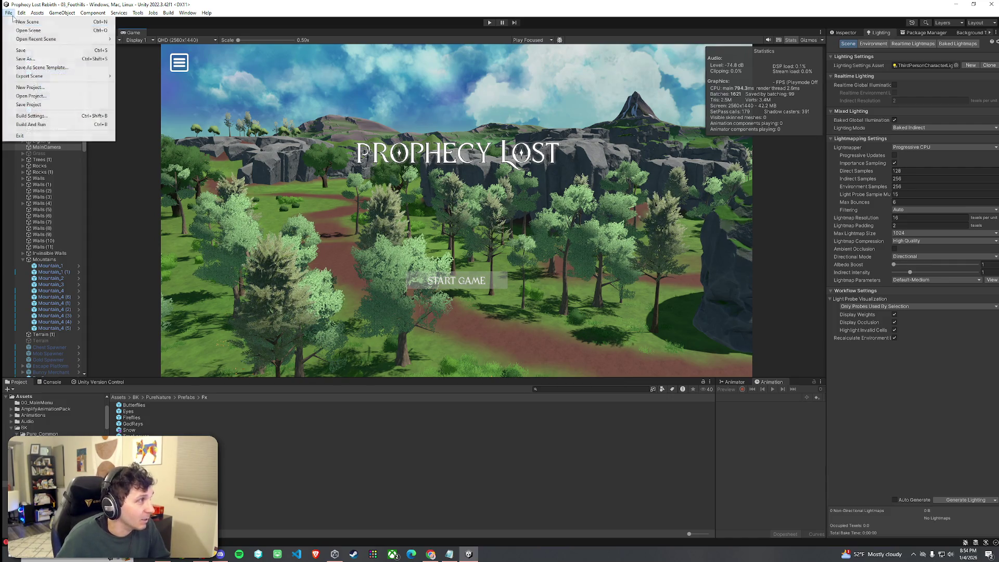
- Save the scene, switch to the Scene view, and drag the splitter down to enlarge it
click(31, 50)
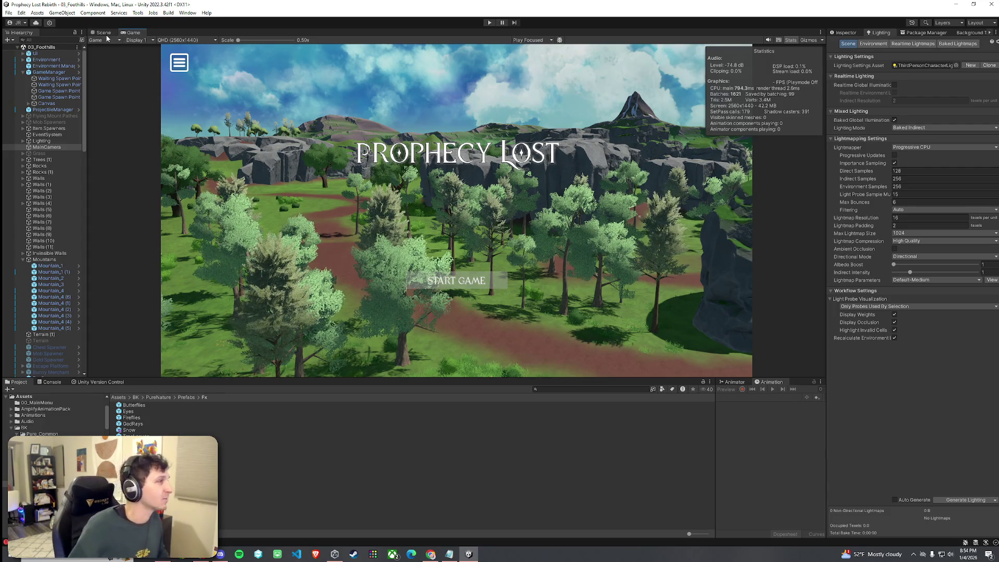
key(ctrl+1)
drag(385, 379, 399, 468)
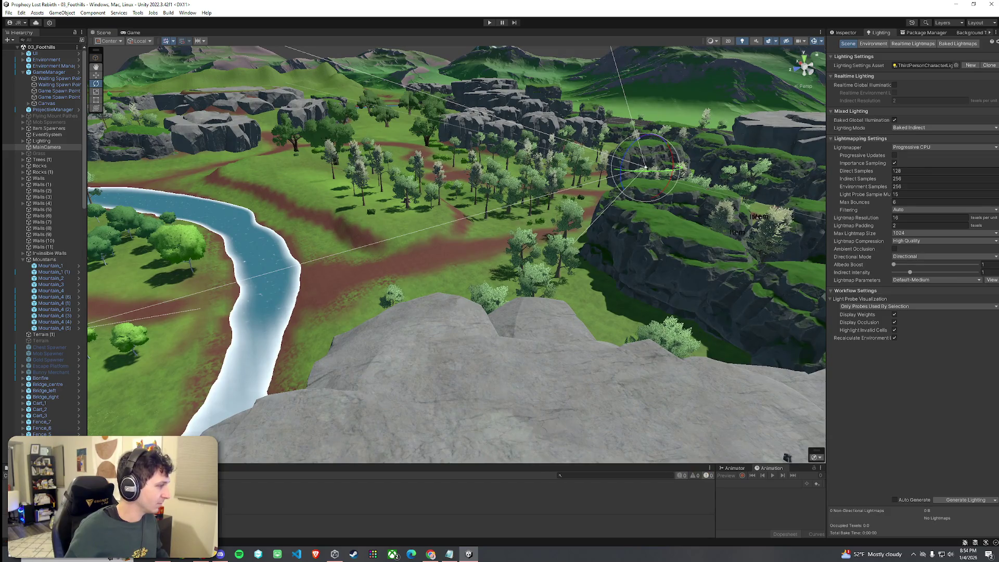
- Fly the scene camera to an aerial overview of the whole river map
drag(466, 377, 541, 338)
click(845, 33)
mouse_move(601, 235)
mouse_down()
mouse_move(484, 177)
mouse_move(913, 289)
mouse_move(979, 290)
mouse_up()
key(w)
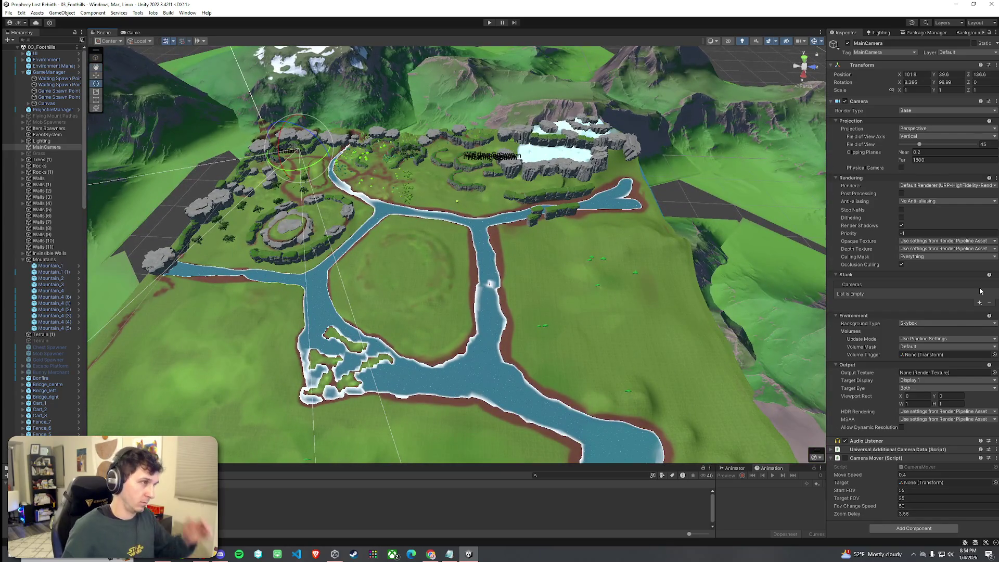
drag(742, 294, 691, 284)
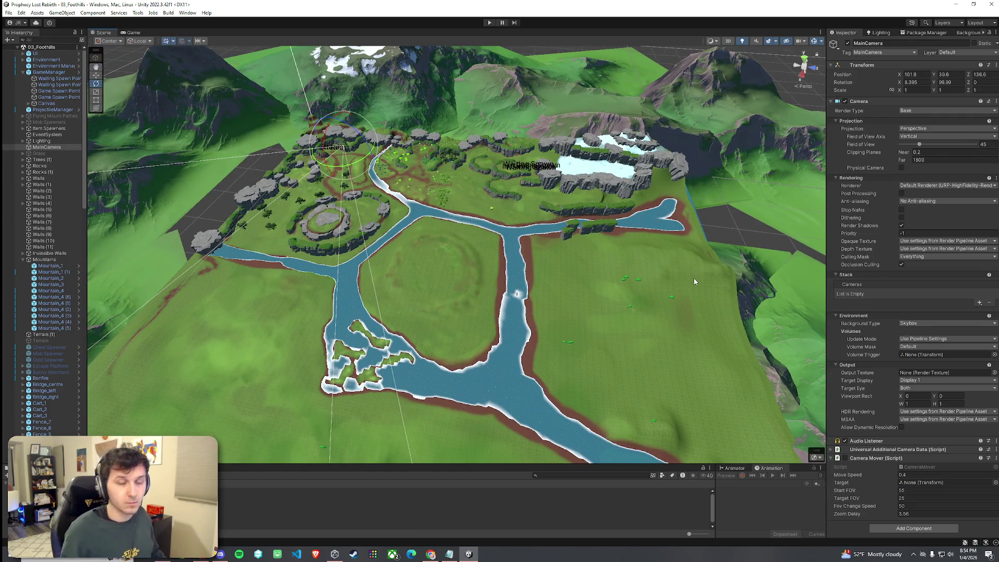
- Fly the Scene camera down over the river valley to the cliffside trench beside the water
mouse_move(693, 281)
mouse_down()
mouse_move(631, 294)
mouse_move(528, 338)
mouse_move(742, 247)
mouse_move(738, 281)
mouse_move(728, 276)
mouse_move(721, 202)
mouse_move(619, 285)
mouse_move(607, 200)
mouse_move(551, 238)
mouse_move(543, 223)
mouse_move(550, 232)
mouse_move(603, 209)
mouse_move(650, 234)
mouse_move(709, 236)
mouse_move(669, 265)
mouse_move(627, 250)
mouse_up()
click(814, 221)
mouse_move(683, 228)
mouse_down()
mouse_move(613, 298)
mouse_move(433, 205)
mouse_move(506, 196)
mouse_move(504, 183)
mouse_move(441, 167)
mouse_move(411, 176)
mouse_move(475, 251)
mouse_move(575, 274)
mouse_move(651, 261)
mouse_move(704, 266)
mouse_move(593, 275)
mouse_move(822, 191)
mouse_move(809, 167)
mouse_move(740, 224)
mouse_move(736, 161)
mouse_move(499, 279)
mouse_move(451, 242)
mouse_move(445, 173)
mouse_up()
click(445, 173)
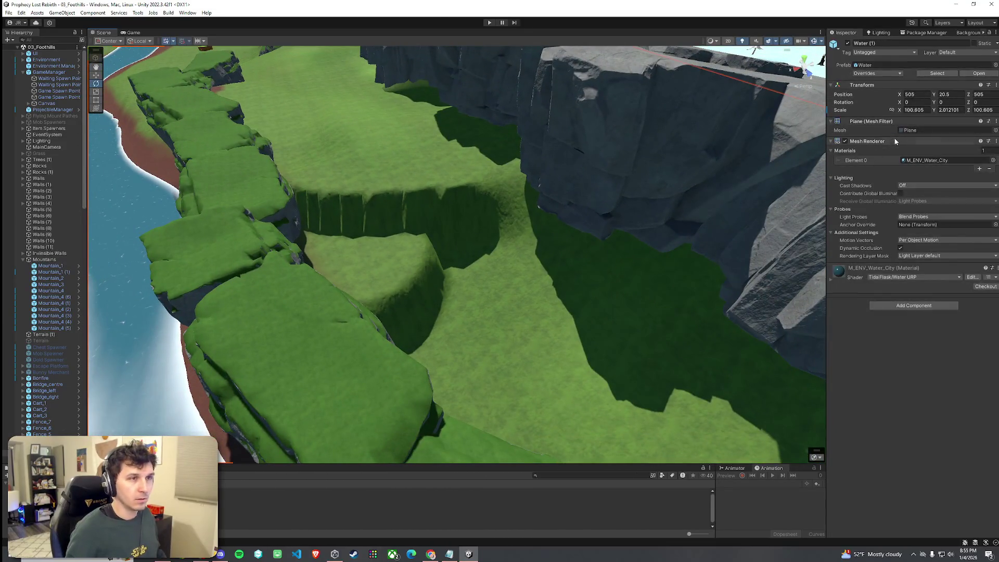
- On Terrain (1), paint with Set Height at about 43.34 to fill the trench and pit
click(527, 171)
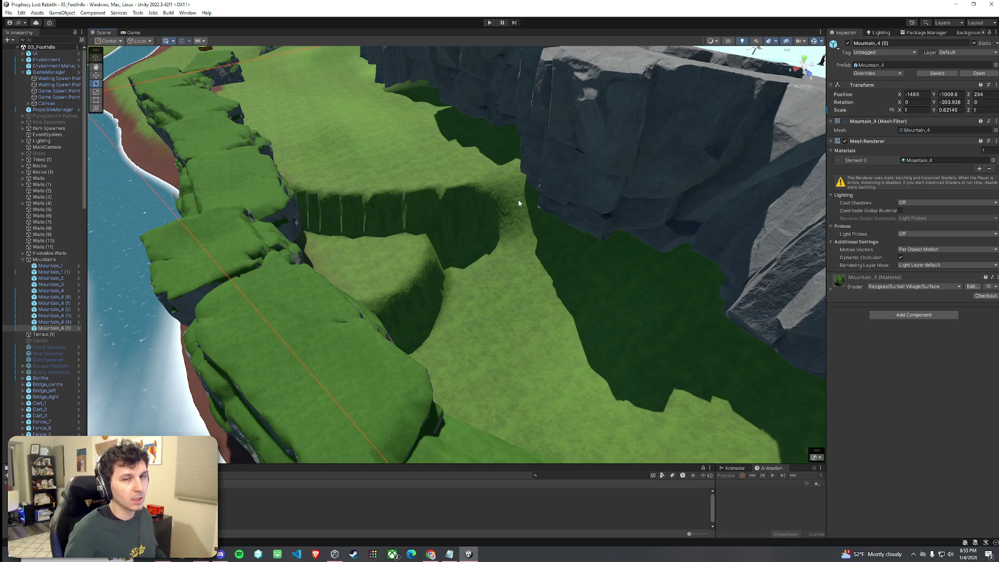
click(444, 188)
click(902, 111)
click(884, 119)
click(853, 155)
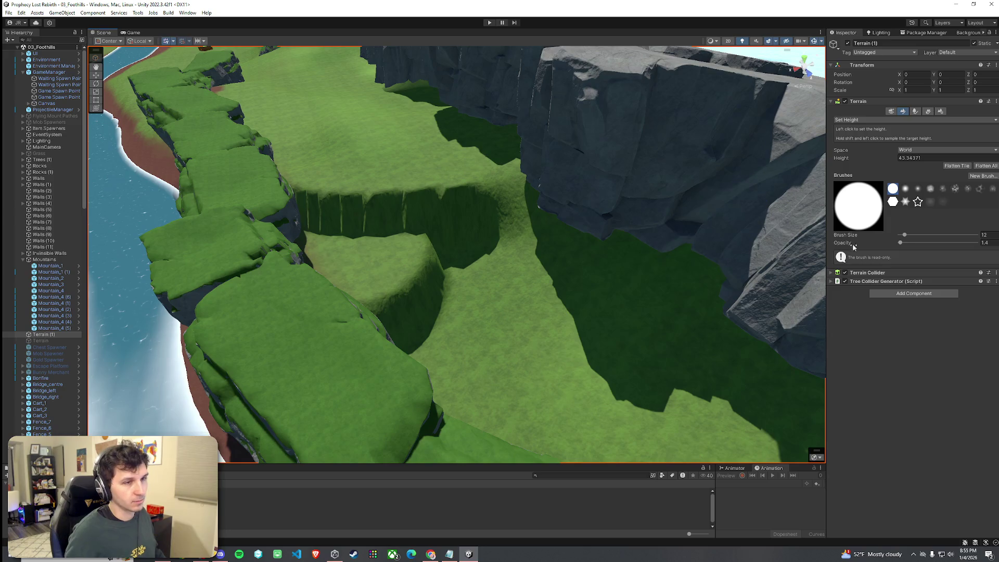
drag(906, 243, 905, 244)
mouse_move(546, 208)
mouse_down()
mouse_move(475, 201)
mouse_move(330, 212)
mouse_move(388, 281)
mouse_move(301, 225)
mouse_move(314, 264)
mouse_move(439, 229)
mouse_move(579, 207)
mouse_move(557, 267)
mouse_move(508, 317)
mouse_move(370, 361)
mouse_move(560, 296)
mouse_move(627, 335)
mouse_move(468, 377)
mouse_move(612, 314)
mouse_move(564, 334)
mouse_move(713, 292)
mouse_move(691, 301)
mouse_move(523, 259)
mouse_up()
mouse_move(554, 229)
mouse_down()
mouse_move(582, 239)
mouse_move(587, 229)
mouse_move(629, 226)
mouse_move(469, 243)
mouse_move(416, 291)
mouse_up()
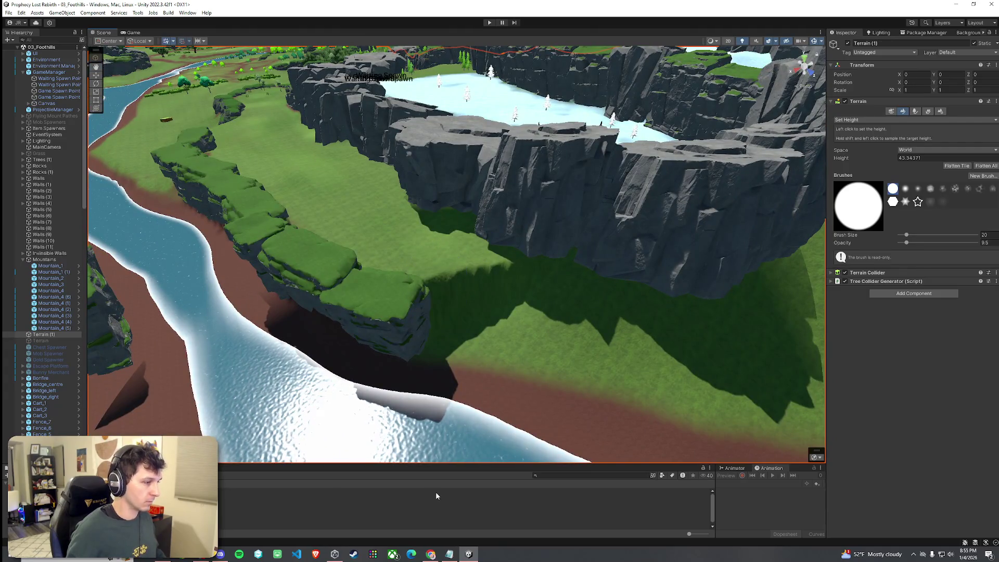
- Rotate and shift the cliff piece beside the river into place
click(435, 492)
click(399, 321)
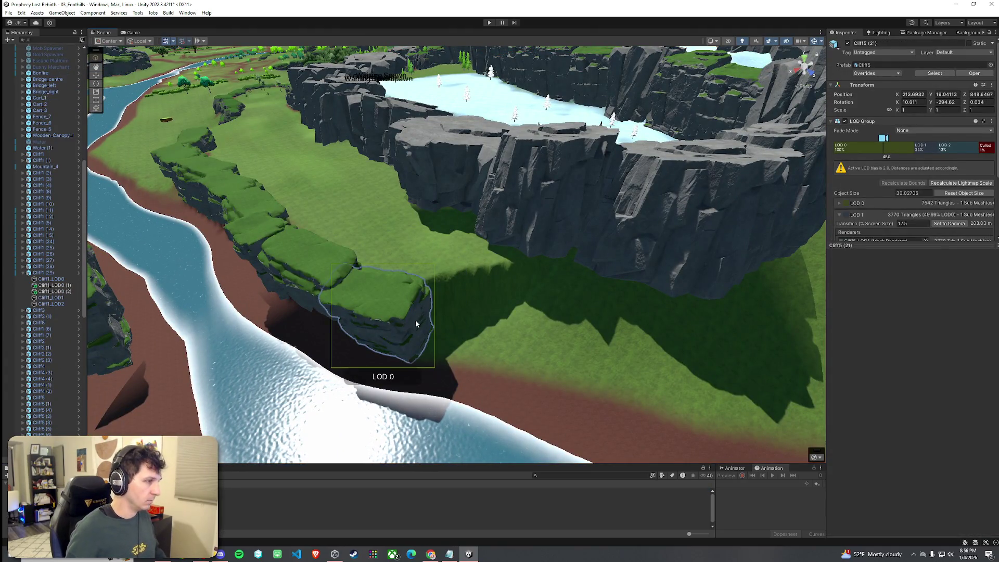
key(e)
mouse_move(384, 323)
mouse_down()
mouse_move(460, 313)
mouse_move(501, 320)
mouse_move(541, 209)
mouse_up()
- Duplicate Cliff1_LOD0, then rotate, move down-left and slightly scale the copy to extend the ring
click(541, 208)
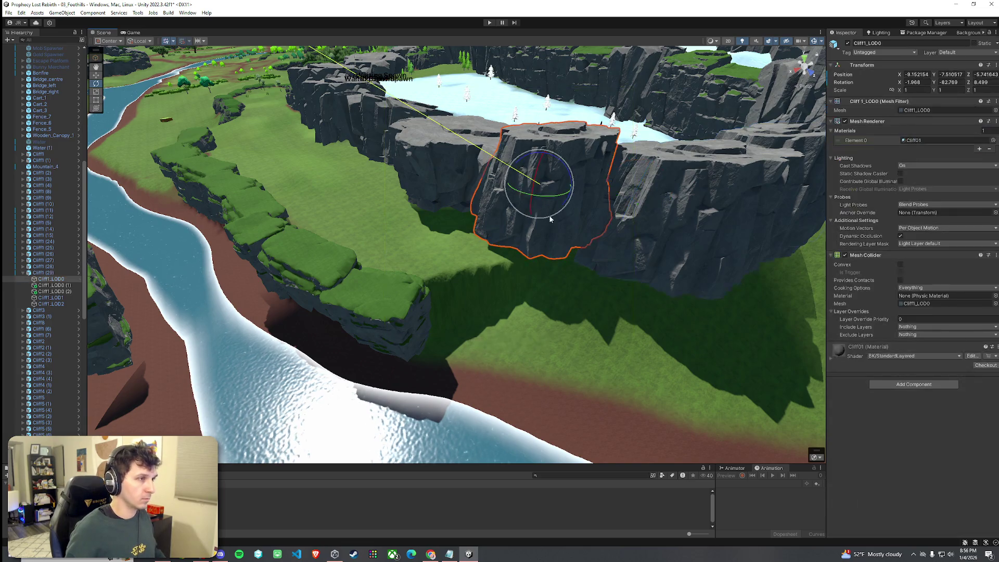
key(ctrl+d)
key(w)
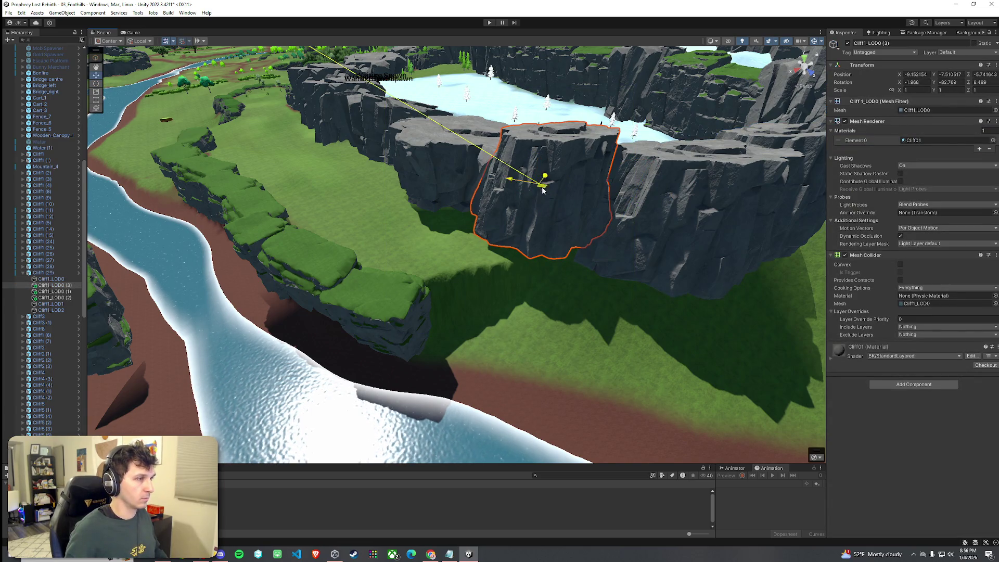
key(e)
mouse_move(542, 190)
mouse_down()
mouse_move(504, 227)
mouse_move(549, 157)
mouse_move(514, 158)
mouse_move(521, 152)
mouse_move(467, 254)
mouse_up()
mouse_move(511, 224)
mouse_down()
mouse_move(510, 208)
mouse_move(502, 283)
mouse_move(474, 282)
mouse_move(486, 301)
mouse_move(508, 283)
mouse_move(498, 277)
mouse_move(486, 289)
mouse_move(495, 286)
mouse_move(497, 302)
mouse_move(498, 284)
mouse_up()
key(e)
key(w)
key(r)
- Orbit around the canyon to inspect the river from other angles
click(573, 322)
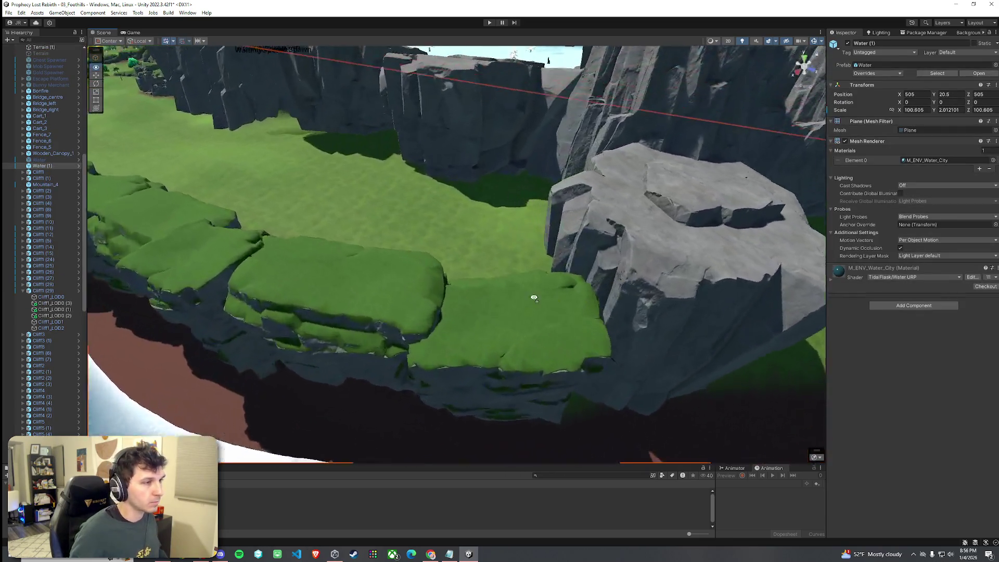
mouse_move(534, 297)
mouse_down()
mouse_move(707, 276)
mouse_move(595, 264)
mouse_move(527, 271)
mouse_move(662, 270)
mouse_move(630, 233)
mouse_move(267, 252)
mouse_move(460, 242)
mouse_up()
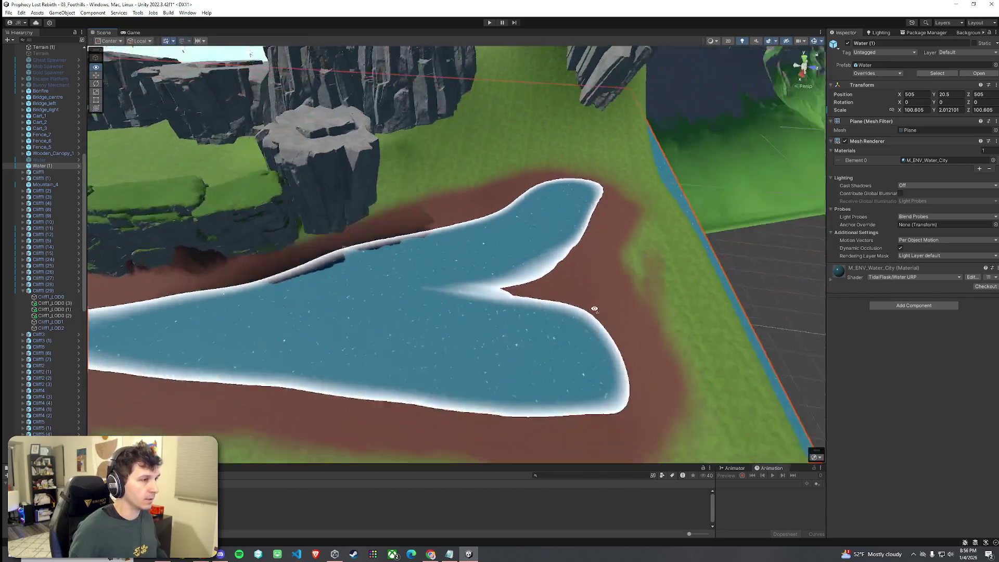
mouse_move(594, 309)
mouse_down()
mouse_move(622, 322)
mouse_move(367, 196)
mouse_up()
- Enlarge the Project panel and search 'boulder' filtered to Prefab type
drag(482, 252, 458, 234)
click(588, 474)
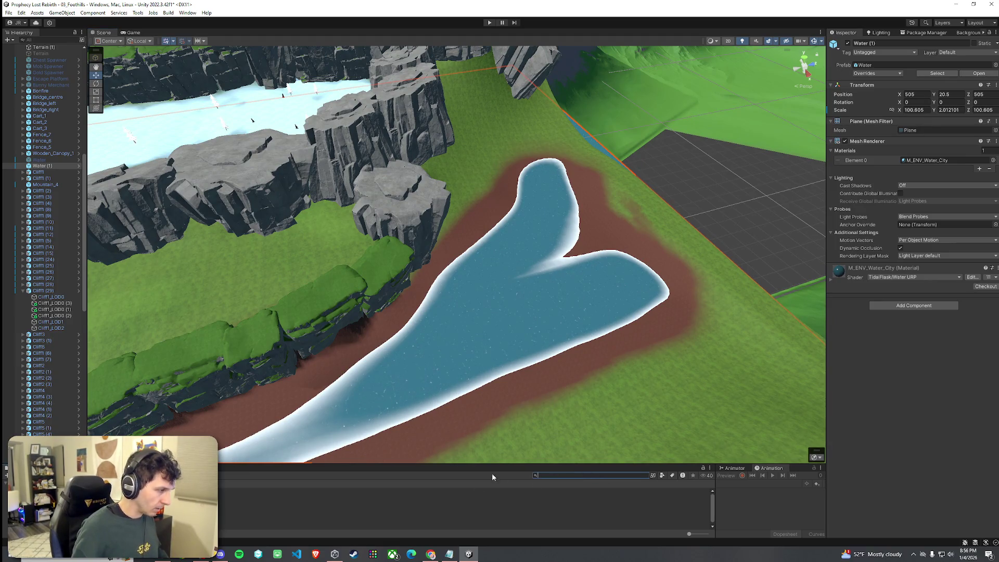
drag(485, 462, 458, 415)
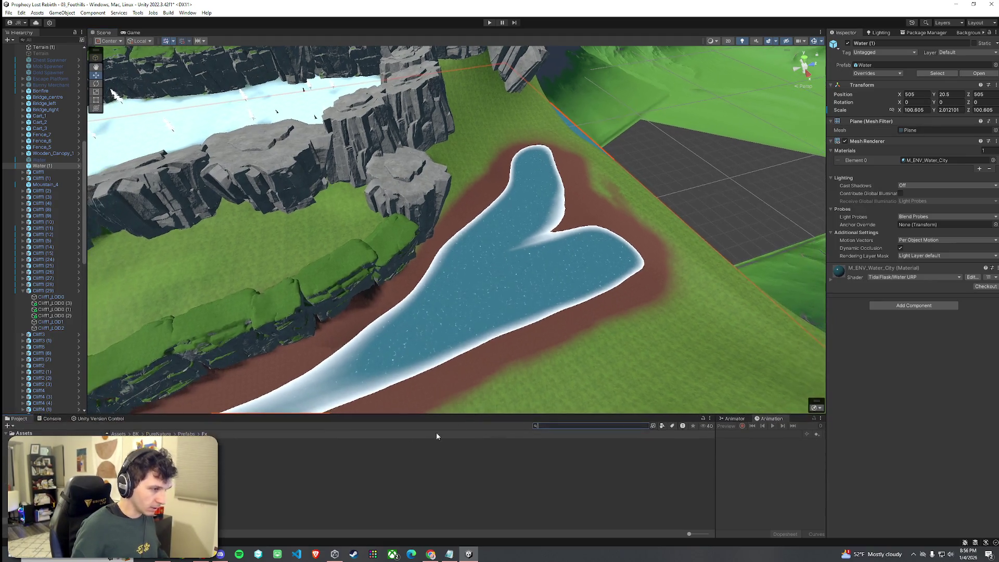
click(557, 427)
text(boulder)
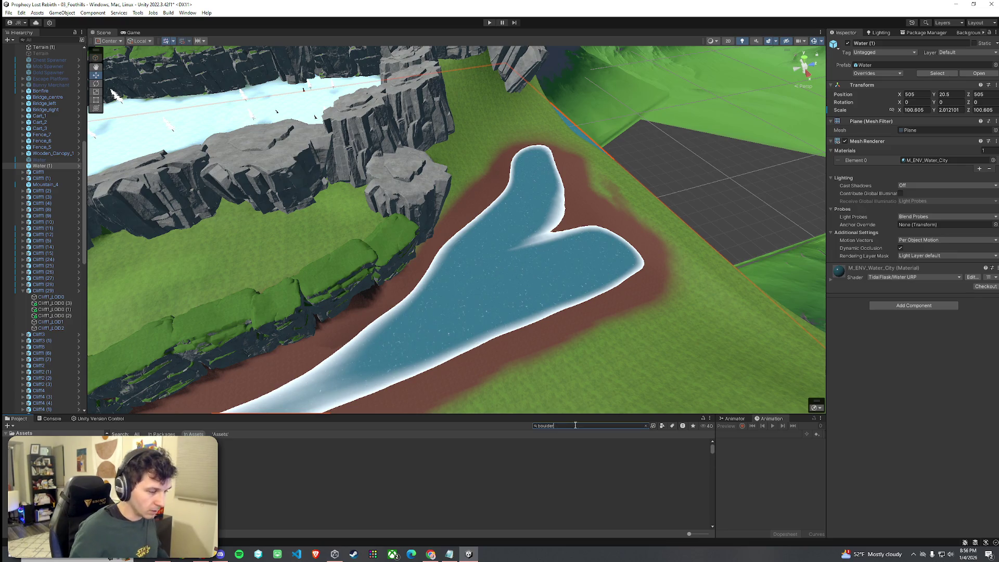
click(662, 426)
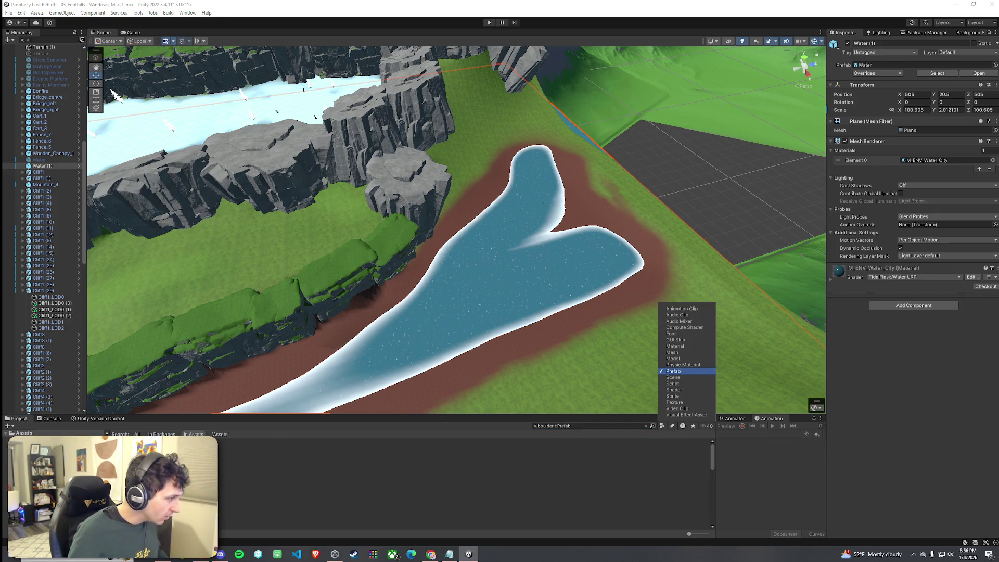
click(673, 370)
click(221, 442)
- Try placing BigBoulders_3 and BigBoulderSharp_0 in the scene, then undo the sharp boulder
key(Down)
key(Down)
key(Down)
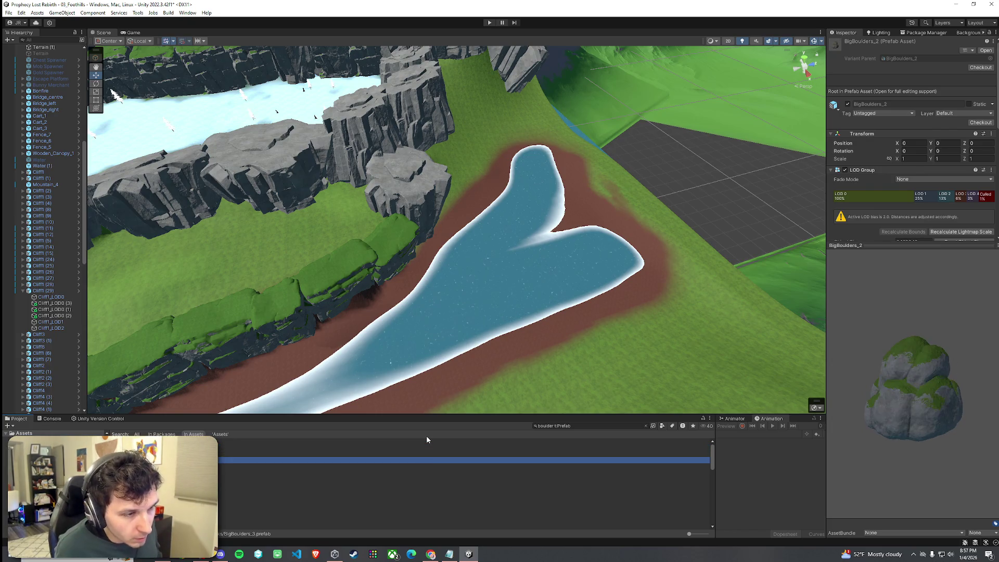
mouse_move(364, 459)
mouse_down()
mouse_move(491, 234)
mouse_move(473, 212)
mouse_move(244, 401)
mouse_up()
click(364, 472)
key(Down)
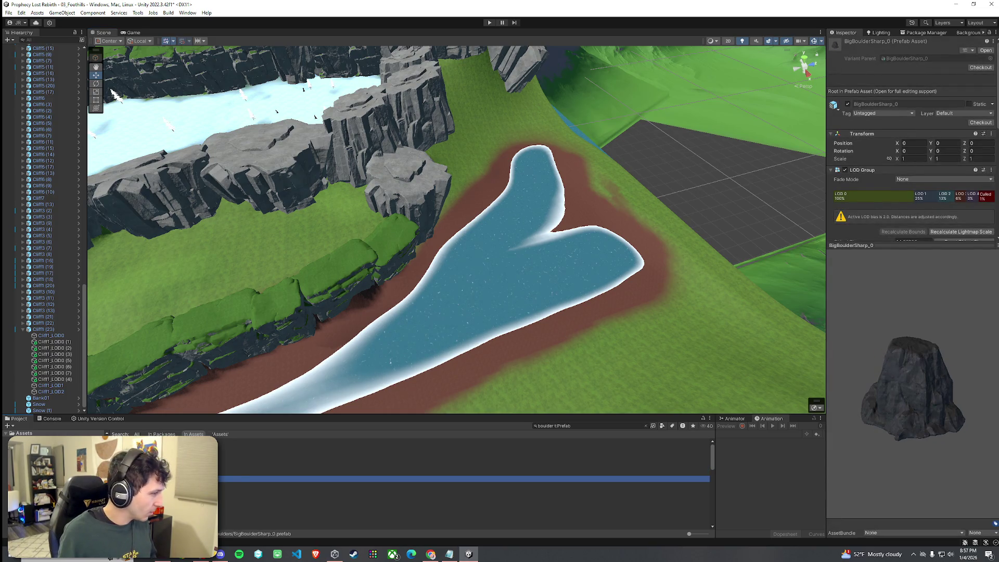
mouse_move(364, 478)
mouse_down()
mouse_move(489, 234)
mouse_move(479, 228)
mouse_move(492, 232)
mouse_move(473, 232)
mouse_up()
key(ctrl+z)
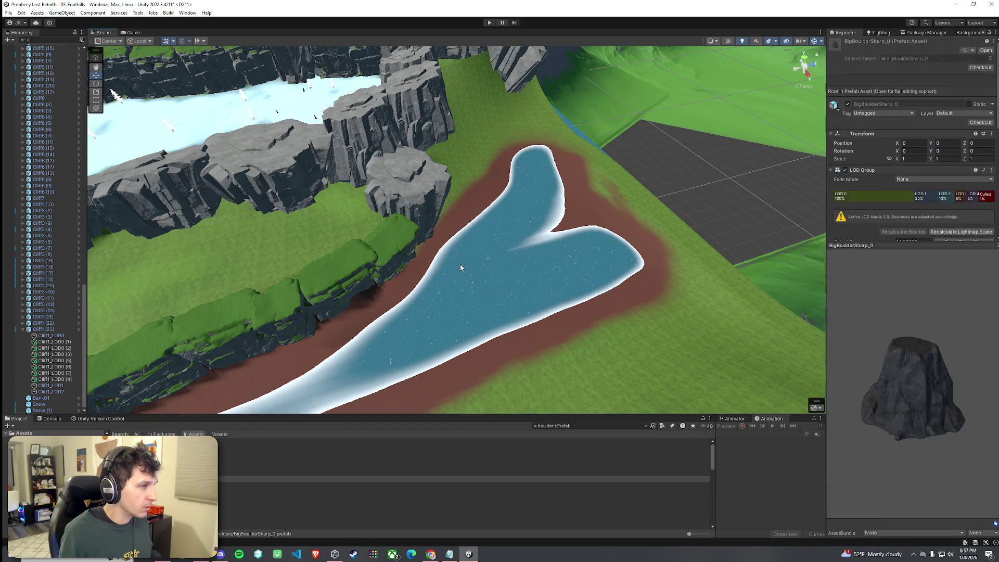
- Drop a Boulder1 prefab on the grass near the cliffs and frame the view on it
click(223, 491)
key(Up)
key(Down)
key(Down)
key(Down)
key(Down)
key(Down)
key(Down)
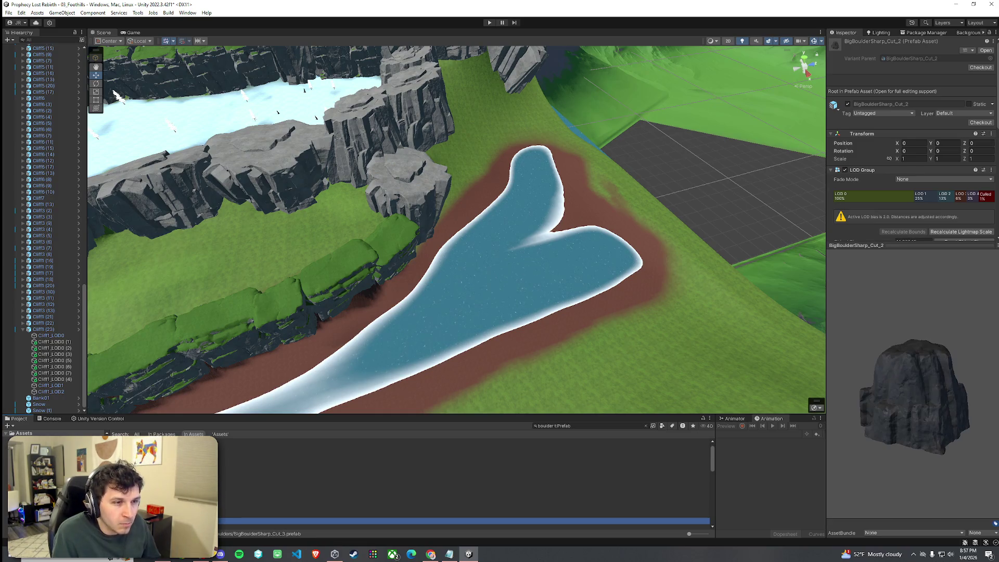
key(Up)
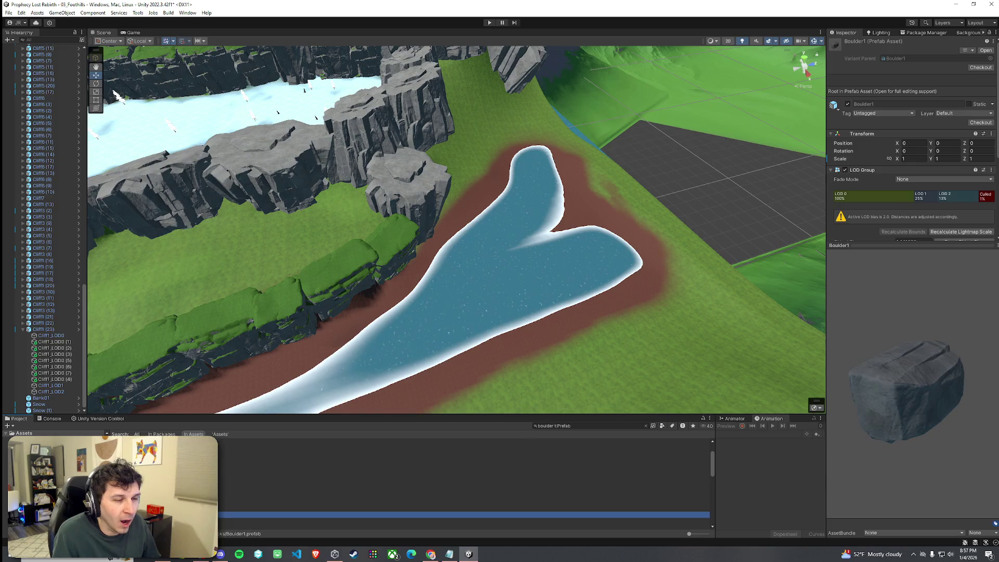
mouse_move(224, 514)
mouse_down()
mouse_move(253, 274)
mouse_move(356, 241)
mouse_up()
mouse_move(470, 267)
mouse_down()
mouse_move(461, 248)
mouse_move(357, 218)
mouse_up()
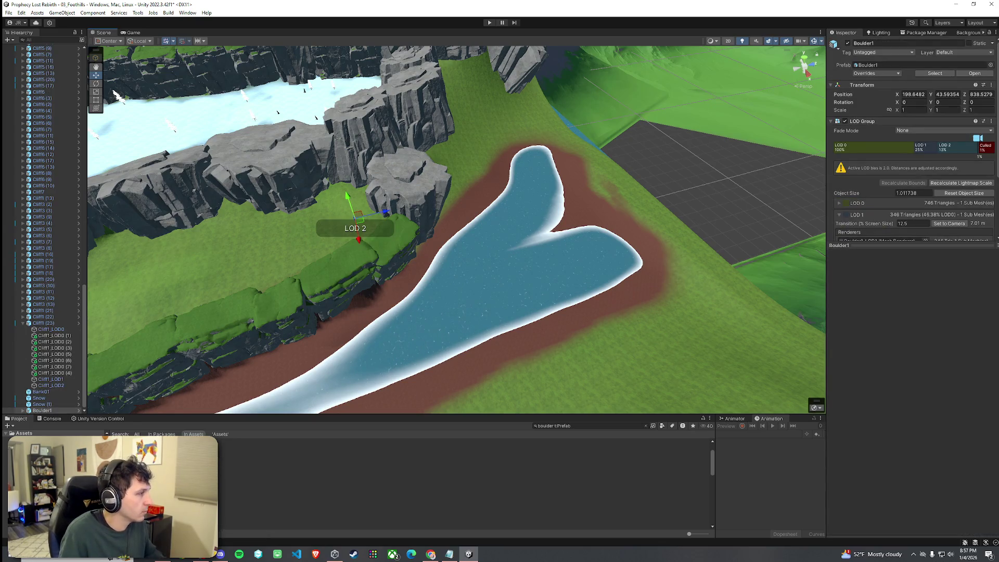
double_click(46, 411)
mouse_move(201, 350)
mouse_down()
mouse_move(250, 312)
mouse_move(600, 258)
mouse_move(357, 261)
mouse_move(272, 300)
mouse_move(258, 316)
mouse_move(263, 331)
mouse_up()
click(520, 260)
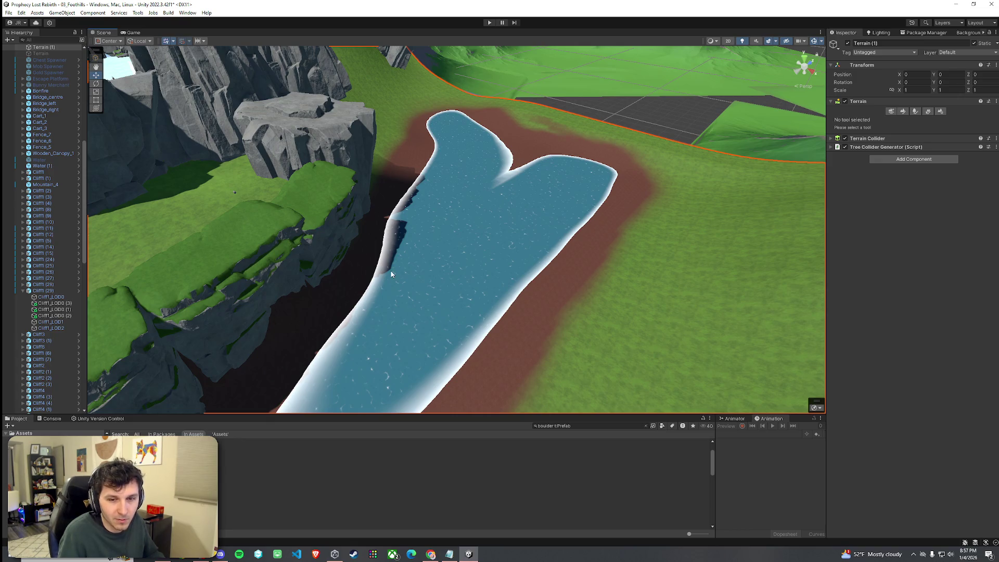
- Widen the valley view, select Terrain (1), and keep Set Height as its painting mode
mouse_move(480, 263)
mouse_down()
mouse_move(214, 207)
mouse_move(513, 256)
mouse_move(488, 291)
mouse_move(514, 269)
mouse_up()
click(647, 216)
click(647, 216)
click(667, 217)
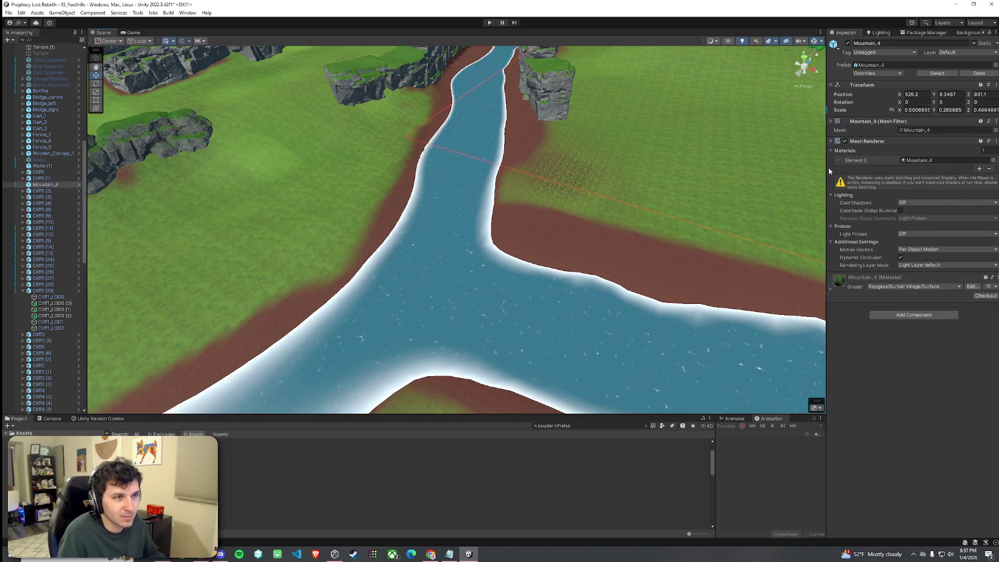
click(669, 205)
click(928, 111)
click(903, 110)
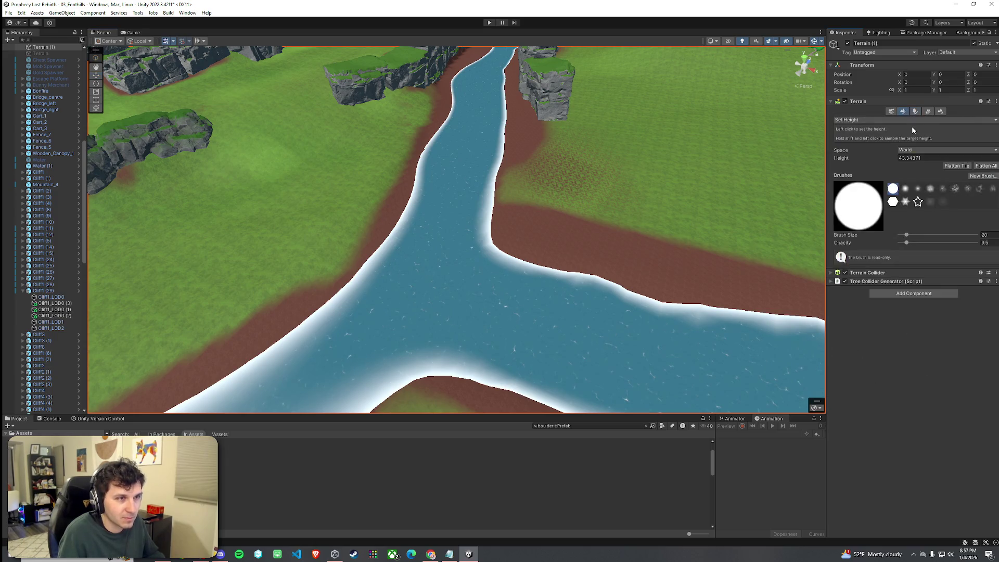
click(884, 120)
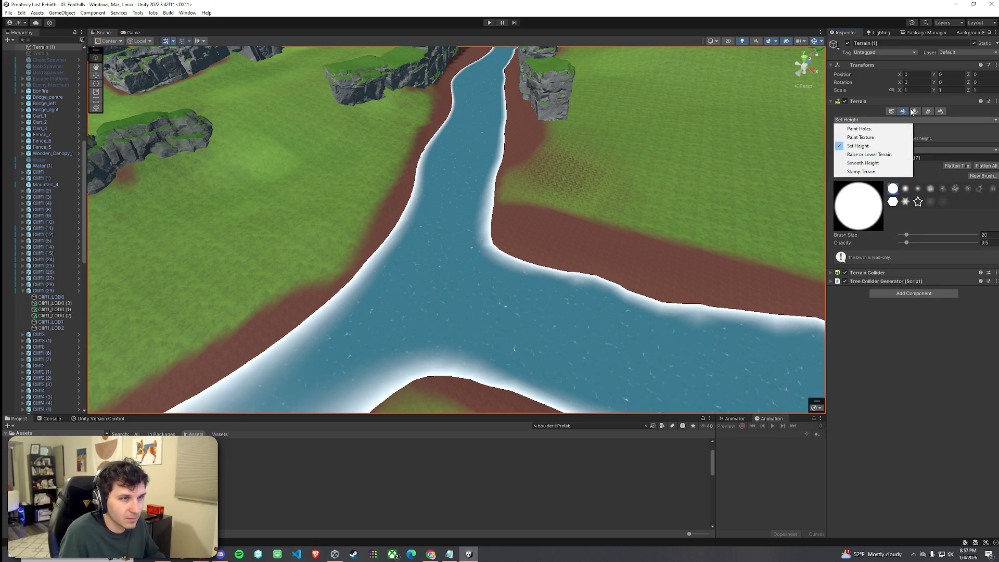
click(857, 145)
- Browse the boulder prefabs, place a Boulder2 rock, then try a JungleBoulder_3 and undo it
click(353, 465)
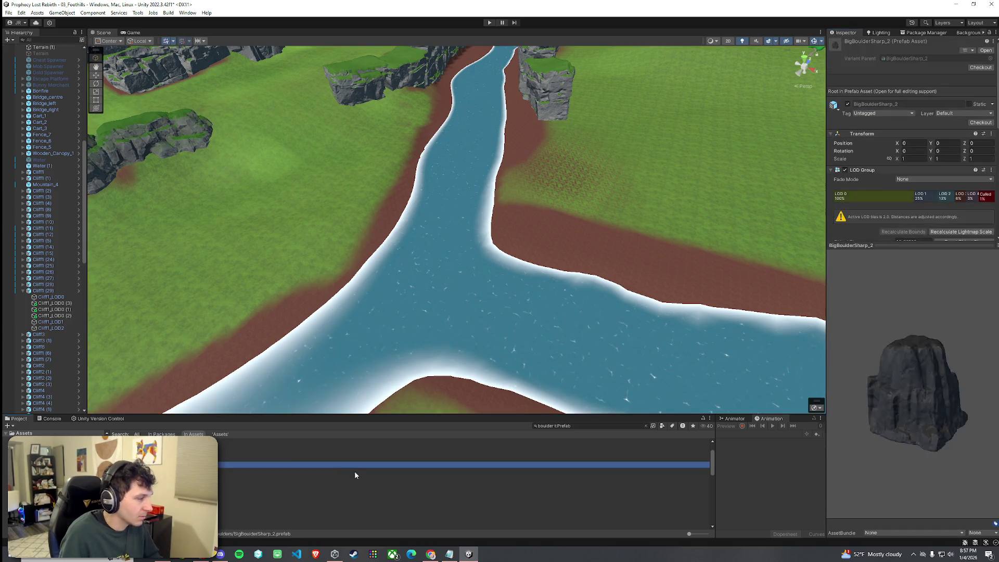
key(Down)
key(Down)
key(Down)
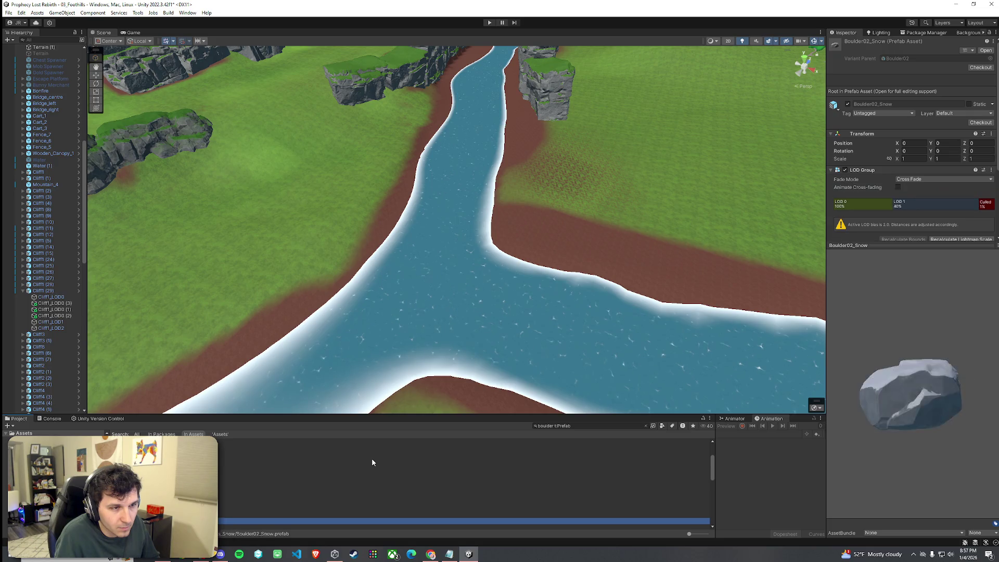
mouse_move(364, 514)
mouse_down()
mouse_move(452, 285)
mouse_move(399, 398)
mouse_up()
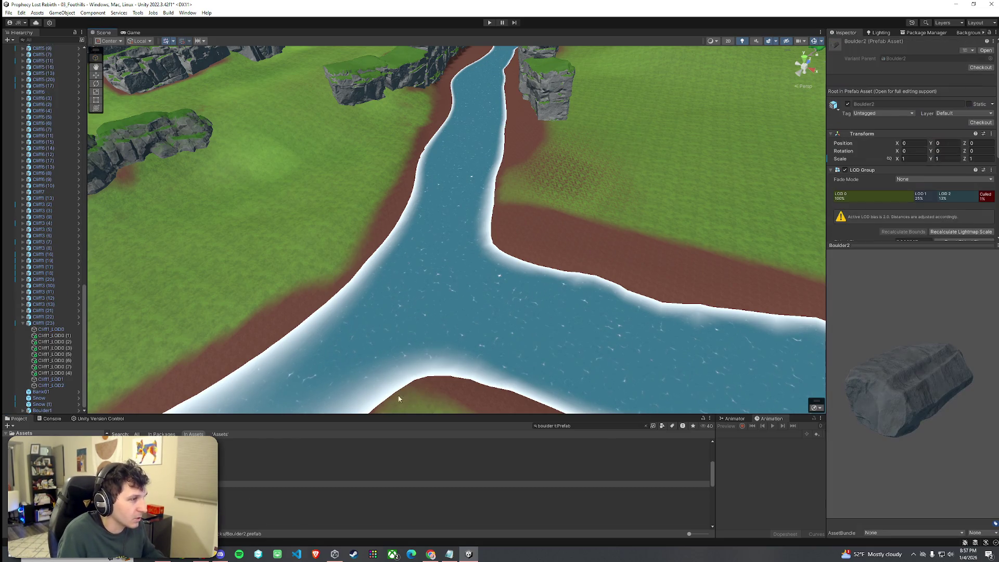
click(263, 497)
key(Down)
key(Down)
key(Down)
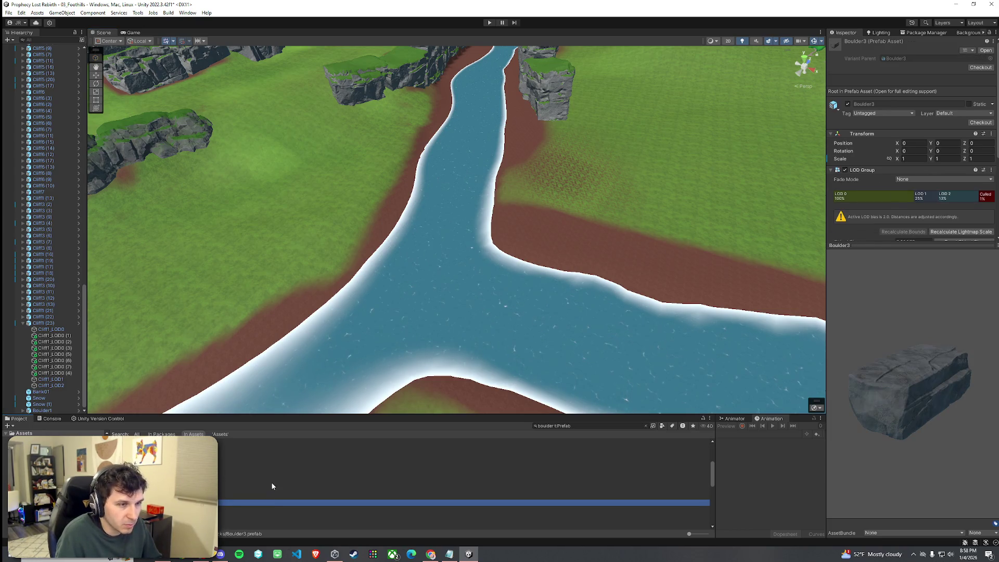
key(Down)
key(Down)
key(Down)
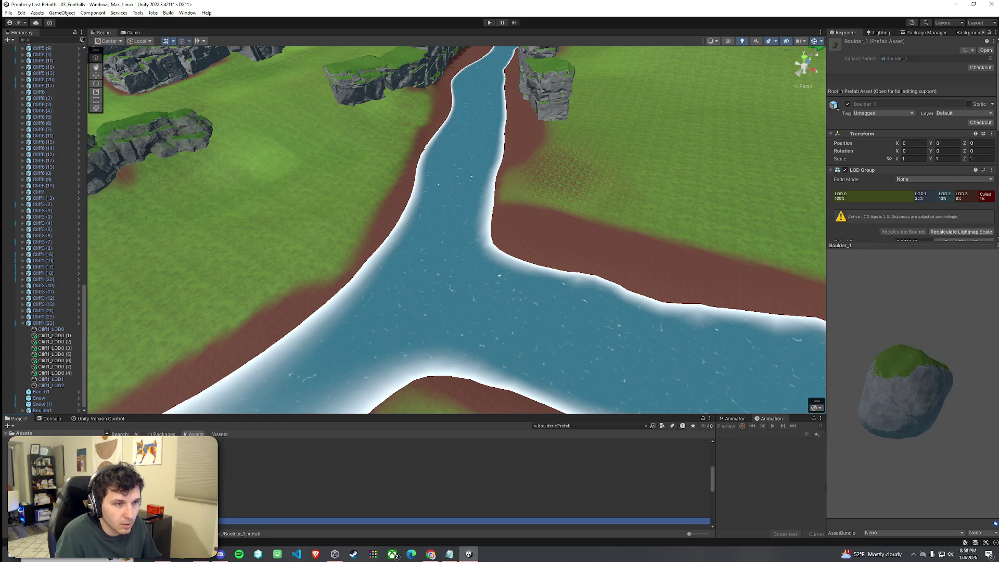
key(Down)
key(Down)
key(Down)
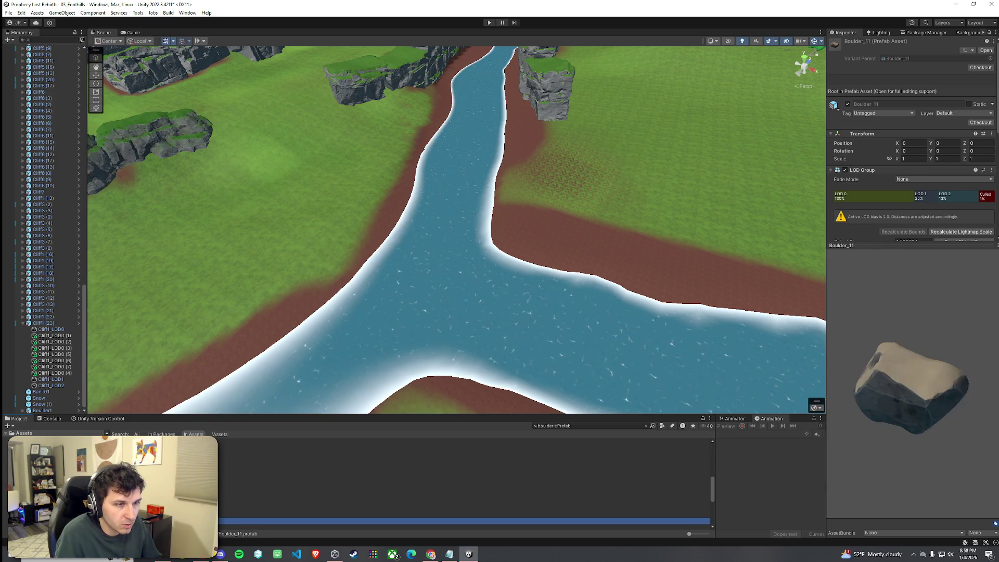
key(Down)
key(Down)
key(Down)
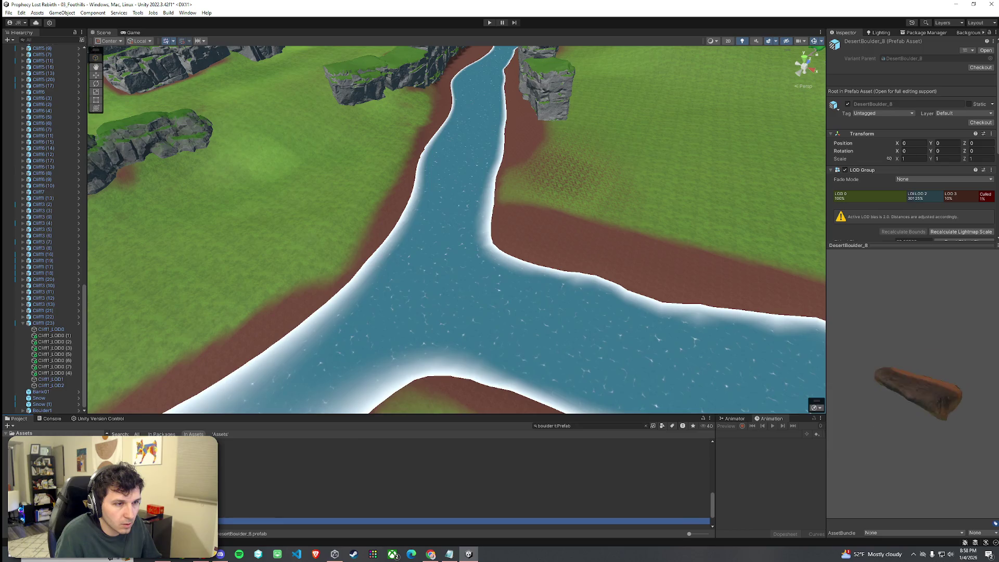
mouse_move(245, 533)
mouse_down()
mouse_move(458, 336)
mouse_move(441, 312)
mouse_up()
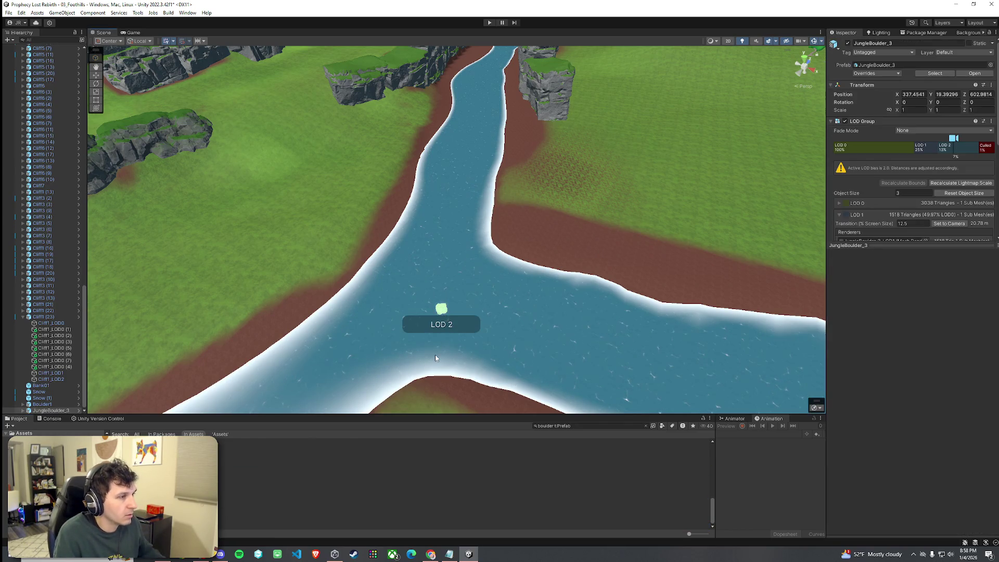
key(ctrl+z)
- Drop a BigBoulders_0 rock into the middle of the river and frame the view on it
scroll(463, 484, up, 3)
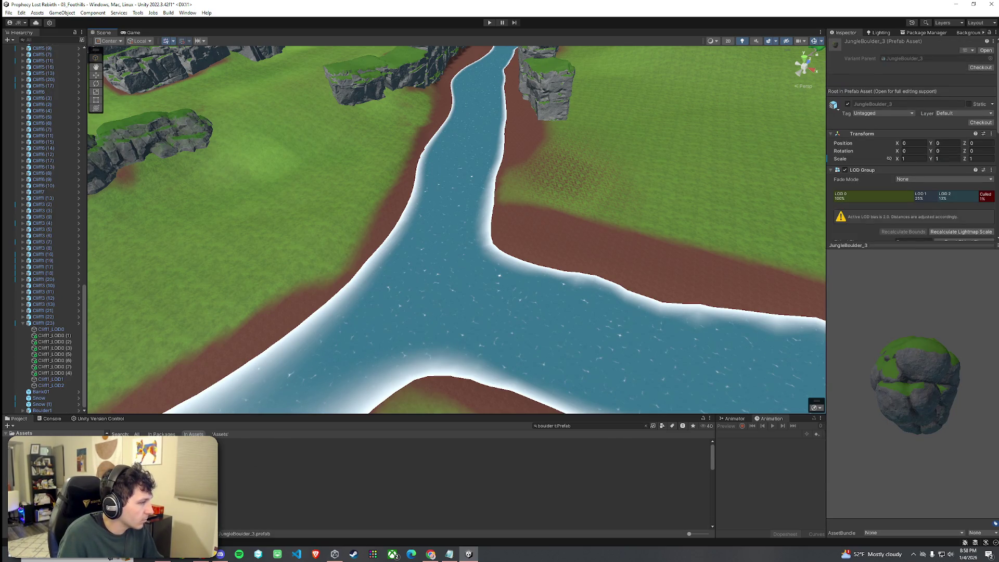
click(463, 441)
click(463, 453)
mouse_move(463, 441)
mouse_down()
mouse_move(476, 264)
mouse_move(386, 334)
mouse_move(565, 303)
mouse_move(546, 261)
mouse_move(498, 242)
mouse_move(413, 257)
mouse_move(443, 259)
mouse_move(473, 279)
mouse_move(442, 233)
mouse_move(455, 251)
mouse_move(767, 342)
mouse_move(673, 300)
mouse_move(428, 300)
mouse_up()
key(f)
click(546, 261)
scroll(443, 259, down, 3)
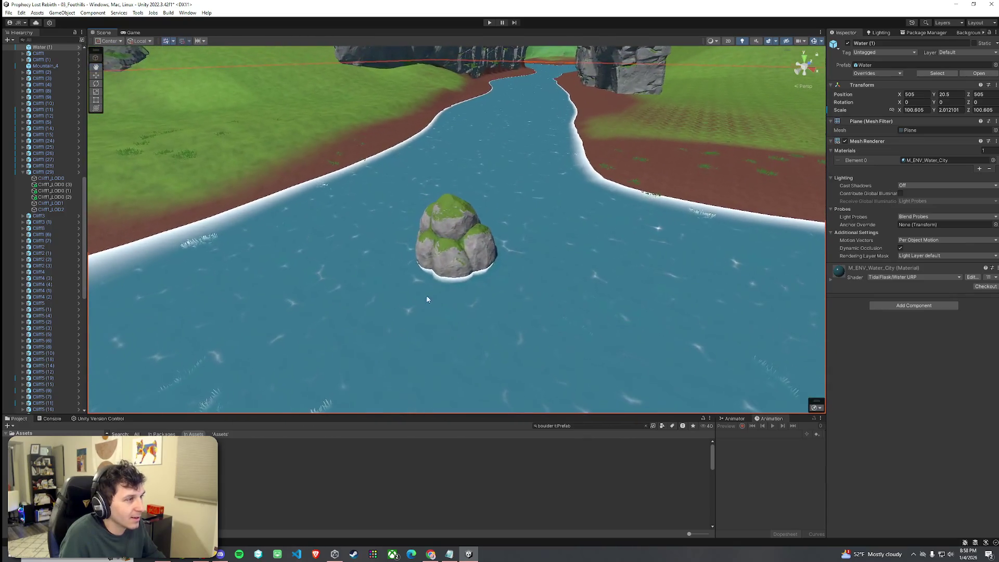
- Delete the BigBoulders_0 rock and bring a Boulder01 prefab into the scene instead
click(468, 255)
key(Delete)
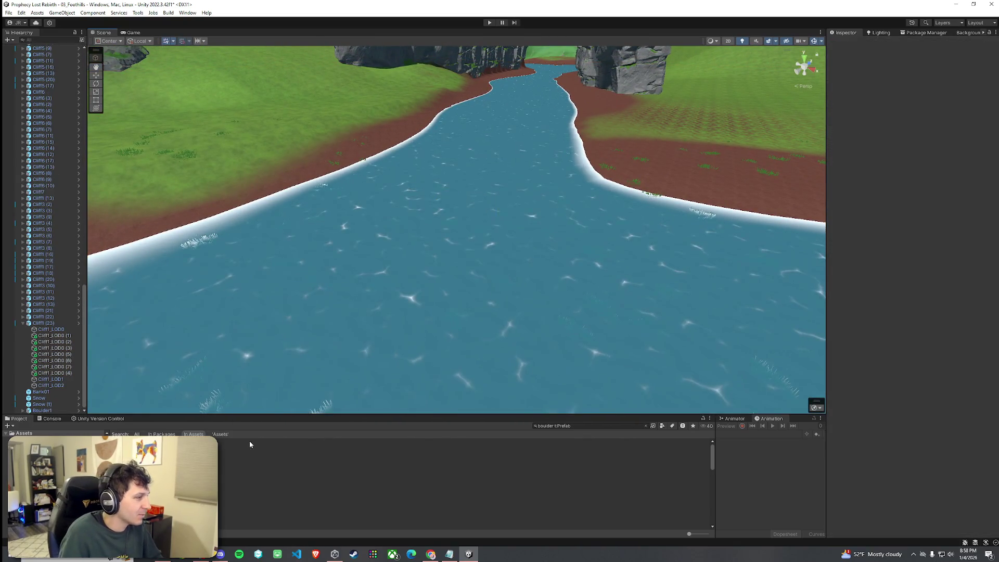
click(260, 444)
key(Down)
key(Down)
key(Down)
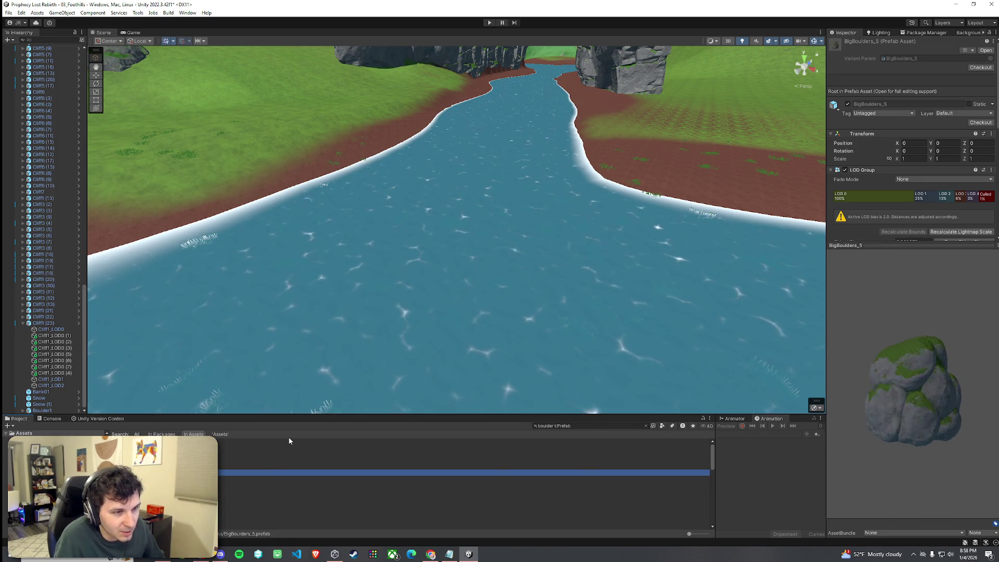
key(Down)
key(Down)
key(Down)
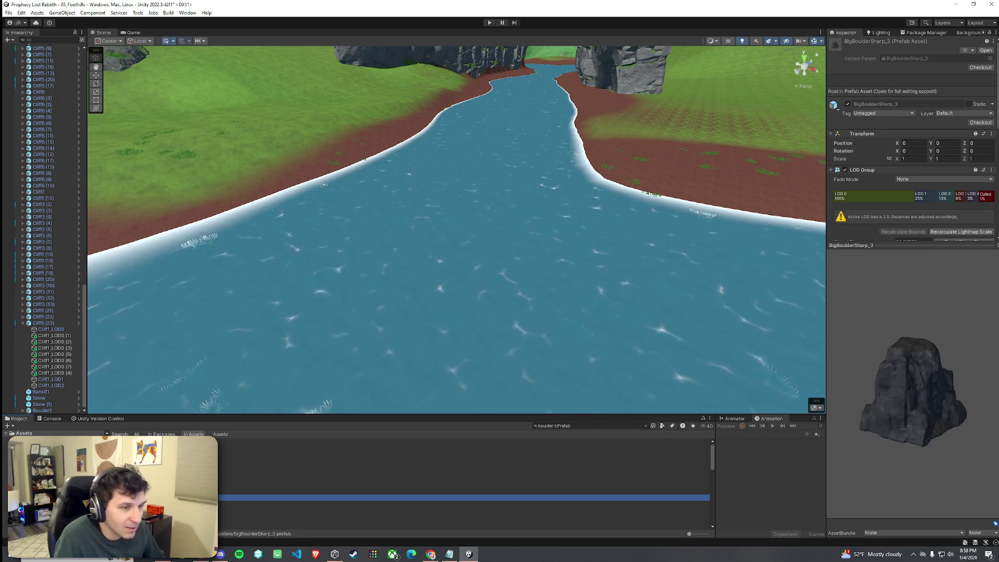
mouse_move(232, 516)
mouse_down()
mouse_move(364, 364)
mouse_move(479, 276)
mouse_move(460, 338)
mouse_move(311, 455)
mouse_up()
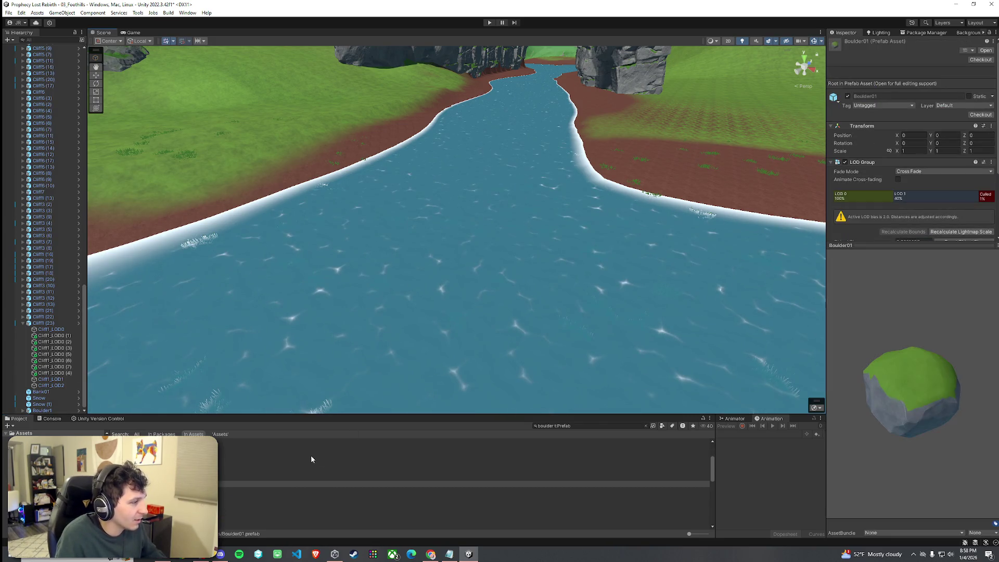
- Place a Boulder_1 mid-river, nudge it left, then add and rotate a Boulder_2 rock
click(295, 502)
key(Down)
key(Down)
key(Down)
key(Down)
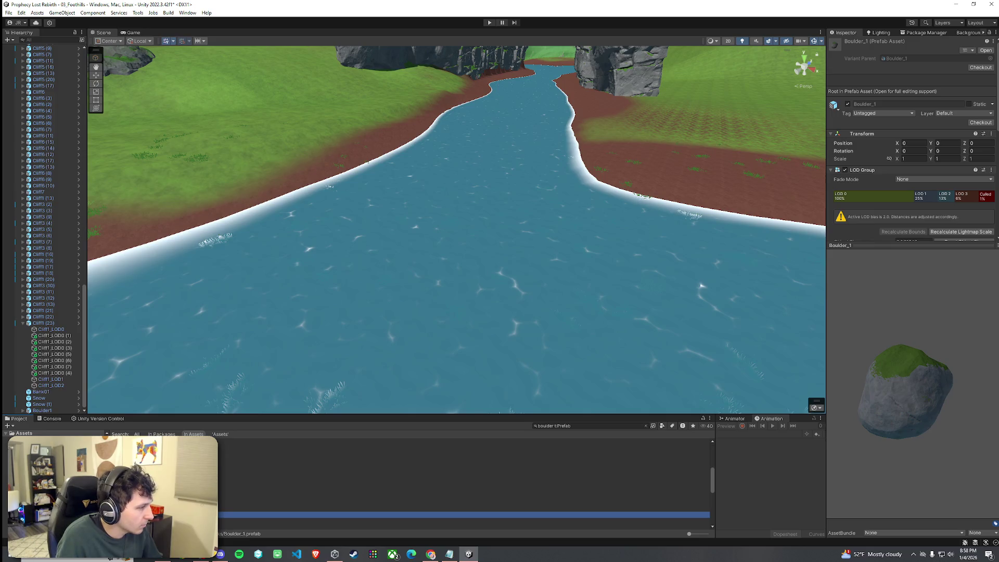
mouse_move(312, 514)
mouse_down()
mouse_move(458, 359)
mouse_move(437, 338)
mouse_move(538, 325)
mouse_up()
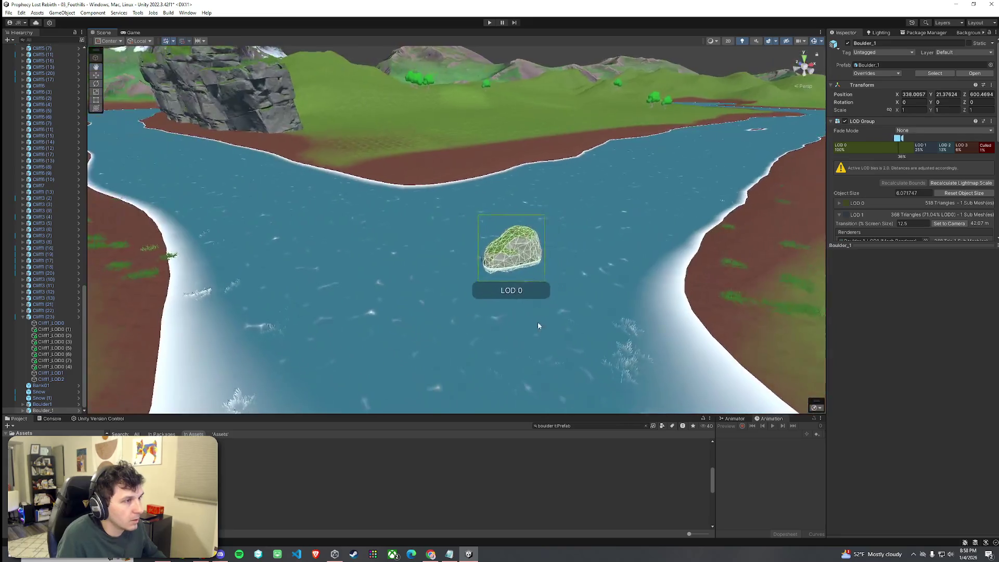
drag(512, 249, 408, 233)
click(441, 300)
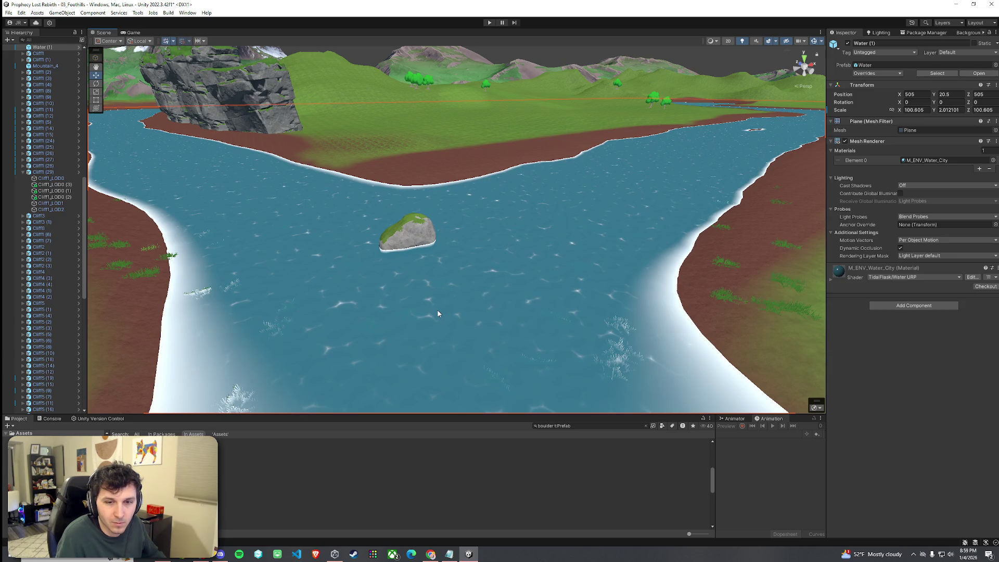
mouse_move(437, 315)
mouse_down()
mouse_move(479, 311)
mouse_move(435, 317)
mouse_up()
mouse_move(130, 462)
mouse_down()
mouse_move(234, 492)
mouse_move(316, 281)
mouse_move(379, 226)
mouse_move(472, 277)
mouse_move(525, 271)
mouse_move(416, 338)
mouse_up()
key(e)
click(526, 271)
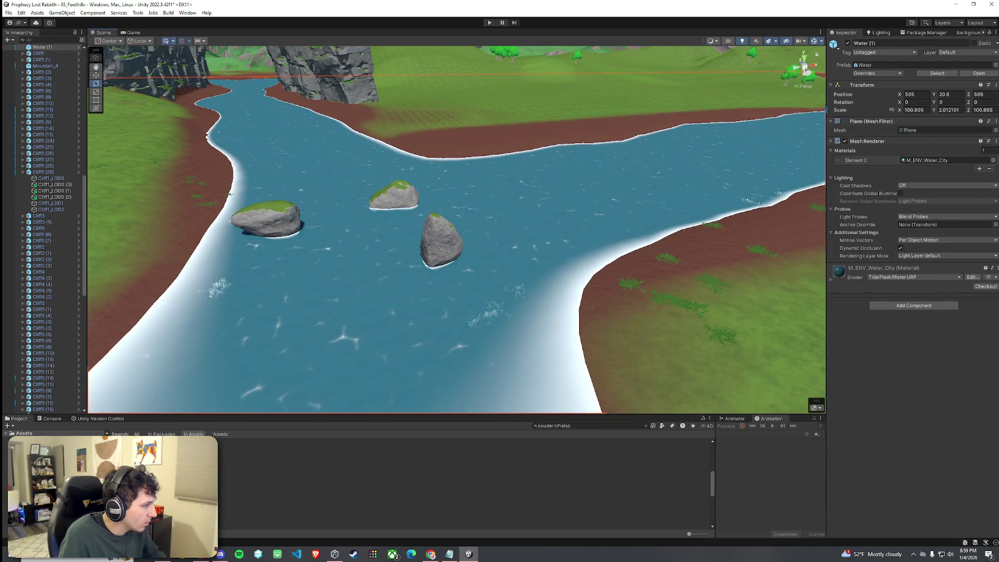
- Add more mossy boulders, including two Boulder_5 rocks, undoing a misplaced small one near the bank
click(156, 510)
mouse_move(156, 509)
mouse_down()
mouse_move(379, 296)
mouse_move(538, 290)
mouse_up()
mouse_move(156, 489)
mouse_down()
mouse_move(245, 457)
mouse_move(486, 258)
mouse_move(579, 245)
mouse_move(567, 248)
mouse_up()
mouse_move(156, 489)
mouse_down()
mouse_move(358, 397)
mouse_move(322, 310)
mouse_move(156, 283)
mouse_up()
key(ctrl+z)
click(156, 500)
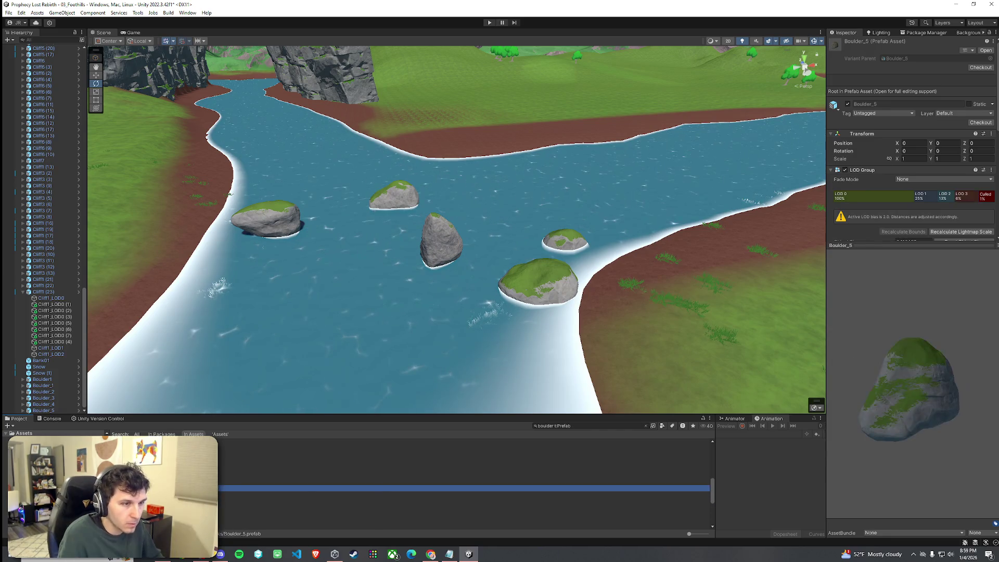
mouse_move(156, 487)
mouse_down()
mouse_move(359, 331)
mouse_move(431, 342)
mouse_move(497, 233)
mouse_up()
- Duplicate six selected boulders, then rotate the copies and sink them lower in the water
click(498, 233)
ctrl+click(440, 213)
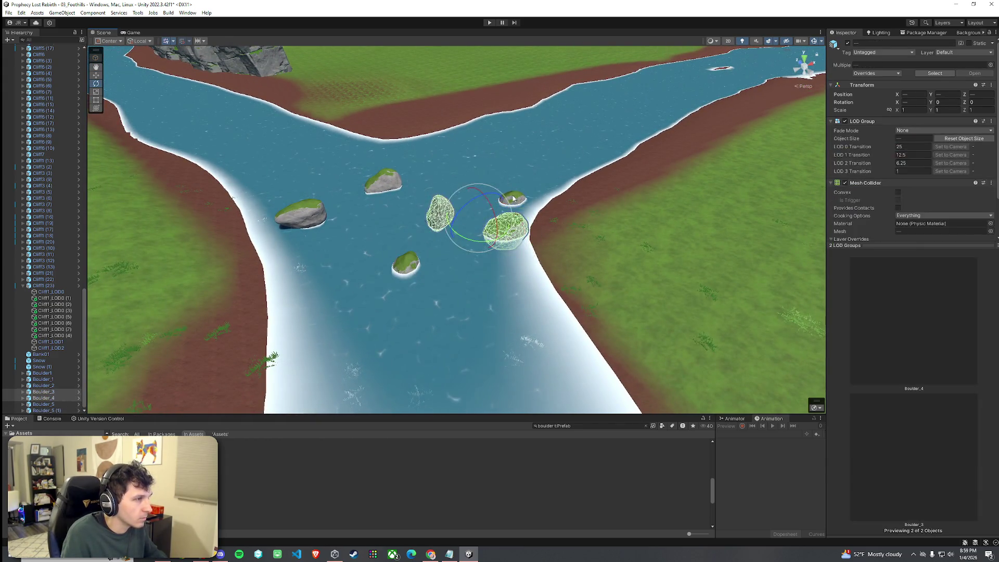
ctrl+click(512, 199)
ctrl+click(384, 182)
ctrl+click(300, 213)
ctrl+click(408, 266)
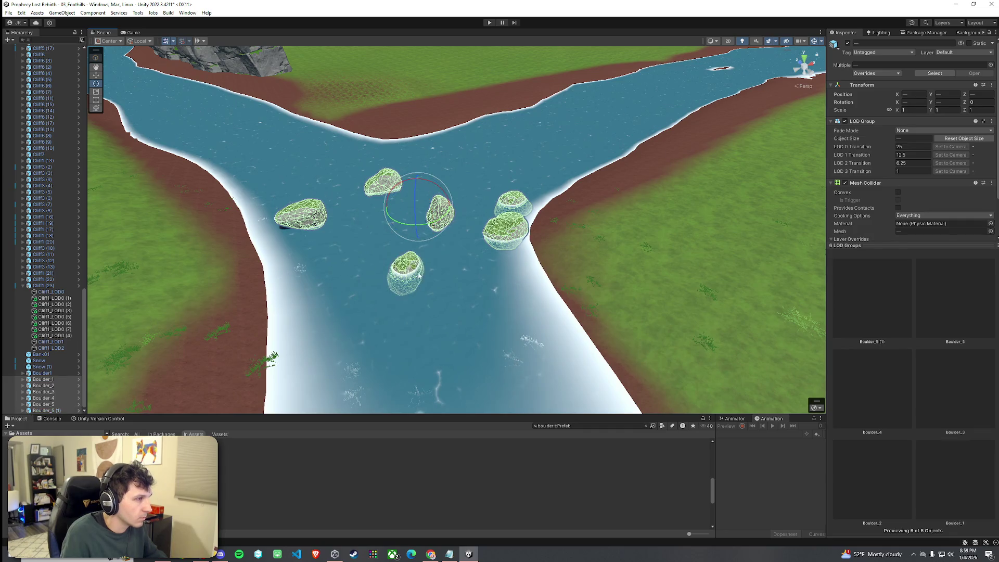
key(ctrl+d)
mouse_move(416, 214)
mouse_down()
mouse_move(378, 184)
mouse_move(378, 198)
mouse_up()
key(w)
click(232, 277)
mouse_move(232, 277)
mouse_down()
mouse_move(257, 289)
mouse_move(500, 268)
mouse_up()
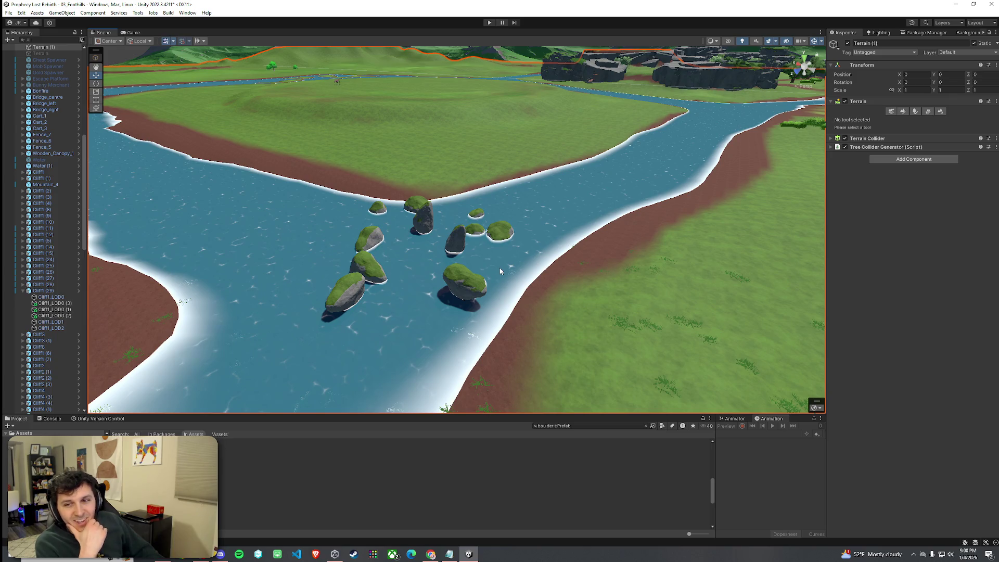
- Survey the river boulders and select Boulder1 through Boulder_5 (3) in the Hierarchy
mouse_move(466, 305)
mouse_down()
mouse_move(457, 326)
mouse_move(442, 296)
mouse_up()
click(335, 270)
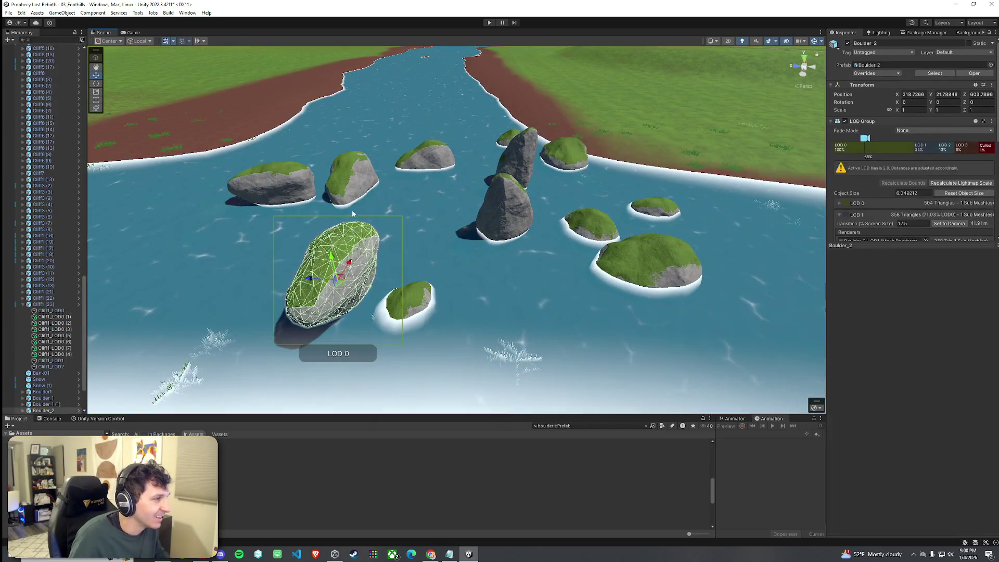
shift+click(352, 174)
scroll(459, 270, down, 5)
mouse_move(459, 270)
mouse_down()
mouse_move(389, 216)
mouse_move(291, 266)
mouse_up()
click(347, 249)
scroll(68, 307, down, 10)
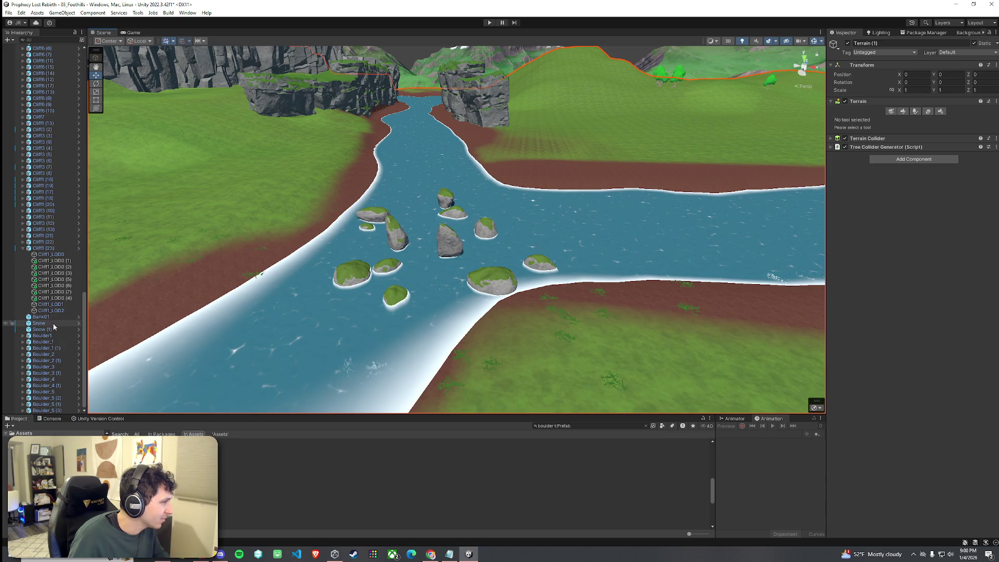
click(53, 335)
shift+click(61, 411)
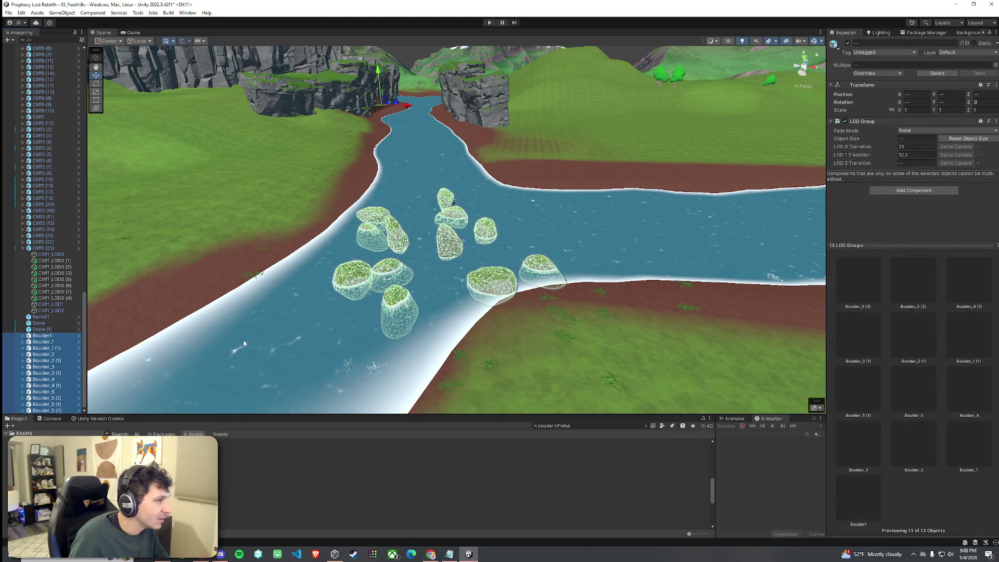
drag(409, 256, 425, 285)
click(506, 314)
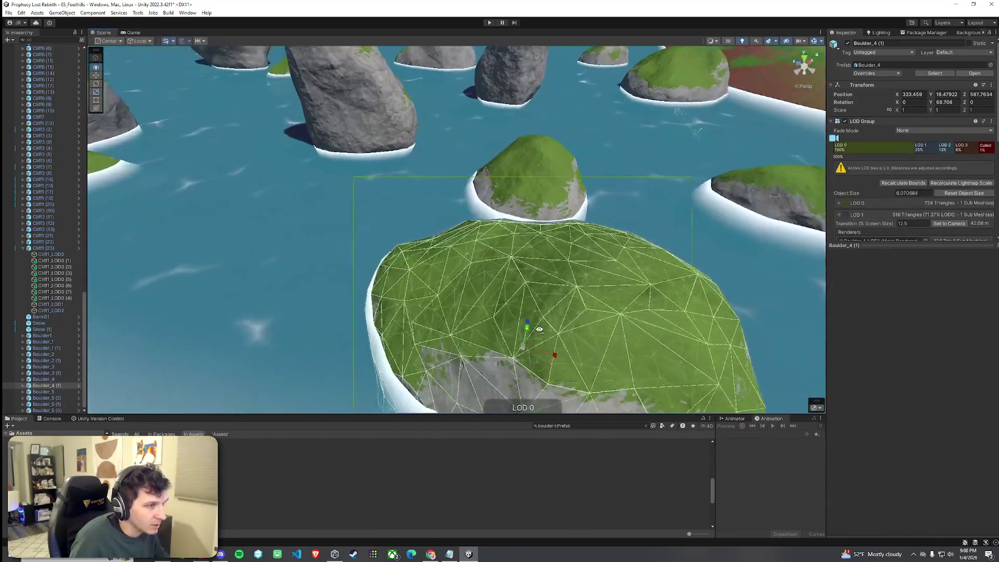
scroll(506, 315, down, 10)
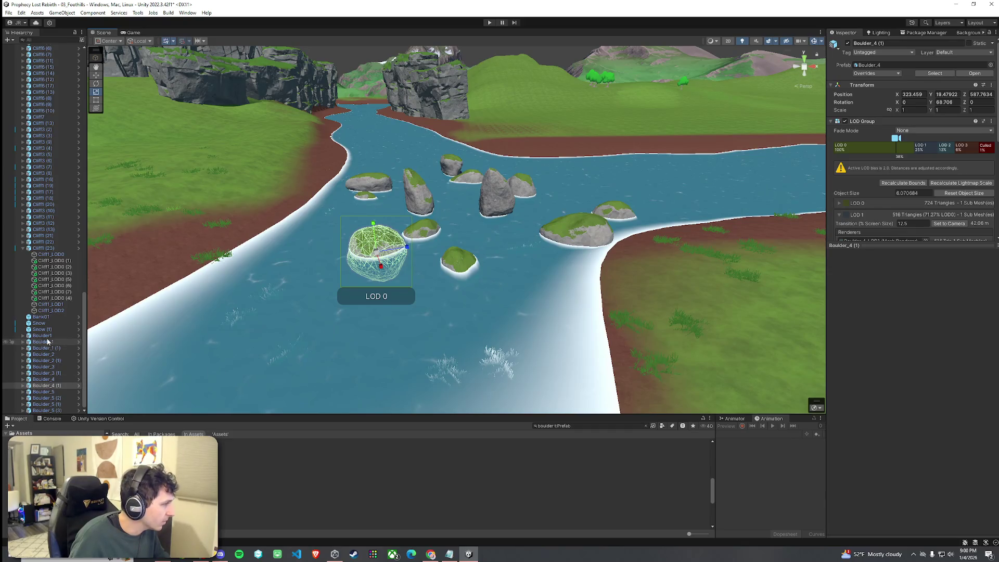
- Reselect all 13 boulders and scale them uniformly to 1.42 with constrained proportions
click(46, 336)
shift+click(58, 411)
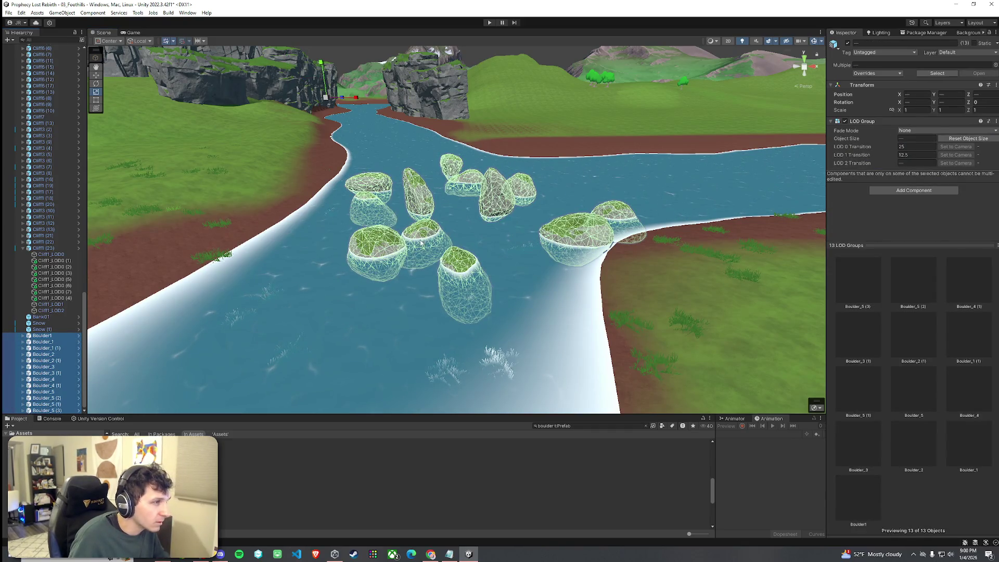
scroll(421, 243, down, 5)
mouse_move(424, 247)
mouse_down()
mouse_move(434, 258)
mouse_move(401, 202)
mouse_up()
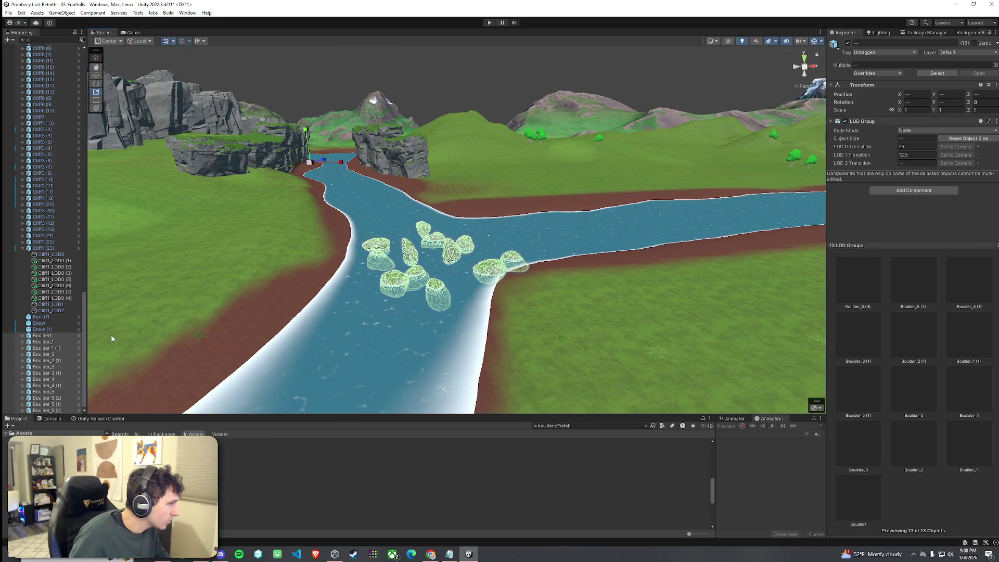
scroll(78, 333, up, 5)
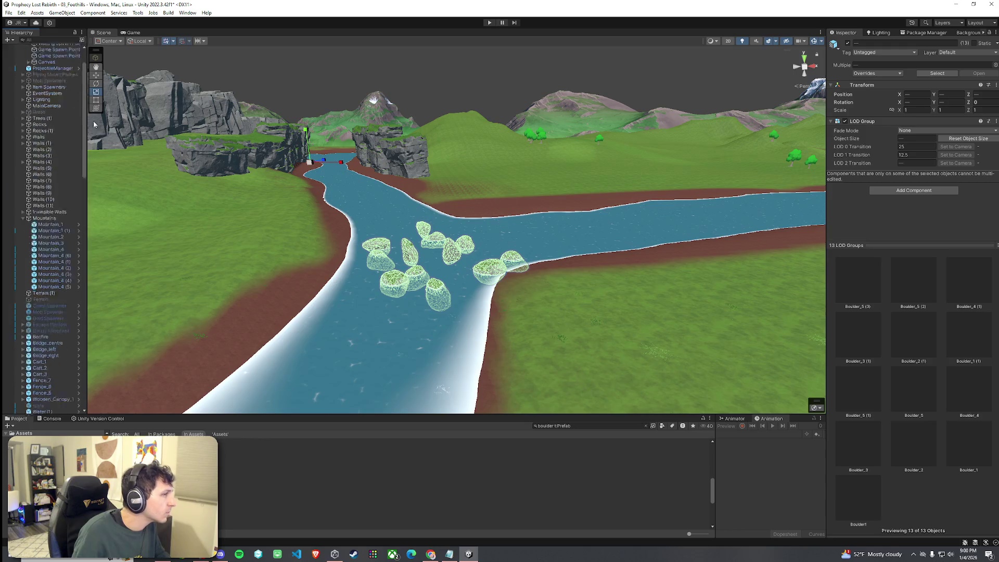
scroll(75, 316, down, 5)
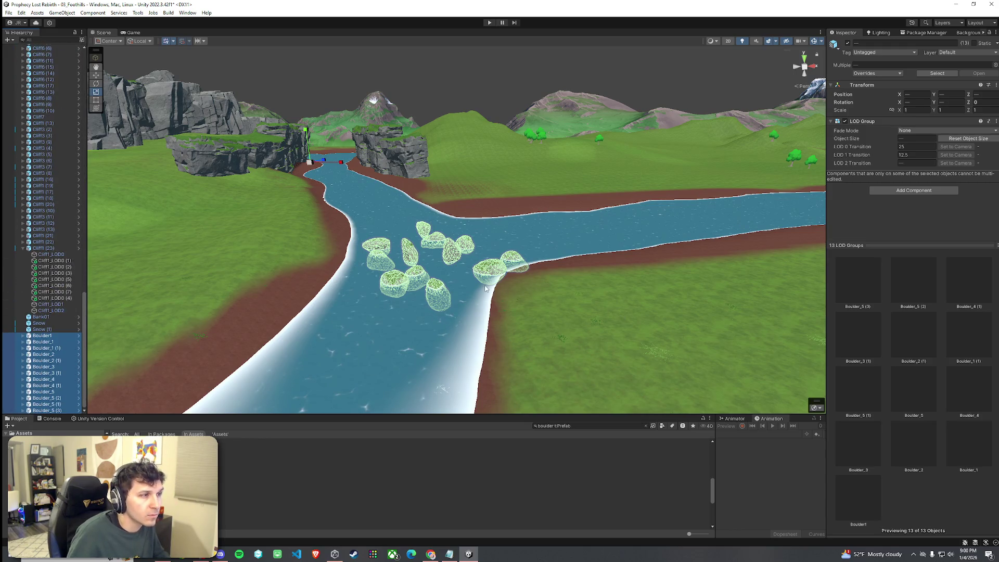
click(893, 111)
drag(902, 112, 907, 113)
click(653, 315)
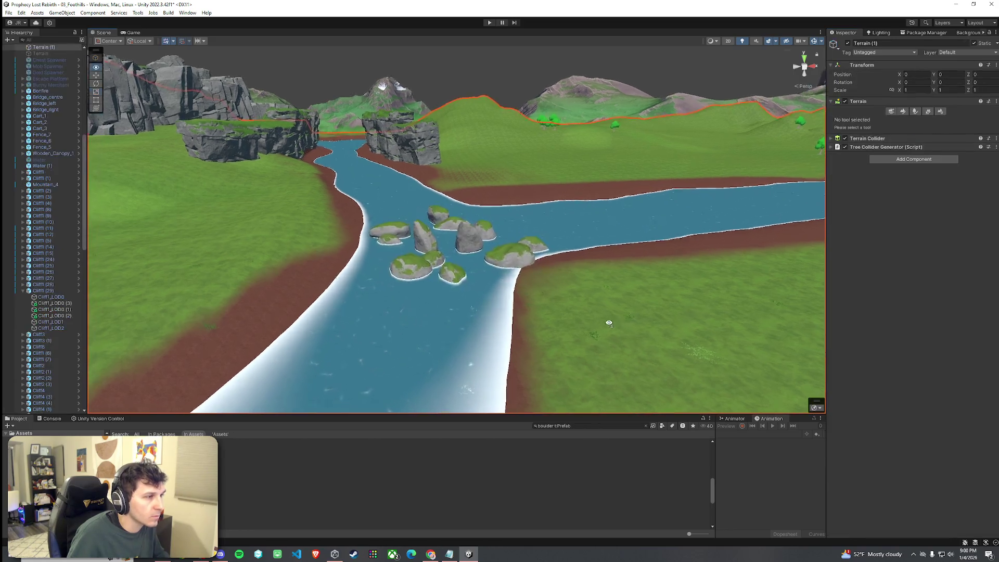
- Fly around the river to inspect the boulders from close and wide views
key(w)
key(w)
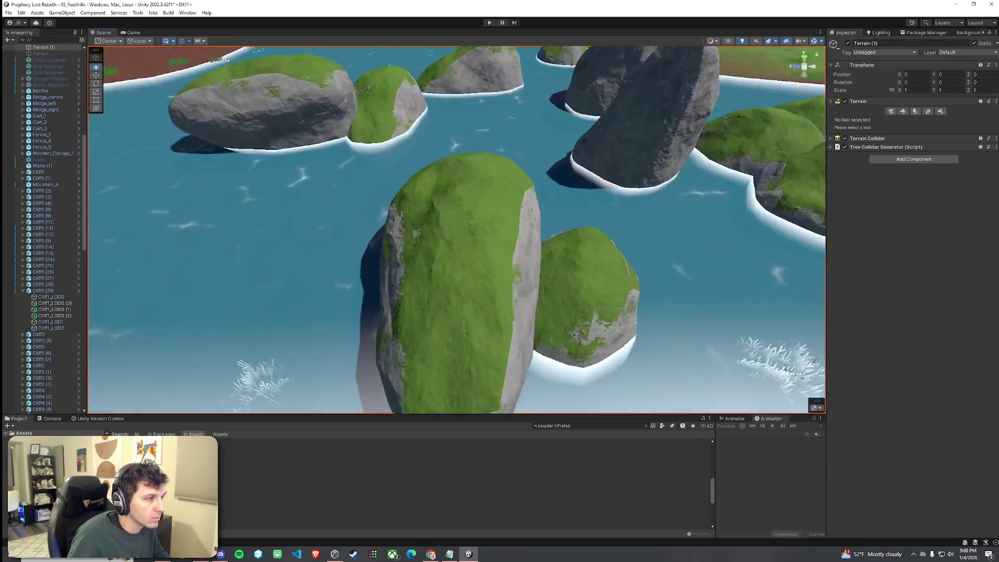
key(s)
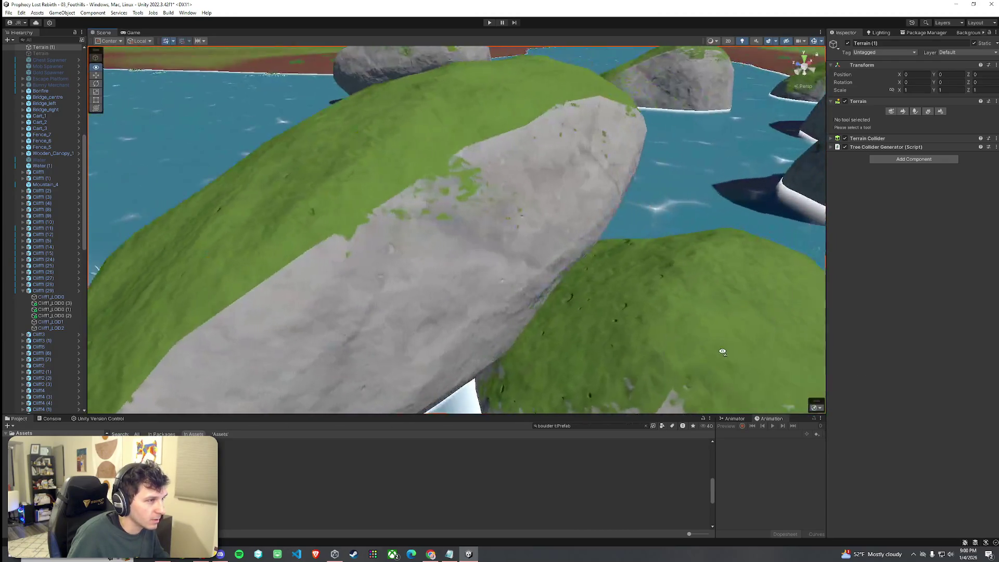
key(w)
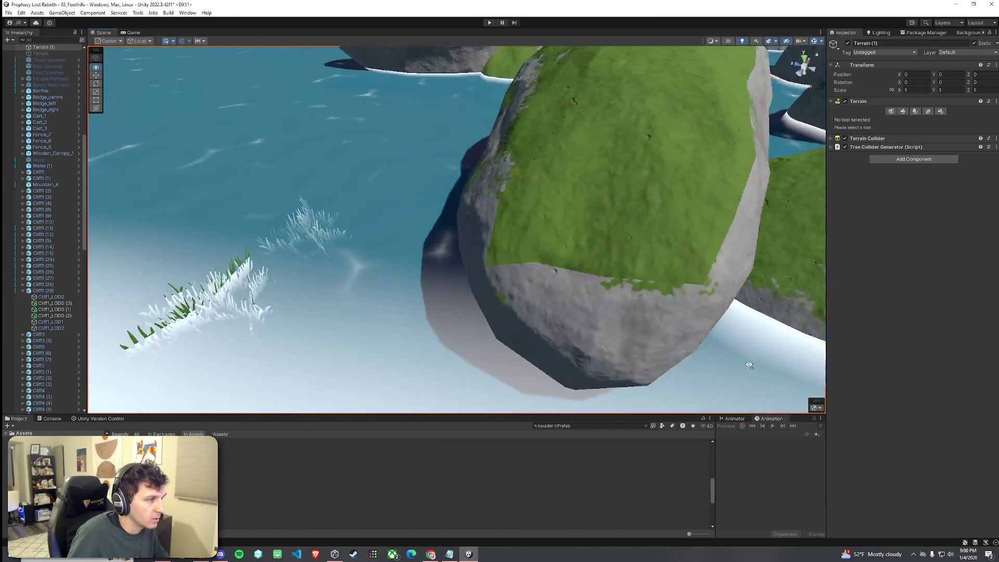
key(w)
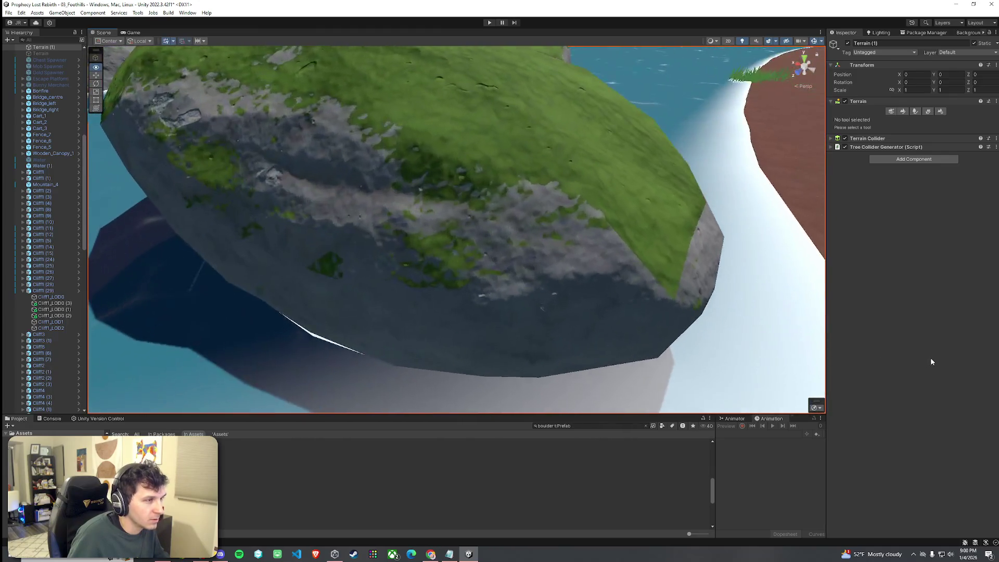
key(s)
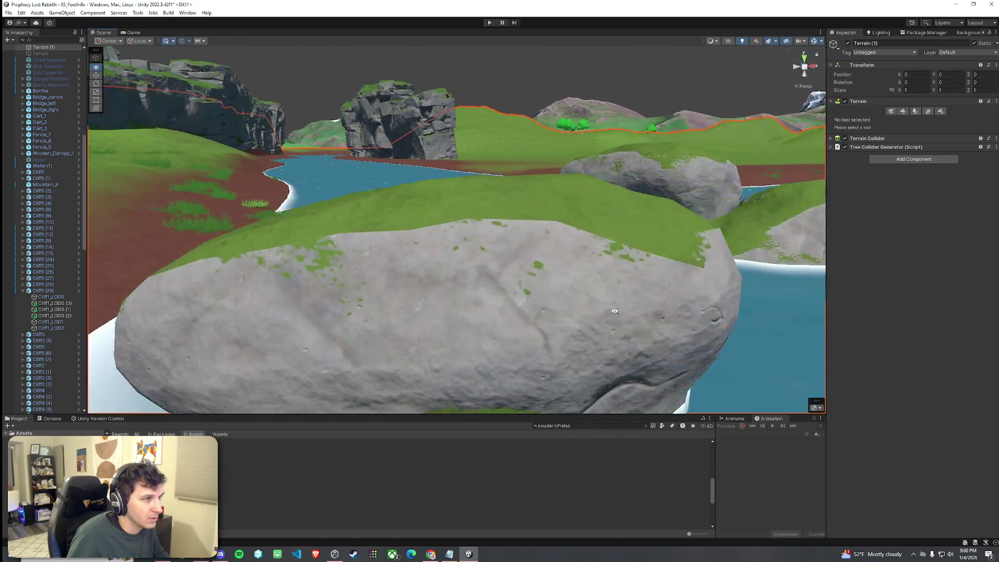
key(s)
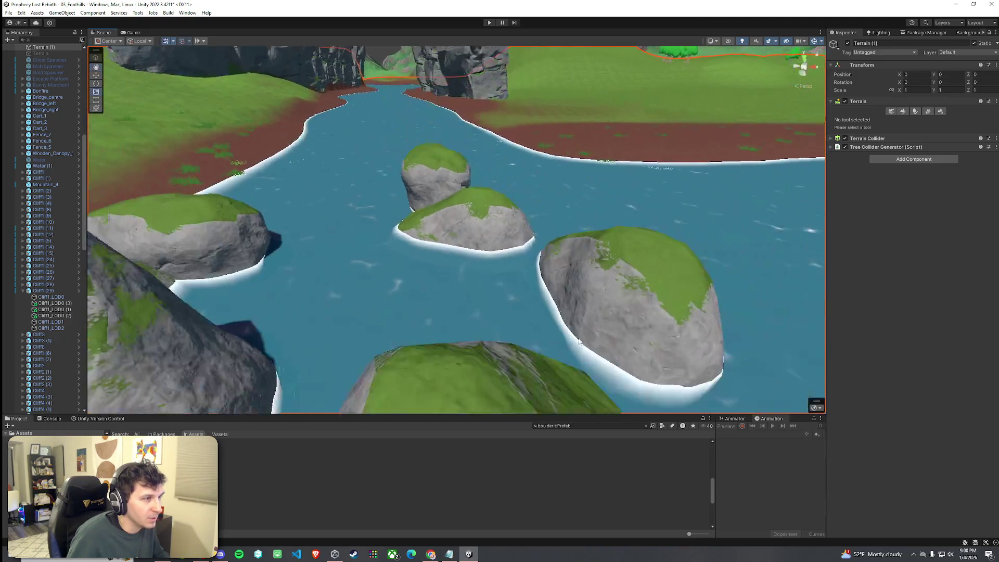
click(506, 312)
key(w)
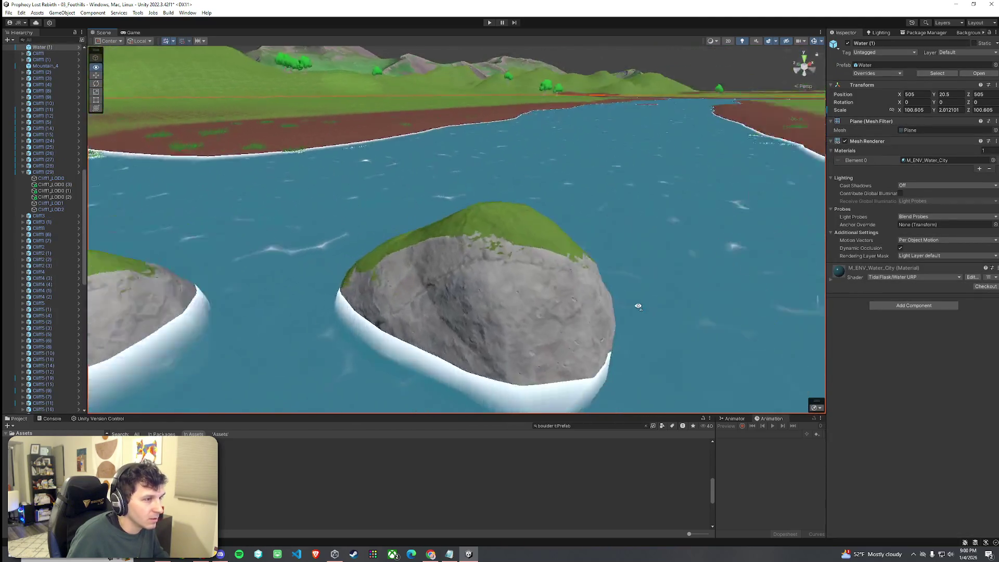
key(s)
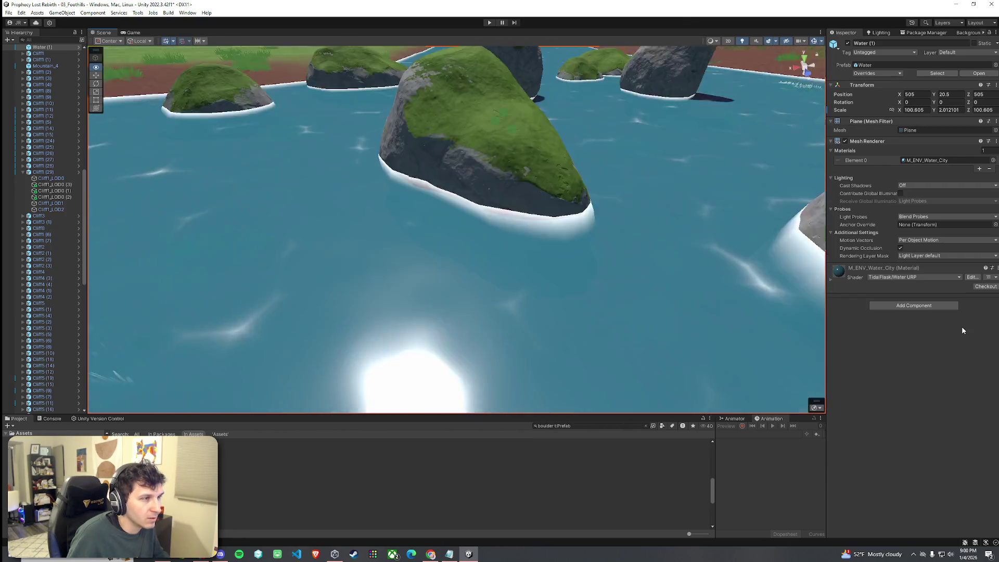
key(w)
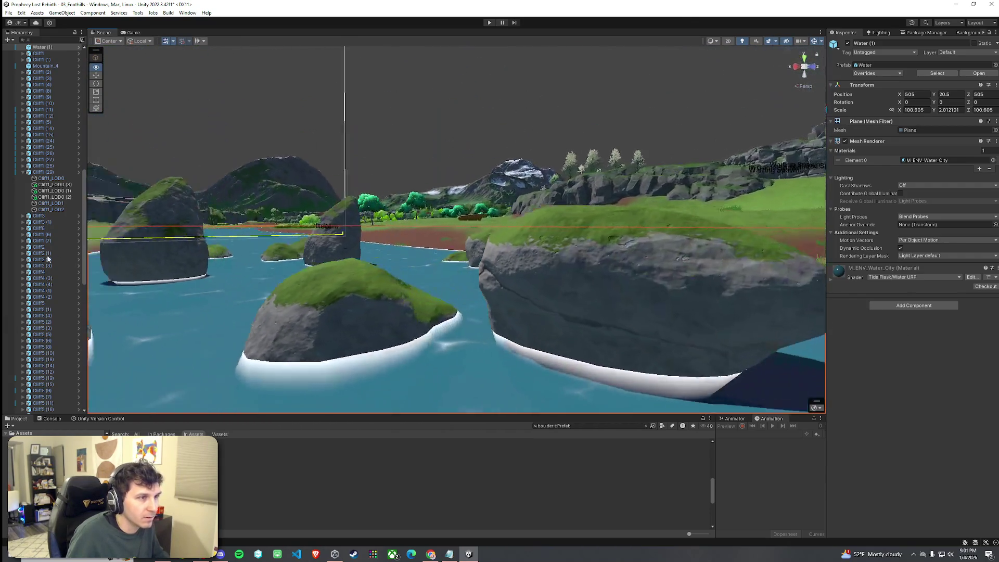
key(s)
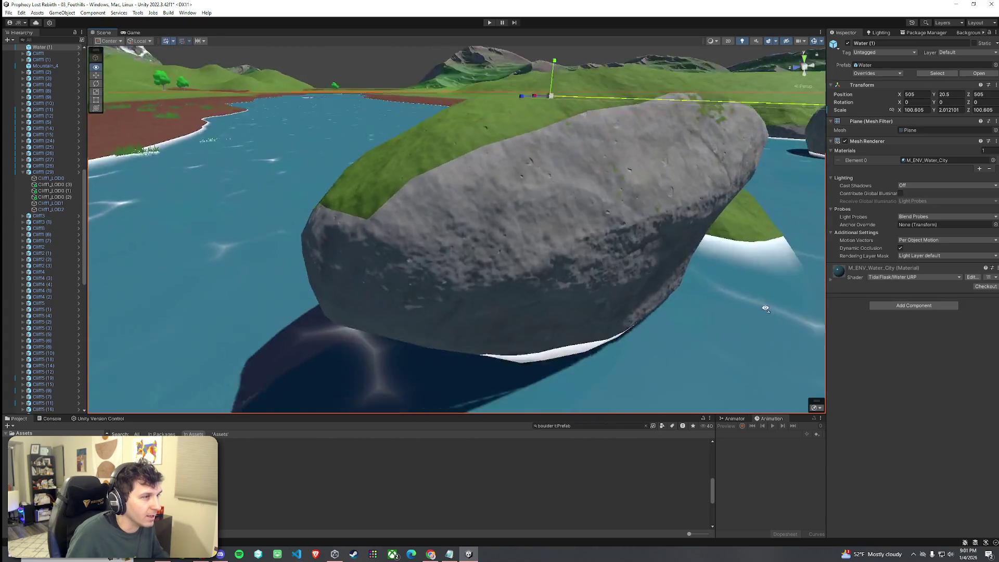
- Rotate the large leaning Boulder_2 (1) upright, fine-tuning its angle, then pull back over the river
click(597, 212)
key(e)
drag(564, 215, 603, 262)
click(604, 262)
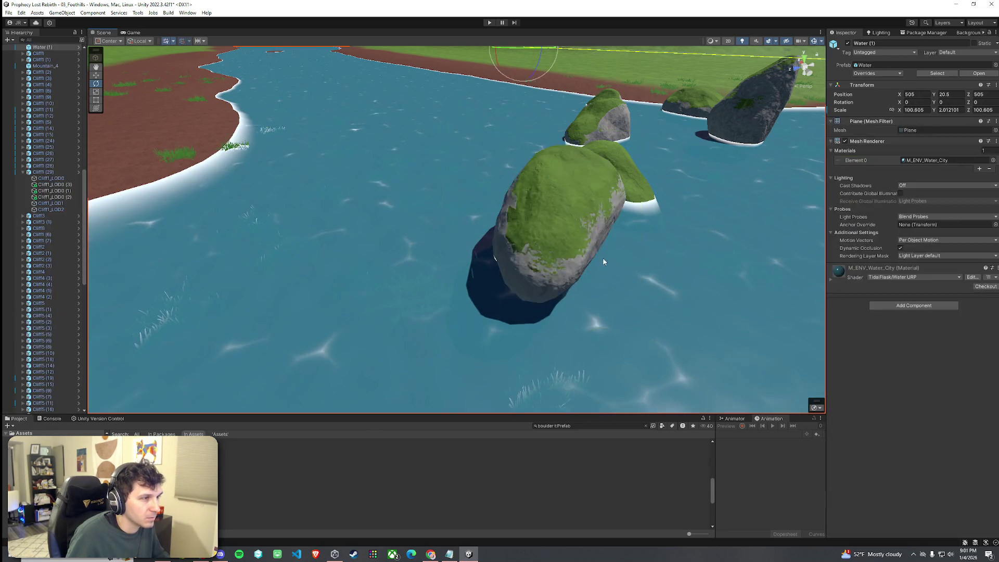
click(564, 224)
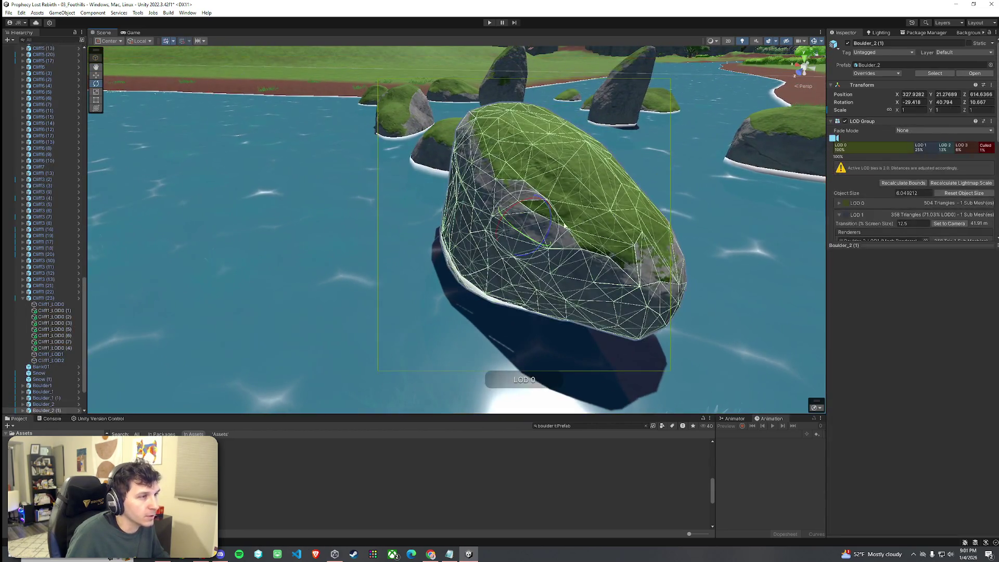
drag(533, 214, 468, 239)
click(401, 260)
mouse_move(402, 260)
mouse_down()
mouse_move(541, 260)
mouse_move(684, 283)
mouse_move(517, 220)
mouse_move(541, 228)
mouse_up()
click(516, 220)
click(615, 263)
click(615, 263)
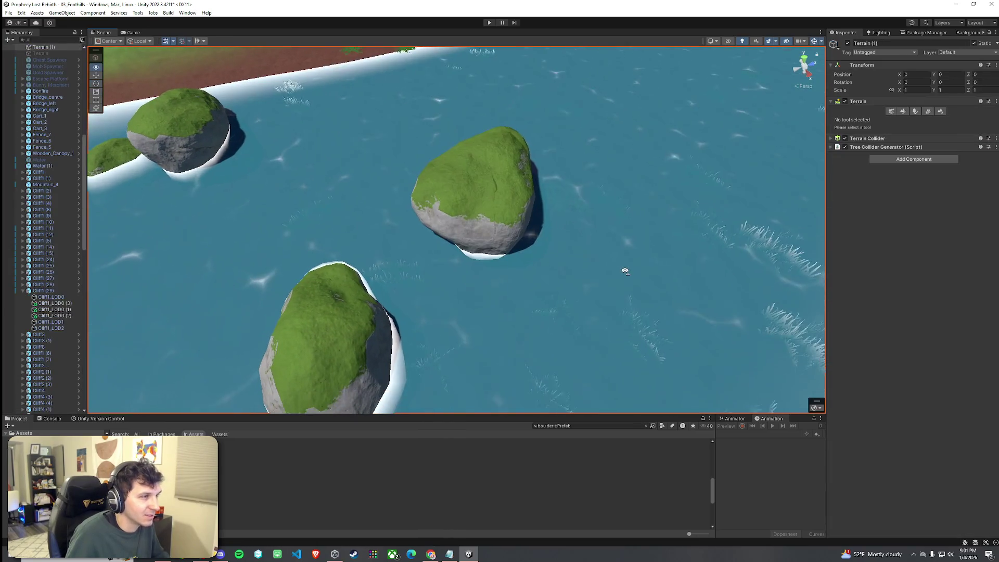
mouse_move(650, 288)
mouse_down()
mouse_move(697, 246)
mouse_move(741, 238)
mouse_move(719, 234)
mouse_move(732, 244)
mouse_up()
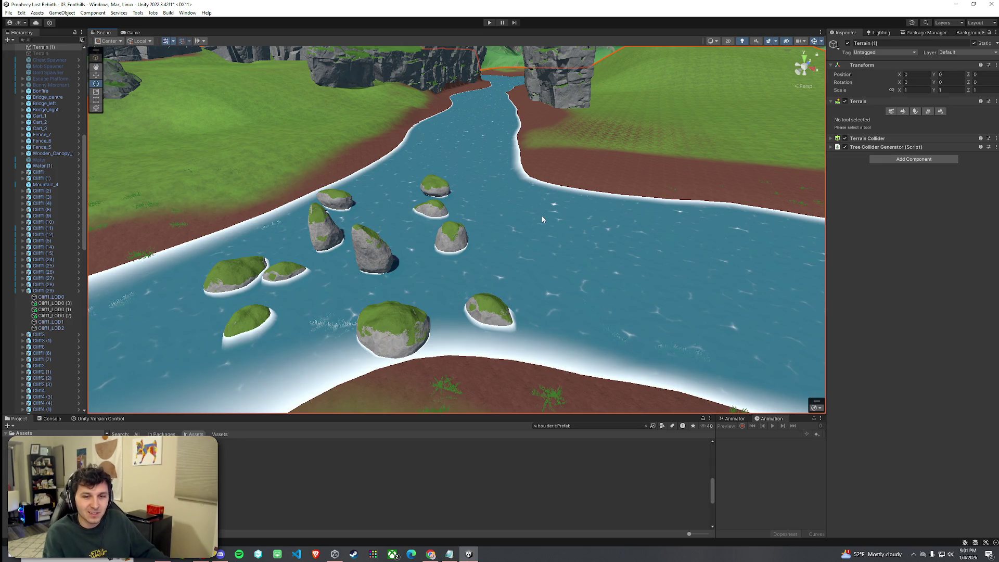
- Save the scene, then select all eleven river boulders together
click(8, 13)
click(42, 50)
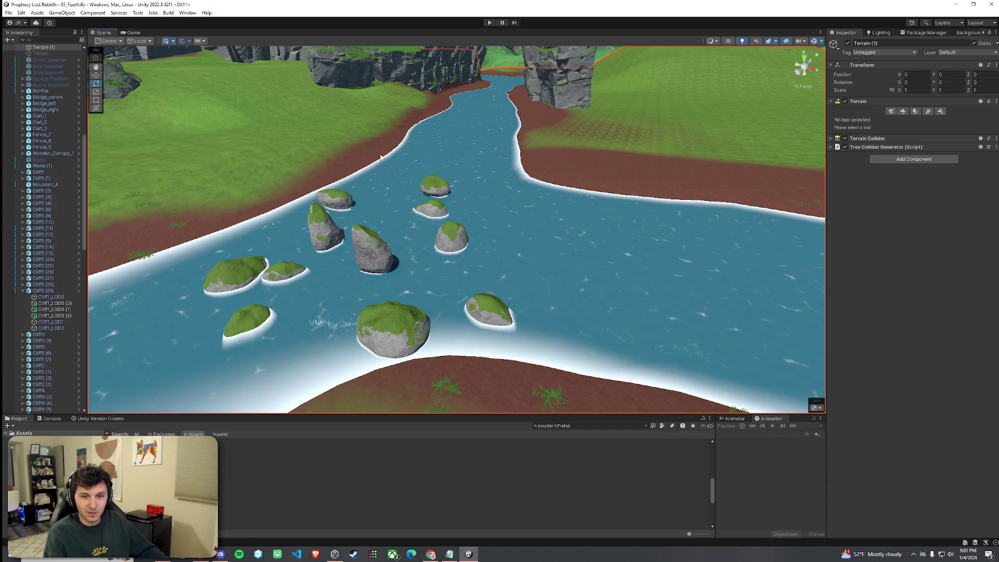
click(489, 311)
shift+click(393, 328)
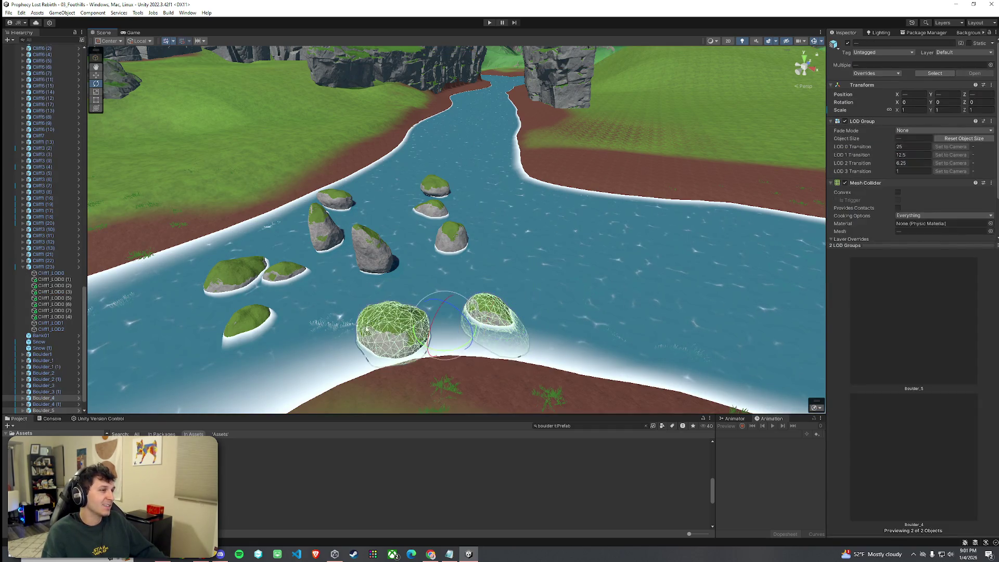
shift+click(247, 322)
shift+click(285, 271)
shift+click(237, 274)
shift+click(325, 229)
shift+click(373, 249)
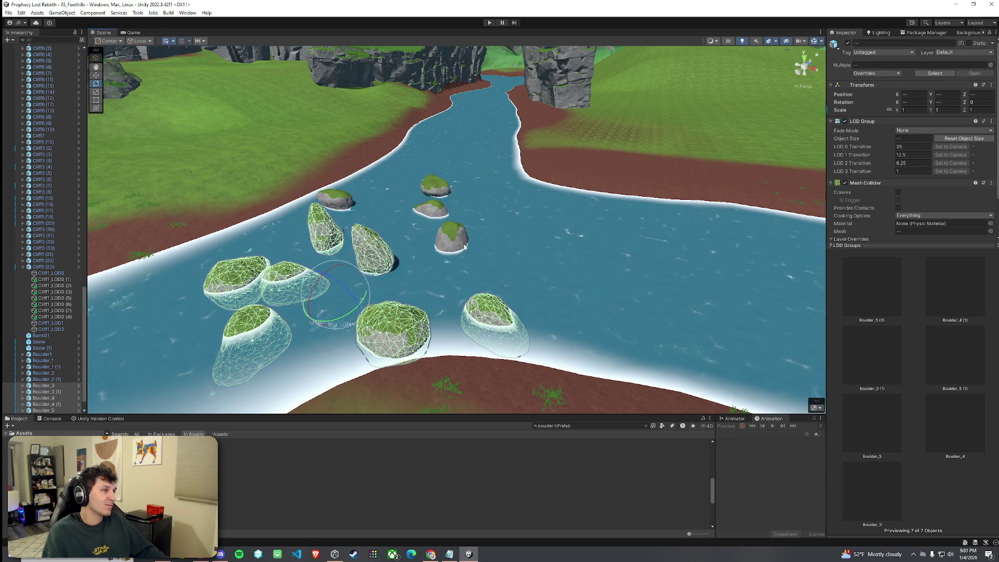
shift+click(451, 239)
shift+click(431, 211)
shift+click(435, 186)
shift+click(336, 197)
- Move the boulder group to its new spot, select Terrain (1), and save the scene
mouse_move(387, 260)
mouse_down()
mouse_move(436, 237)
mouse_move(465, 196)
mouse_move(484, 269)
mouse_move(442, 260)
mouse_move(430, 301)
mouse_move(494, 213)
mouse_move(536, 208)
mouse_move(662, 196)
mouse_move(832, 210)
mouse_move(910, 252)
mouse_move(229, 222)
mouse_move(307, 178)
mouse_move(111, 227)
mouse_move(98, 290)
mouse_move(227, 297)
mouse_up()
key(w)
click(461, 194)
click(9, 14)
click(26, 50)
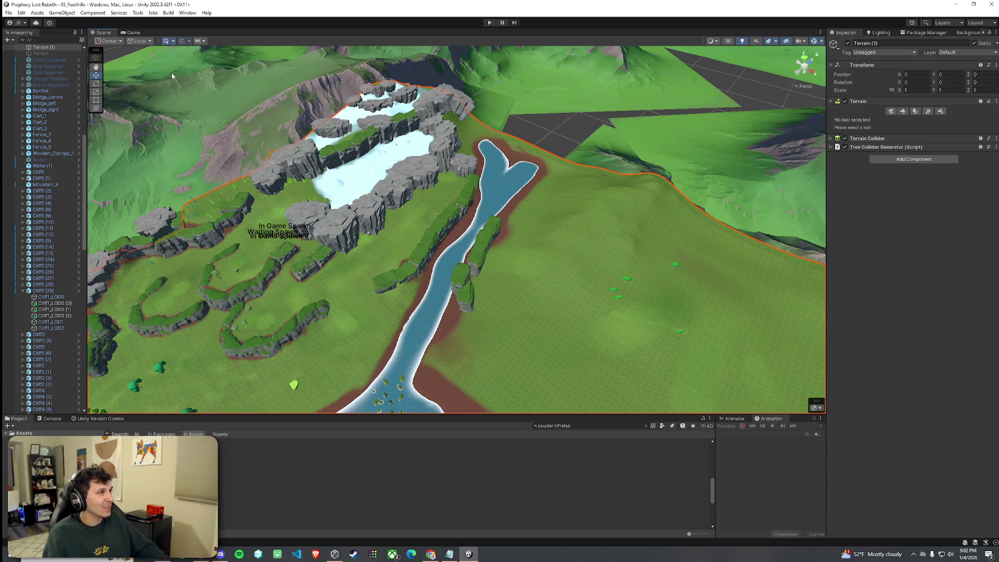
- Cancel Save As, save the Foothills scene, and press Play for a maximized playtest
click(9, 13)
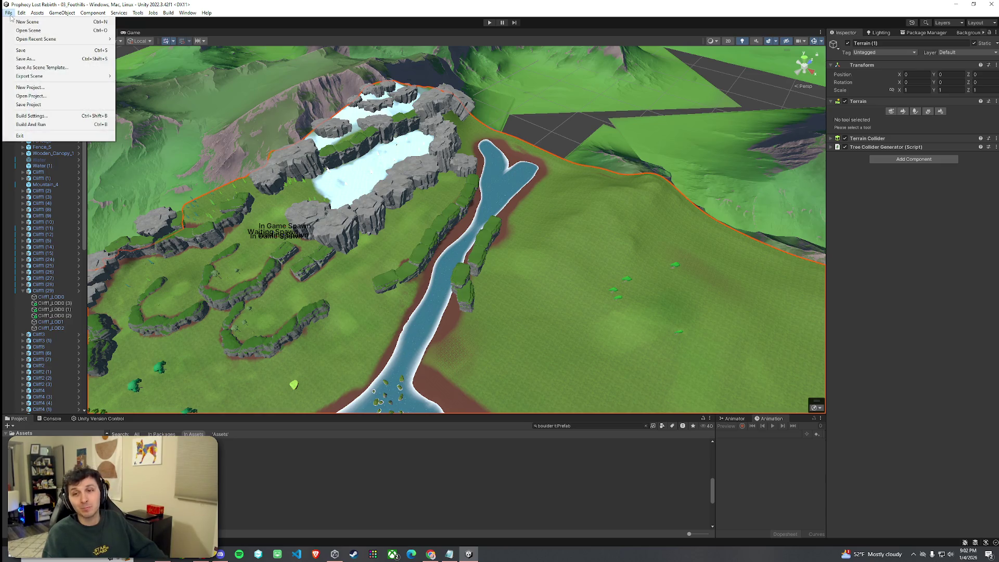
click(26, 59)
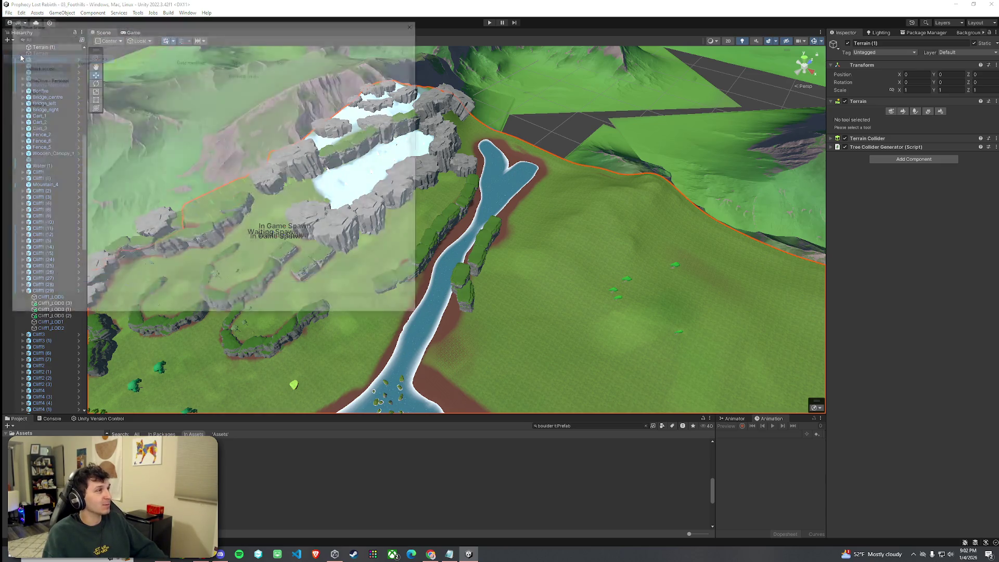
click(416, 22)
click(8, 13)
click(22, 50)
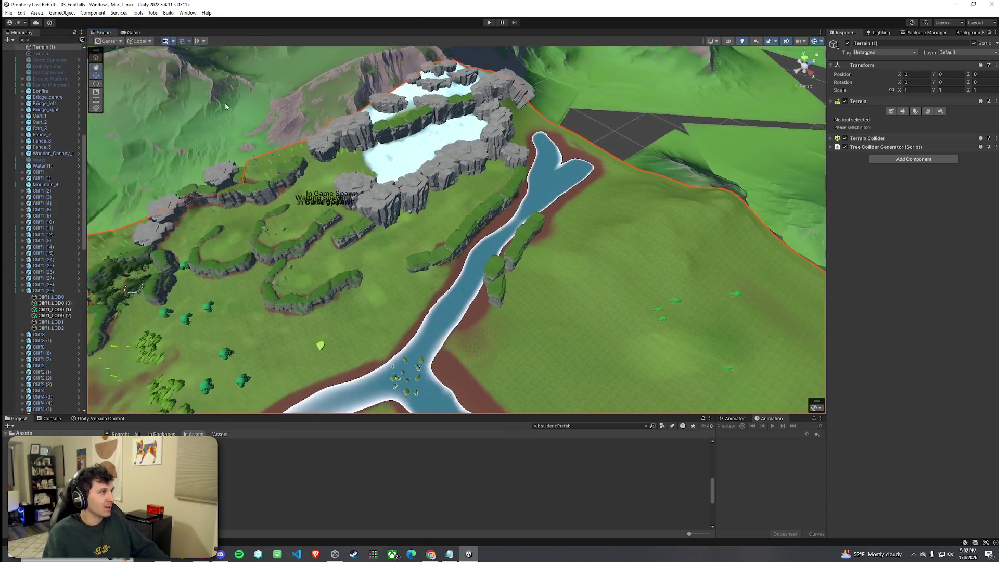
click(489, 23)
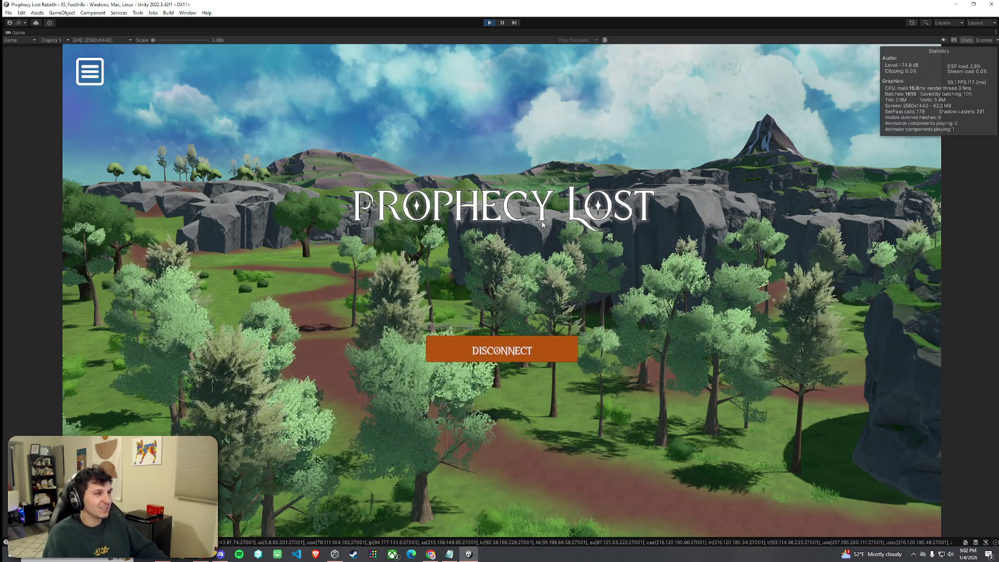
- Start the game and run the character along the rock wall into the valley, jumping along the way
key(w)
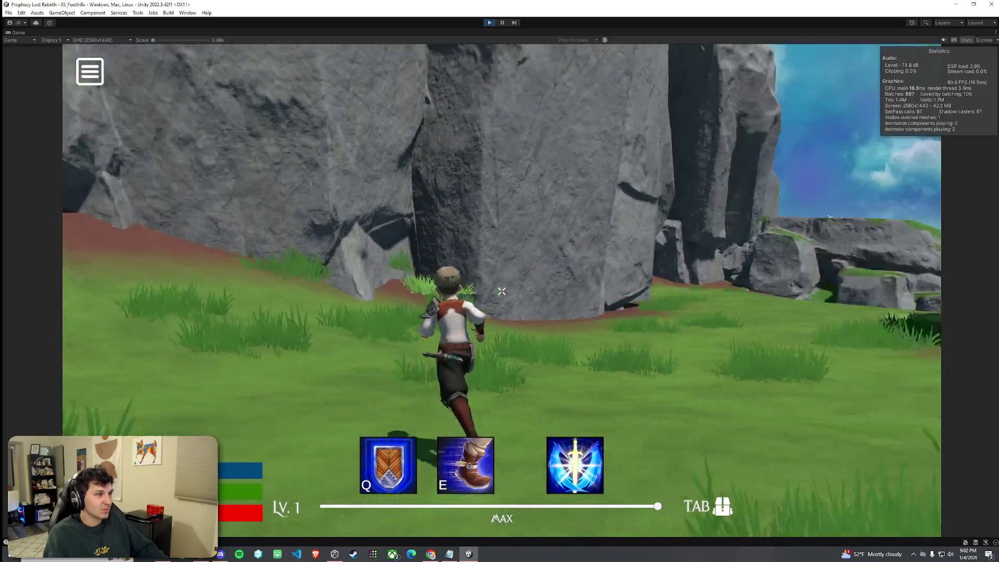
key(d)
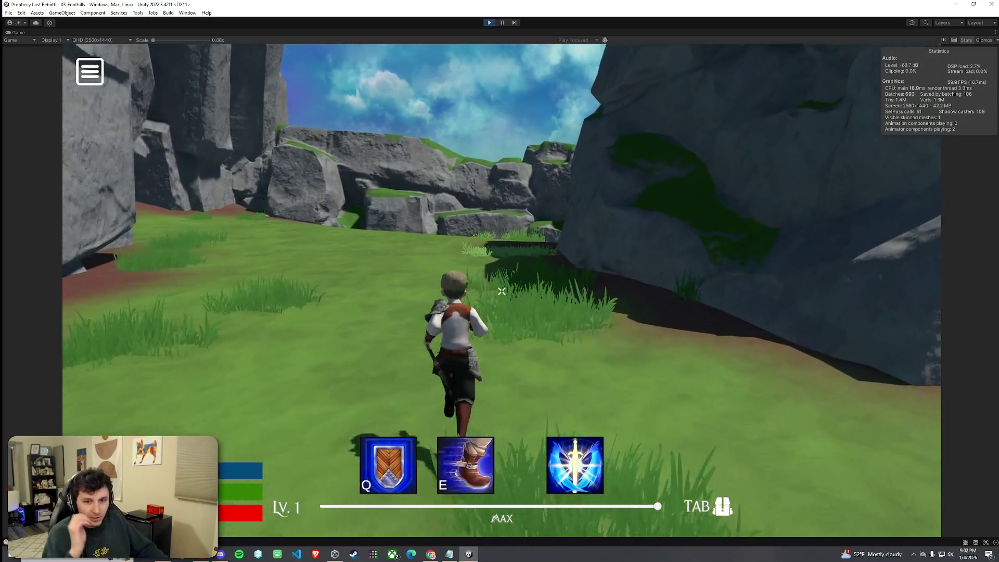
key(w)
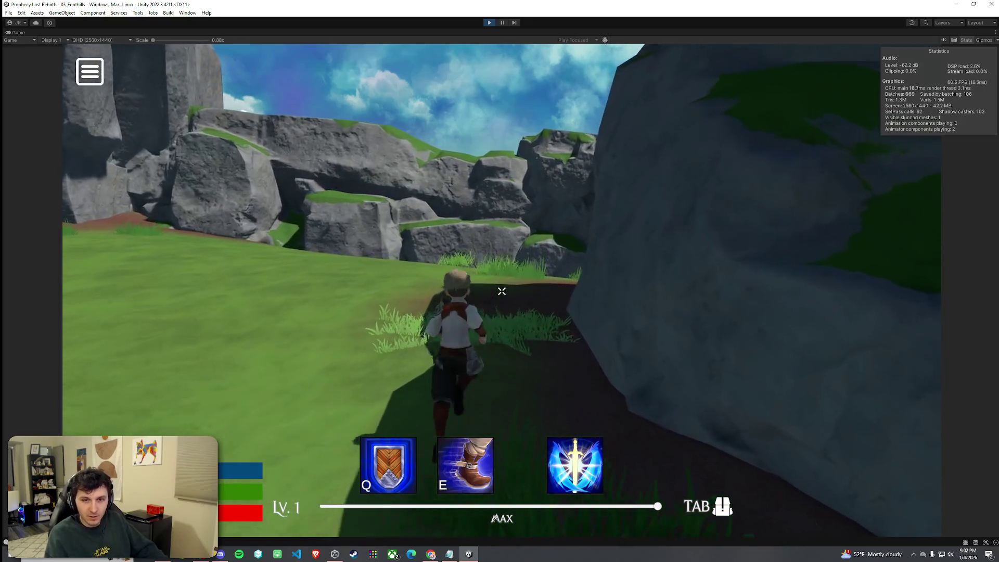
key(w)
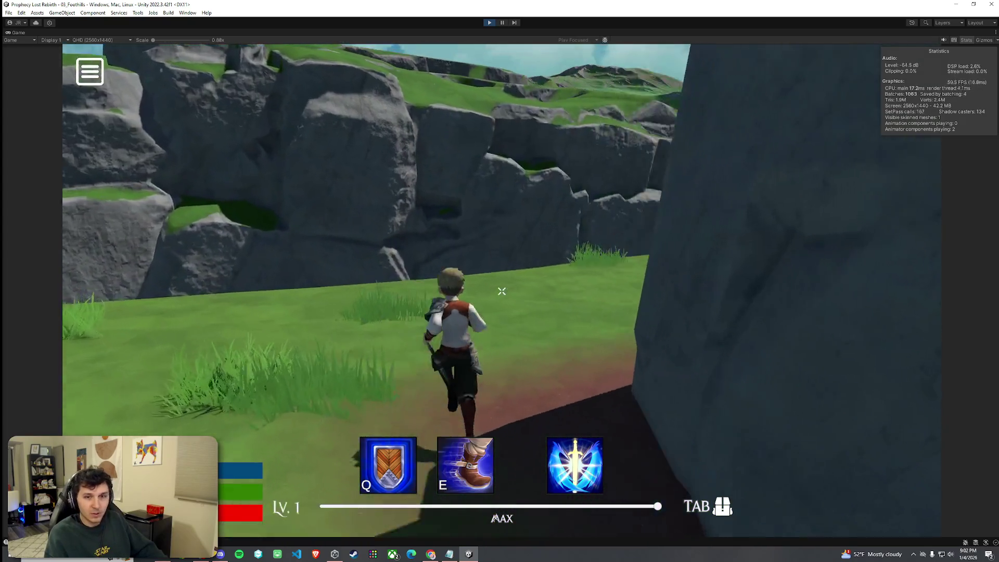
key(w)
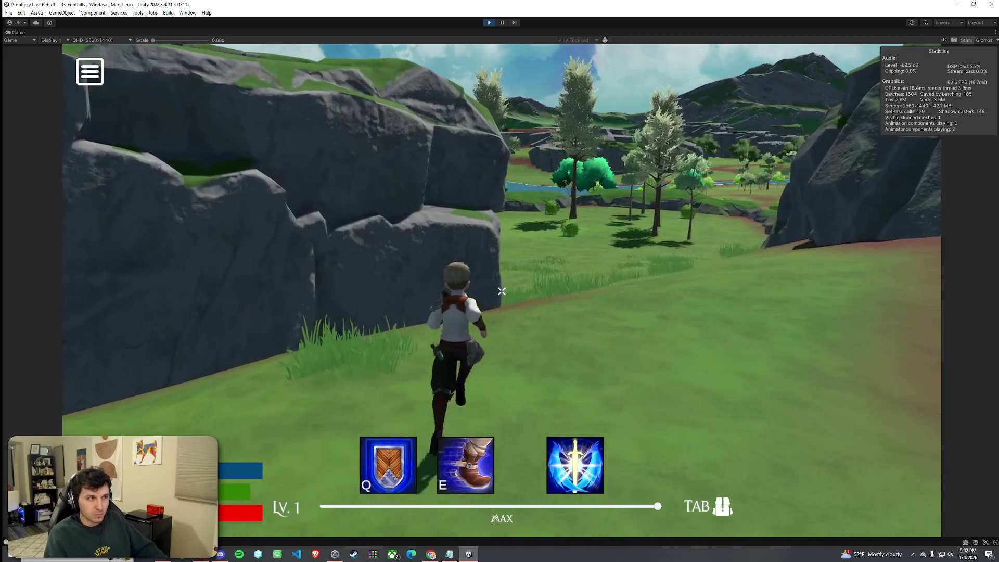
key(w)
key(space)
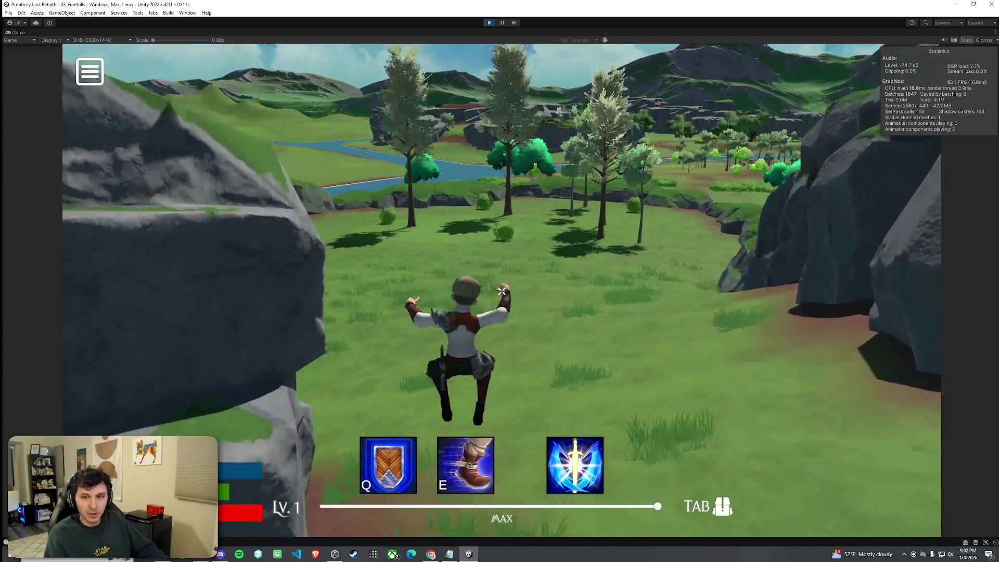
key(space)
key(w)
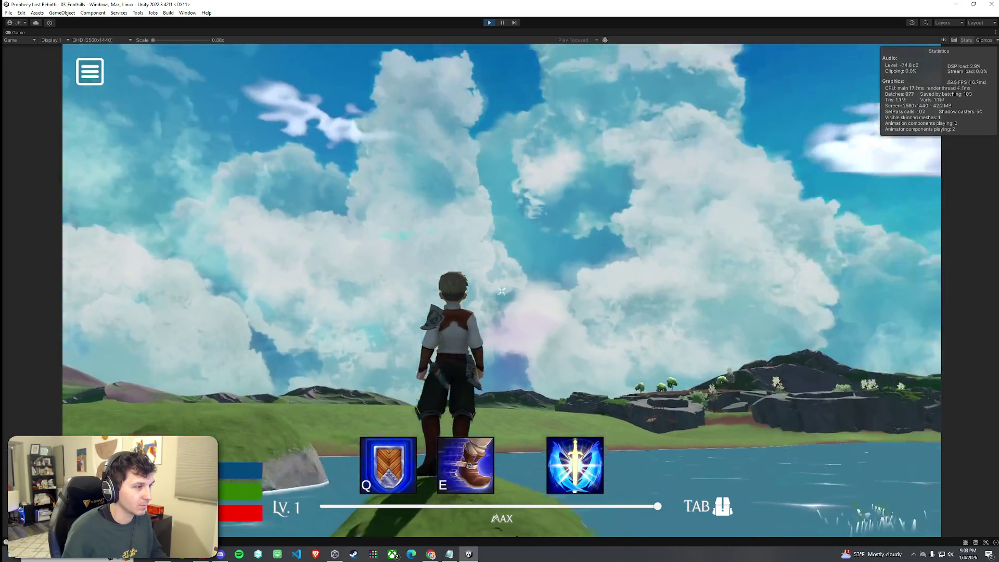
- Hop from rock to rock across the river, then drop into the water
key(space)
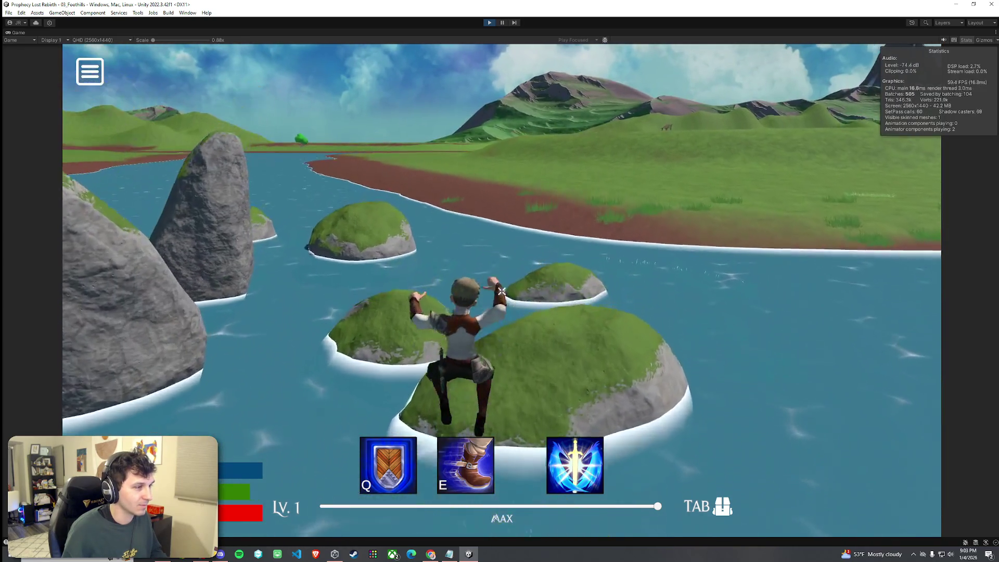
key(space)
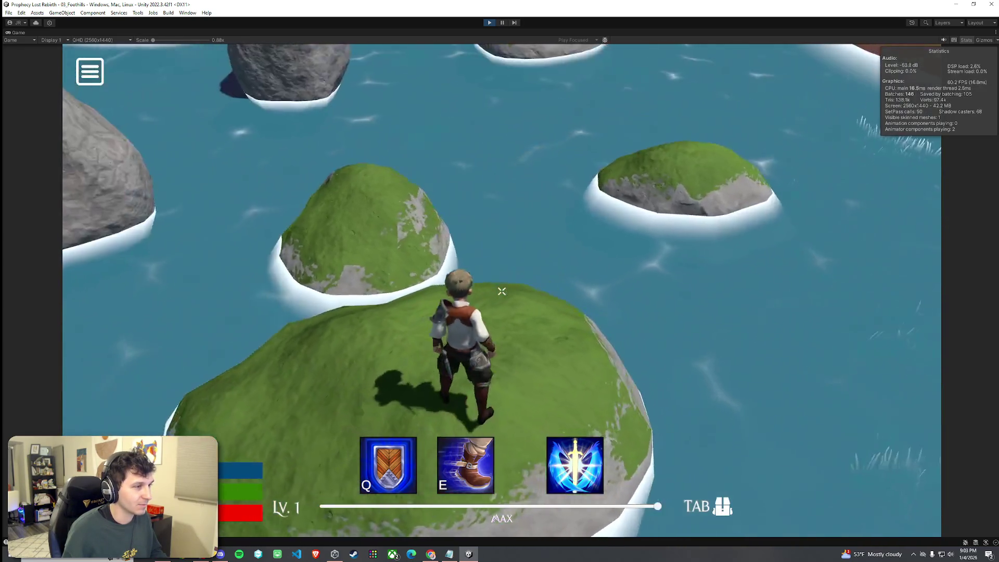
key(space)
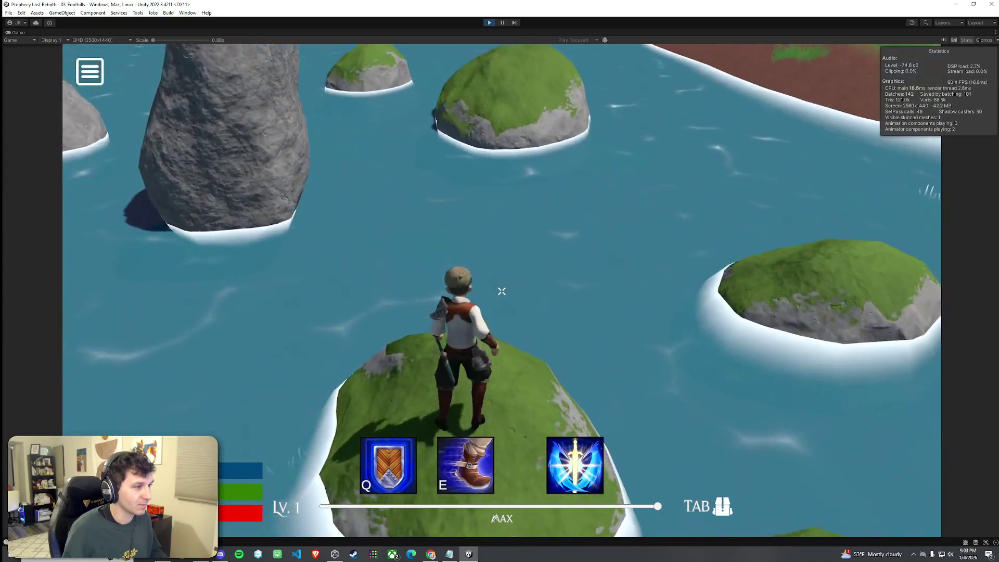
key(space)
key(space)
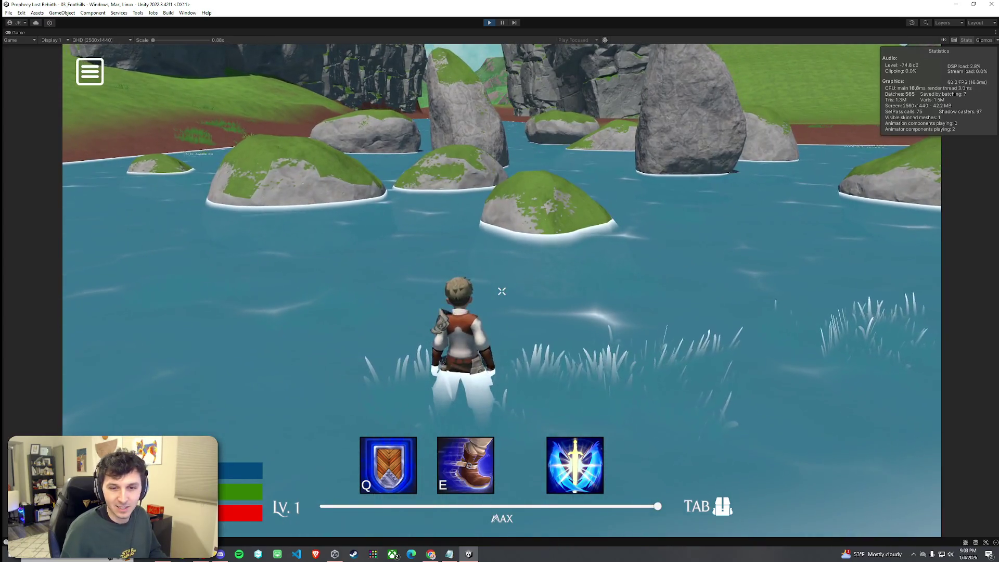
- Climb over the mossy rocks, swim to the right shore, and stop the playtest
key(w)
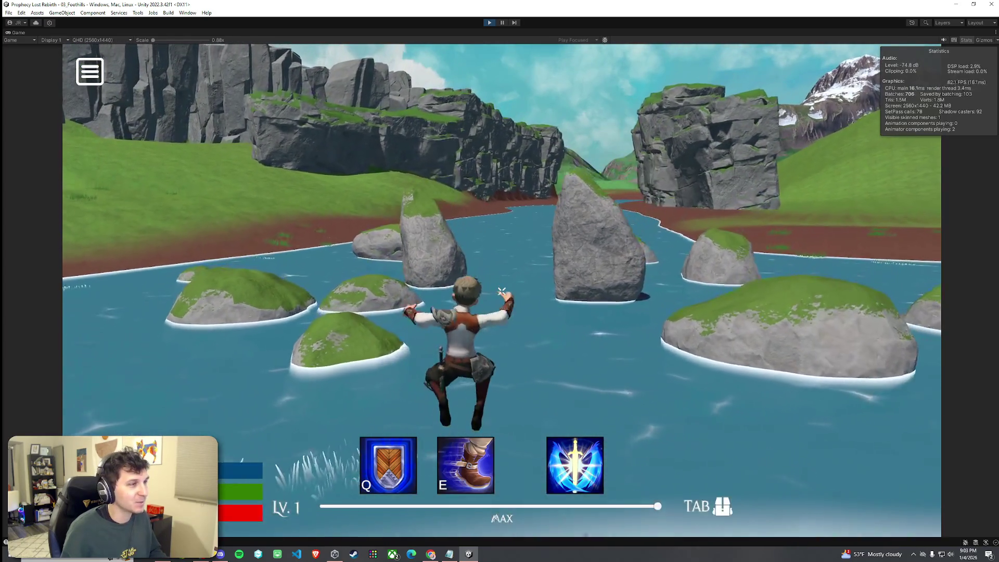
key(w)
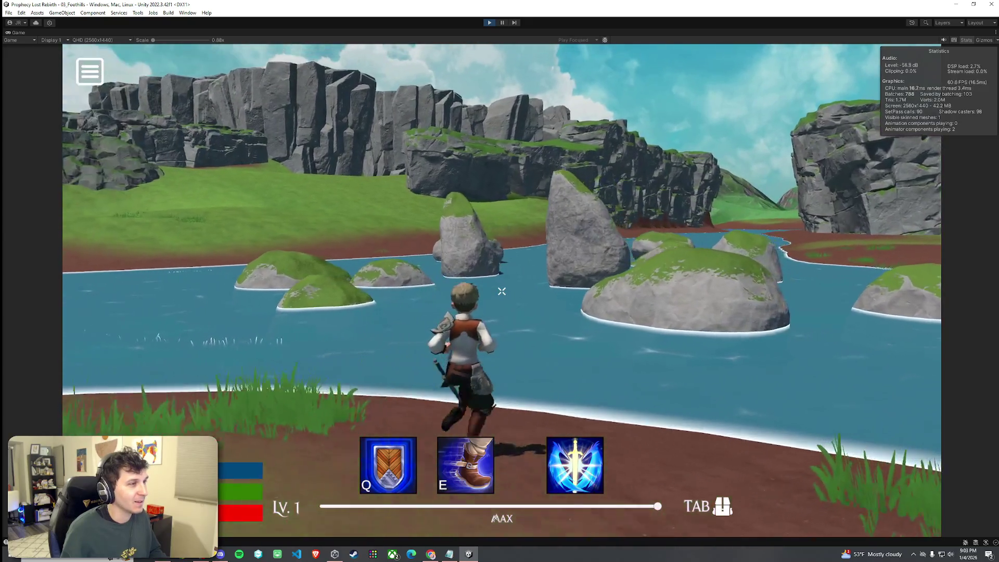
key(w)
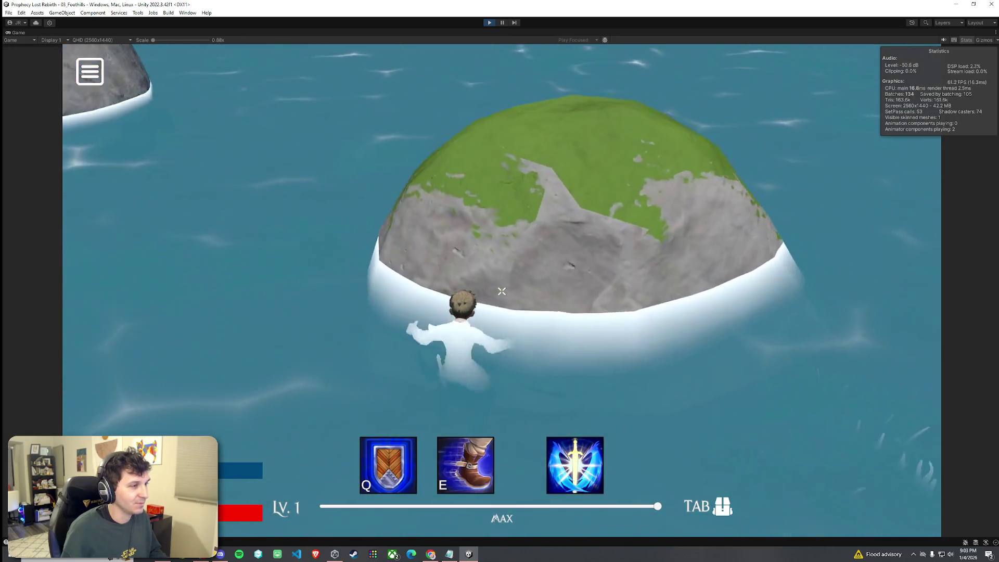
key(w)
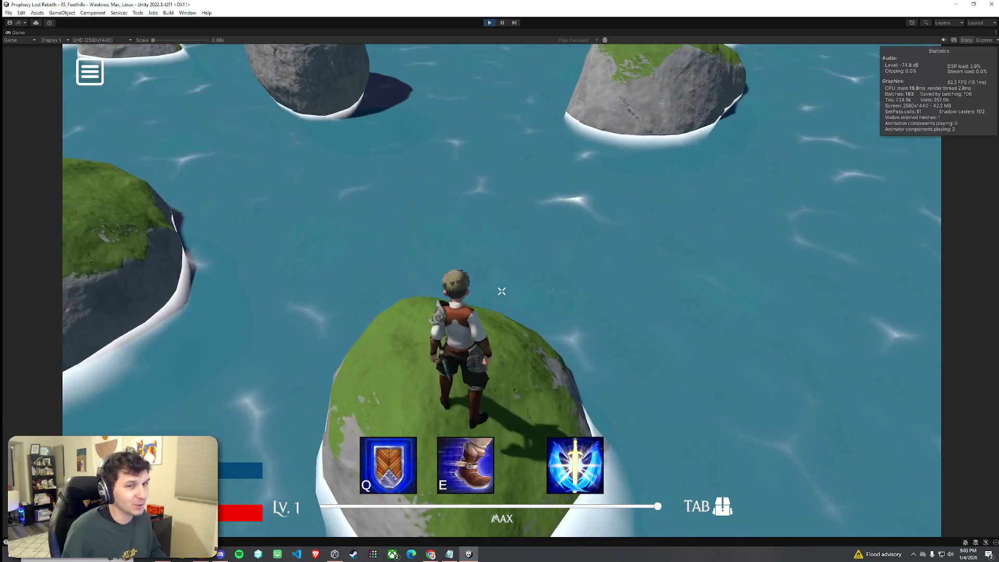
key(w)
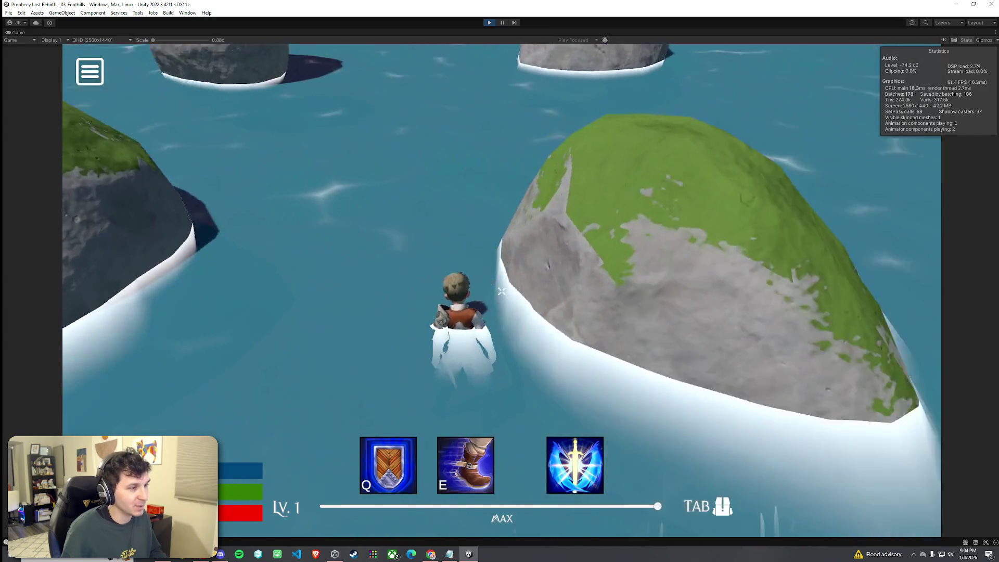
key(w)
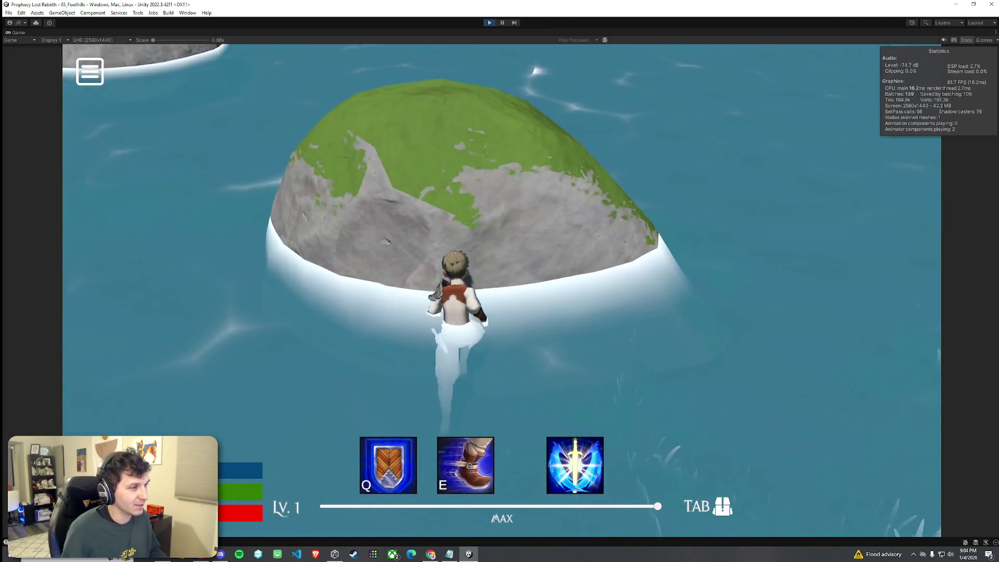
key(w)
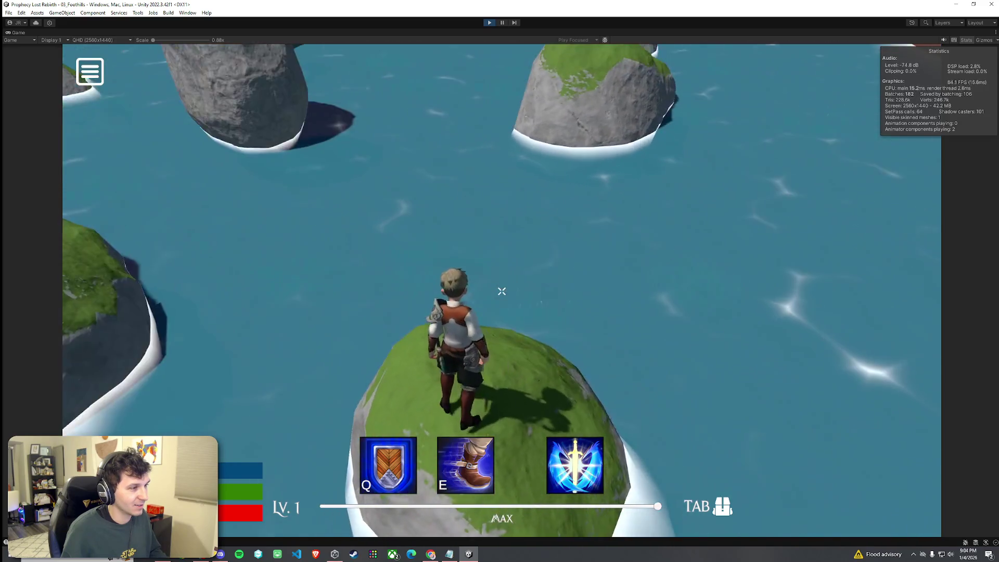
key(w)
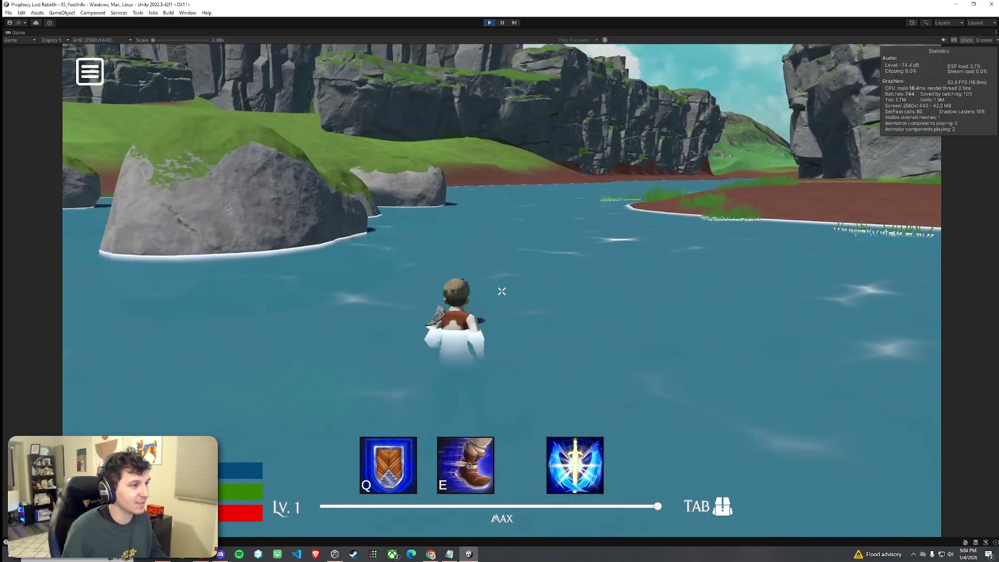
key(w)
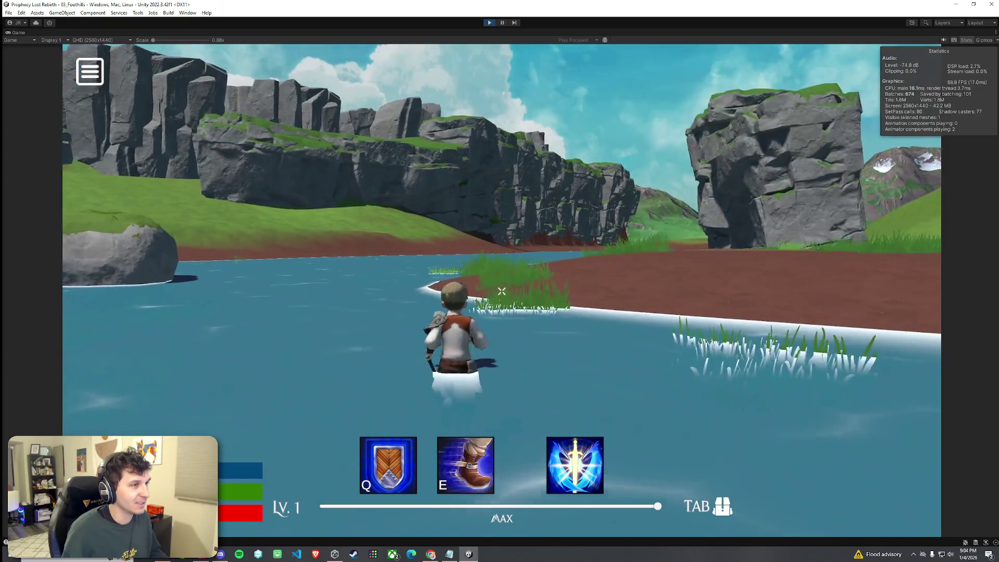
key(w)
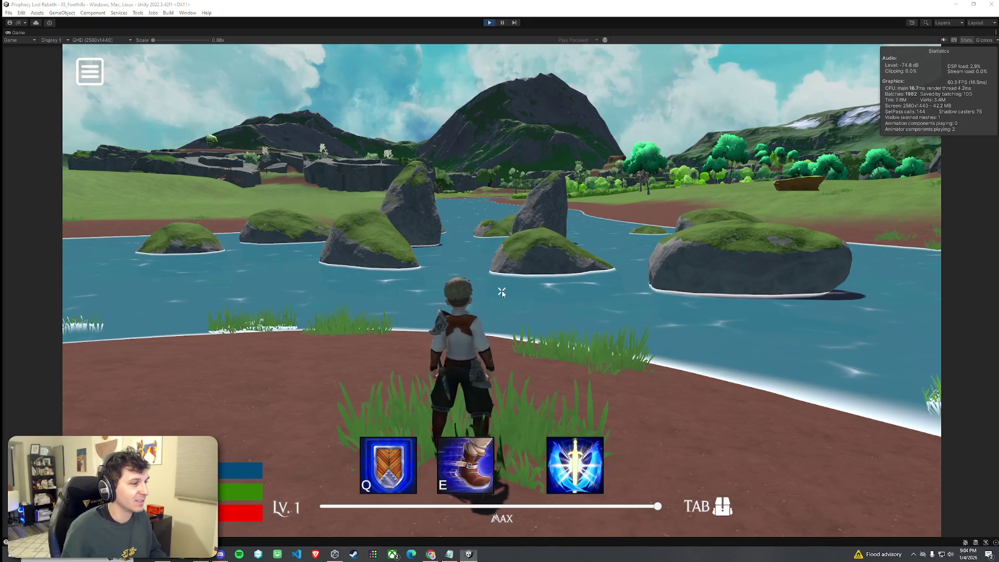
key(super)
click(489, 23)
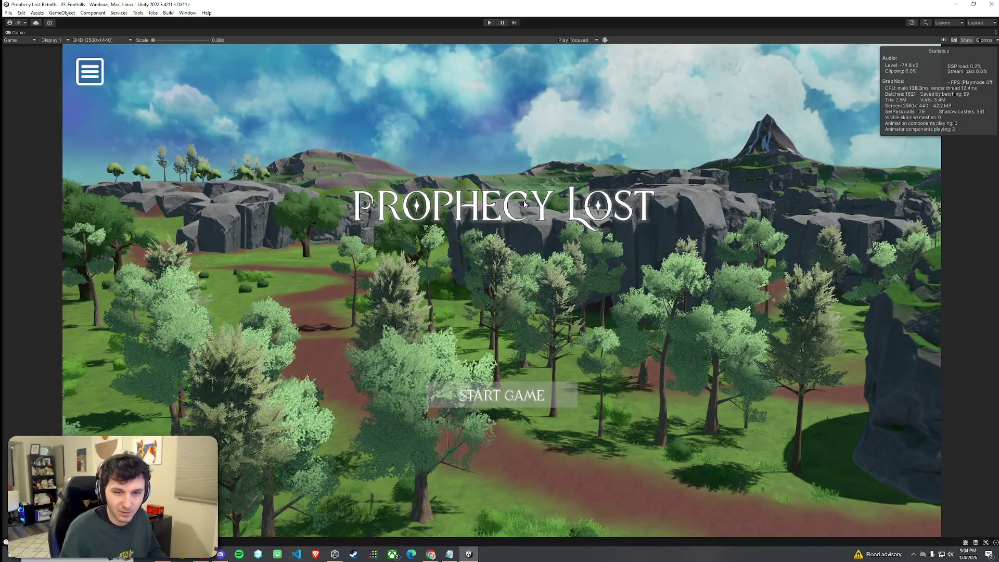
- Save the scene and return to the Scene view looking down the river junction
click(9, 13)
click(21, 50)
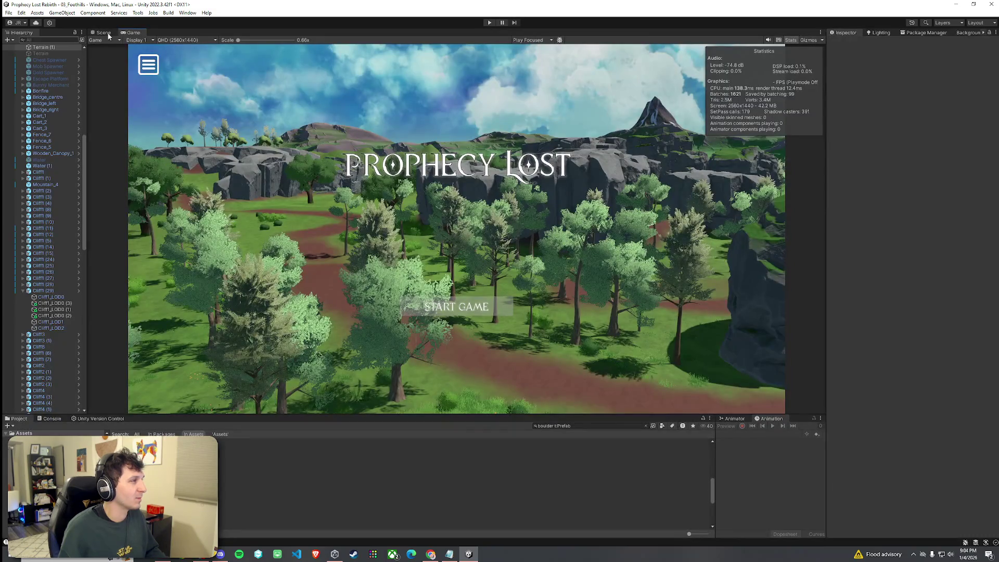
click(103, 32)
mouse_move(477, 245)
mouse_down()
mouse_move(436, 271)
mouse_move(491, 276)
mouse_move(489, 285)
mouse_move(642, 235)
mouse_move(660, 213)
mouse_move(421, 183)
mouse_move(509, 218)
mouse_move(518, 205)
mouse_move(513, 210)
mouse_up()
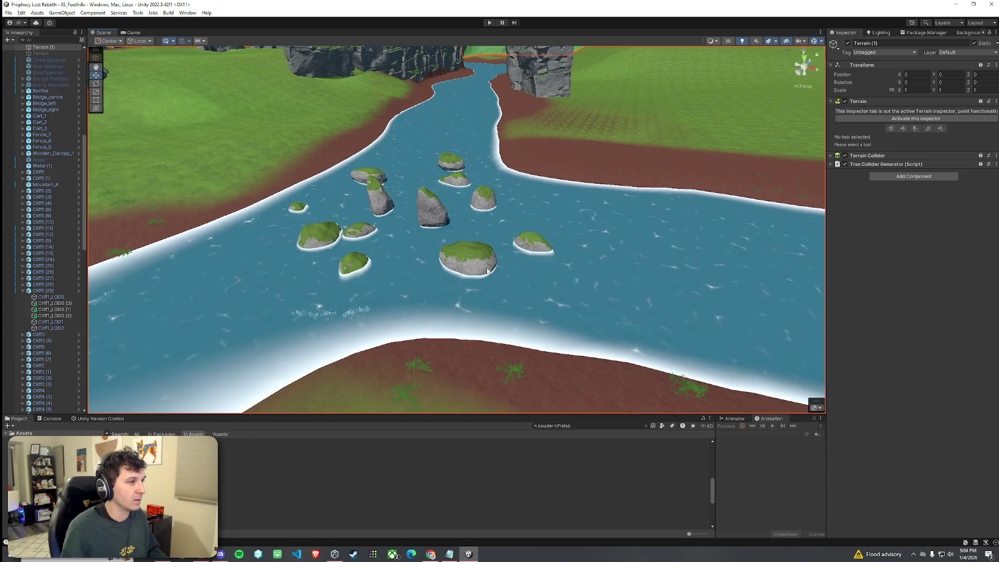
- Place a Boulder_5 copy among the river rocks and rotate Boulder_3 slightly
click(487, 278)
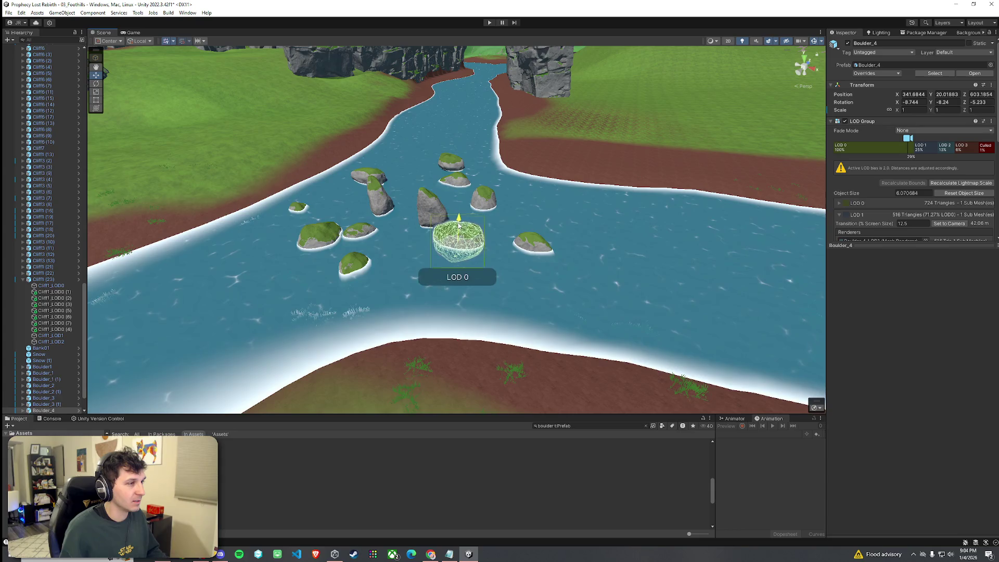
click(360, 272)
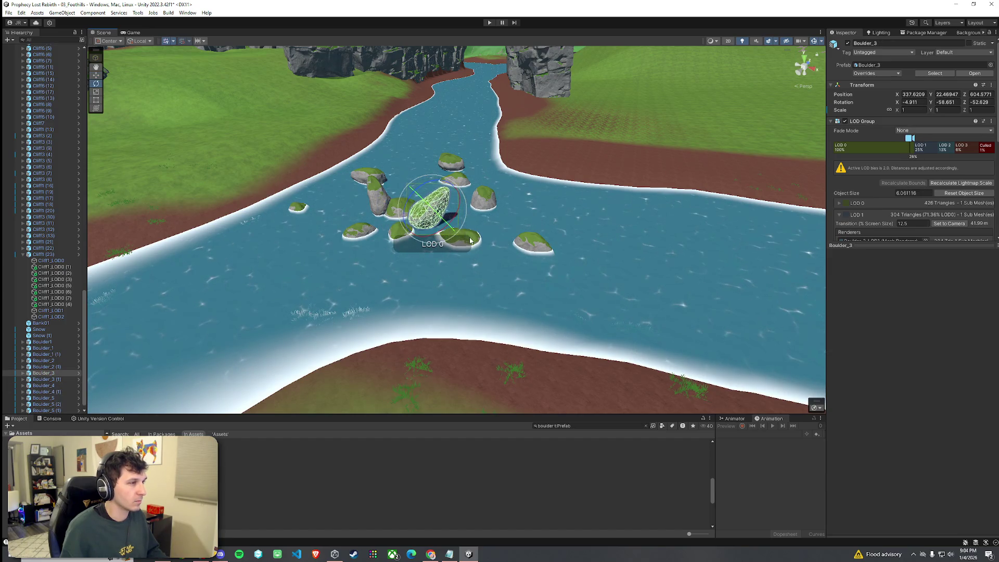
scroll(471, 240, up, 5)
mouse_move(567, 243)
mouse_down()
mouse_move(543, 228)
mouse_move(497, 241)
mouse_move(435, 224)
mouse_move(379, 226)
mouse_up()
click(520, 244)
- Shift the tall Boulder_3 (1) left, then step through the boulder prefabs in the Project window
scroll(518, 246, up, 5)
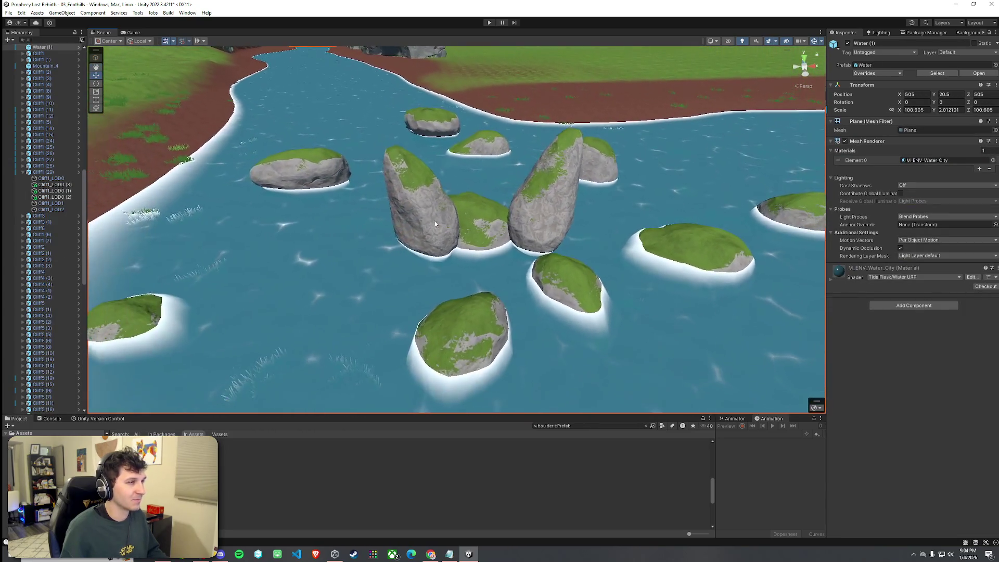
click(435, 224)
scroll(395, 396, down, 5)
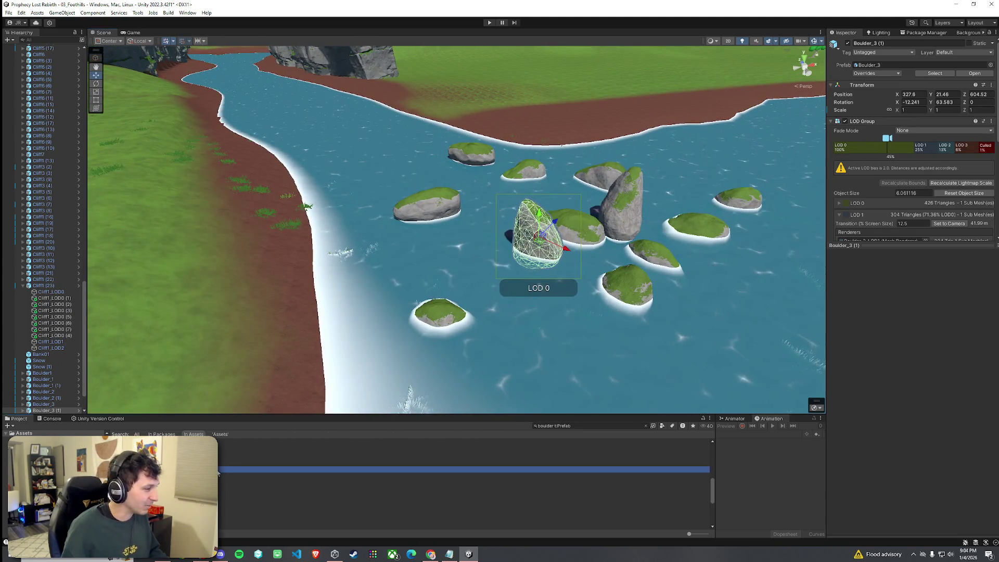
key(Up)
key(Up)
key(Up)
key(Down)
key(Down)
key(Down)
key(Down)
key(Down)
key(Down)
- Drop a JungleBoulder_3 near the bank and the BigBoulders_0 pile, scaled to about 1.72, among the river rocks
click(226, 474)
key(Down)
key(Down)
key(Down)
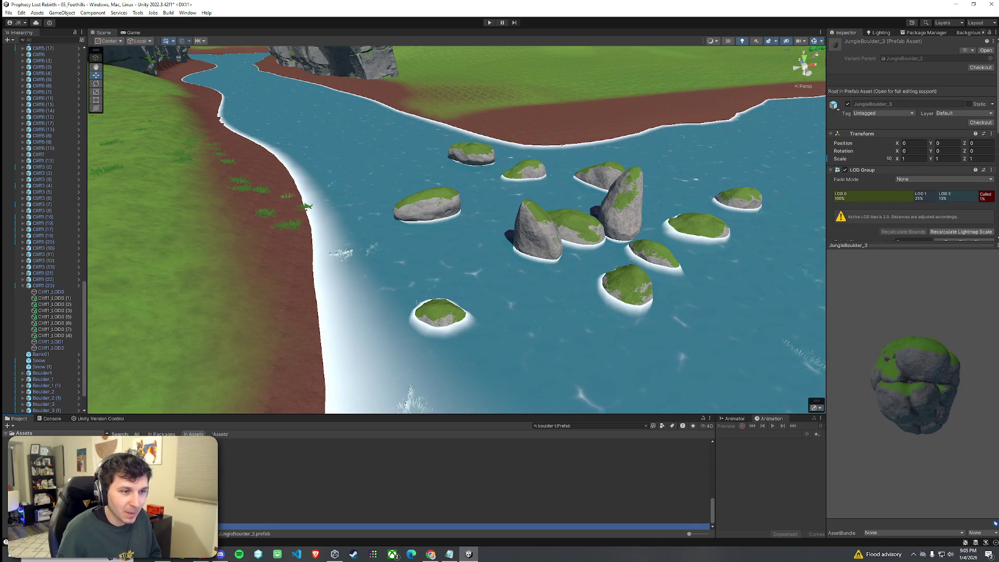
mouse_move(244, 533)
mouse_down()
mouse_move(414, 273)
mouse_move(425, 303)
mouse_up()
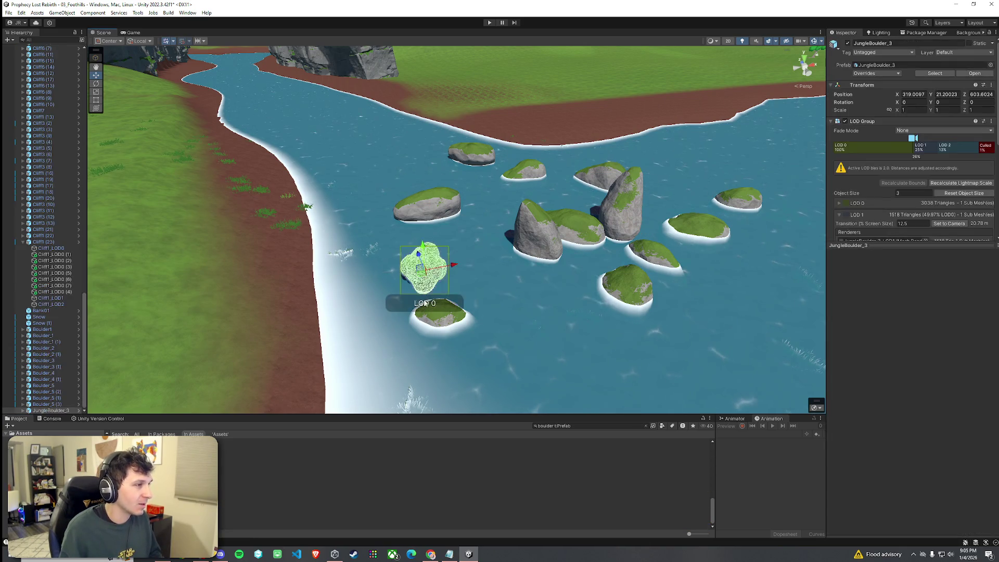
mouse_move(271, 455)
mouse_down()
mouse_move(262, 472)
mouse_move(223, 439)
mouse_move(495, 202)
mouse_move(516, 197)
mouse_up()
click(252, 450)
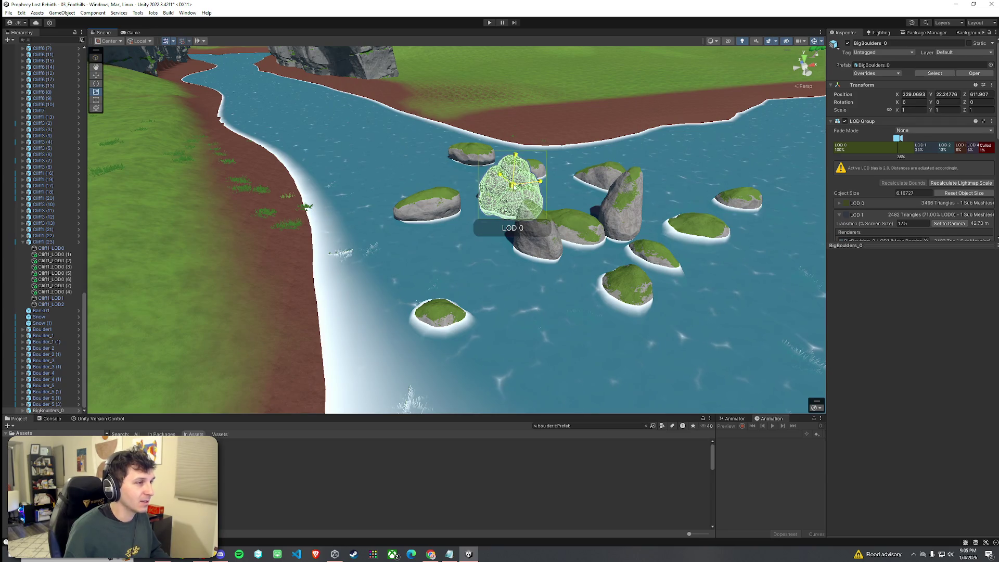
- Orbit and pan in close around the BigBoulders_0 pile to inspect it
click(445, 229)
drag(445, 229, 467, 206)
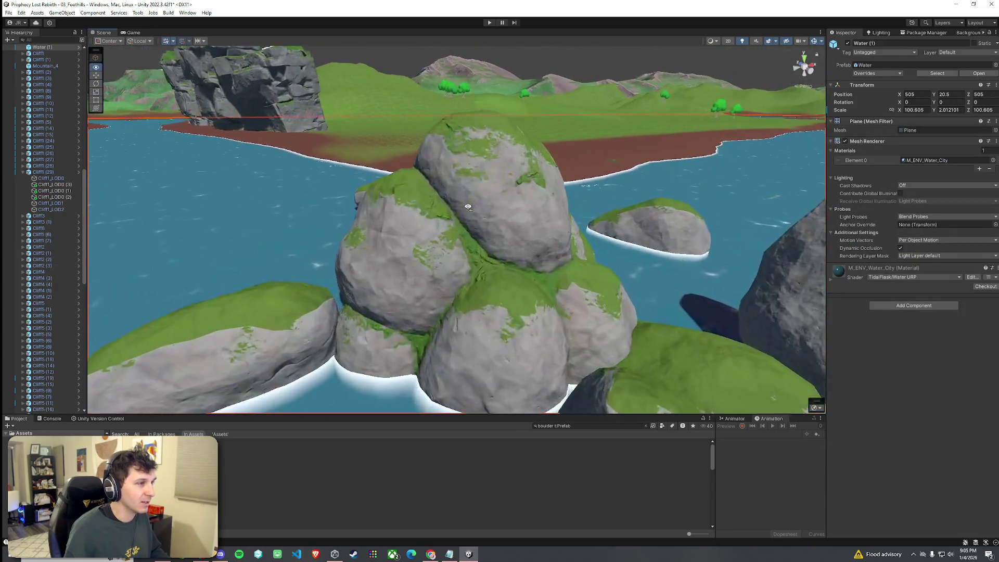
scroll(467, 207, down, 10)
click(460, 238)
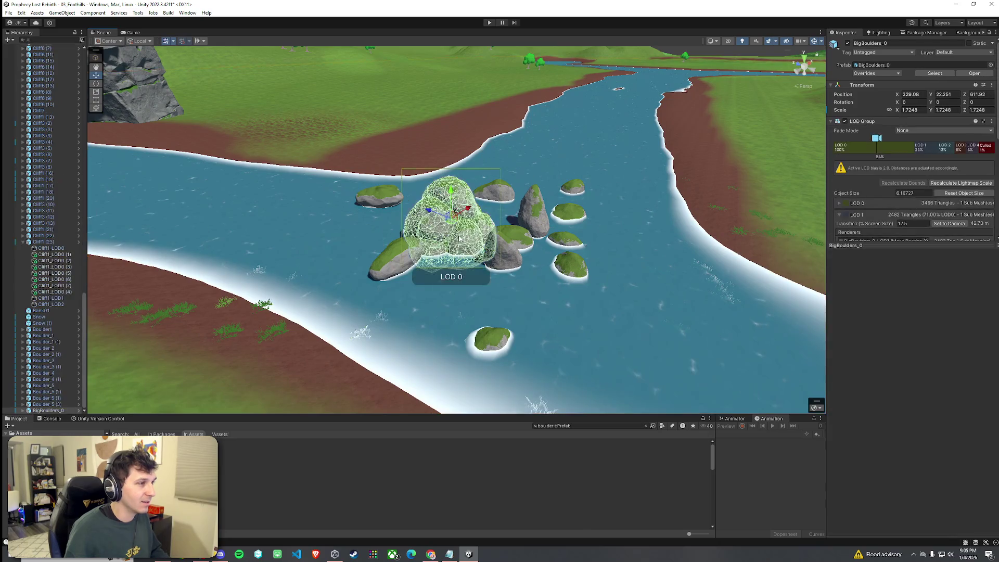
click(467, 266)
drag(473, 266, 368, 255)
key(a)
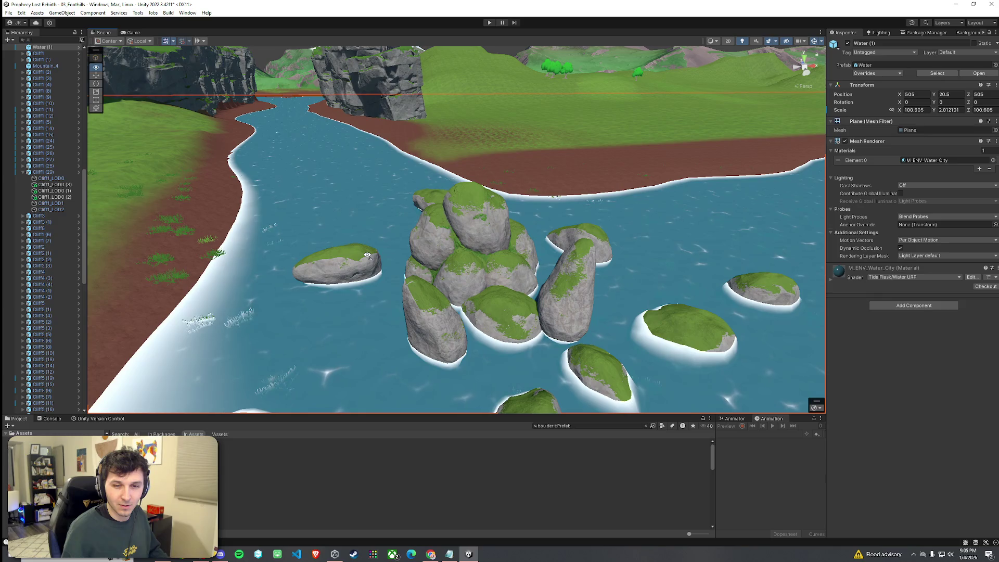
- Check the tall boulder and left-bank boulder, then orbit down to a low view of the pond
click(447, 268)
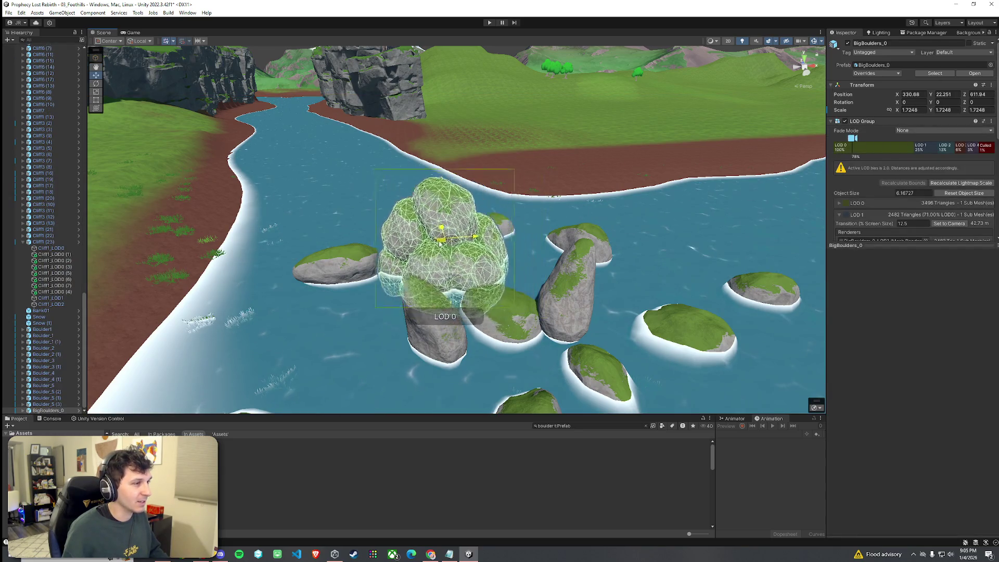
click(537, 278)
mouse_move(538, 278)
mouse_down()
mouse_move(426, 291)
mouse_move(449, 257)
mouse_move(523, 242)
mouse_up()
click(420, 292)
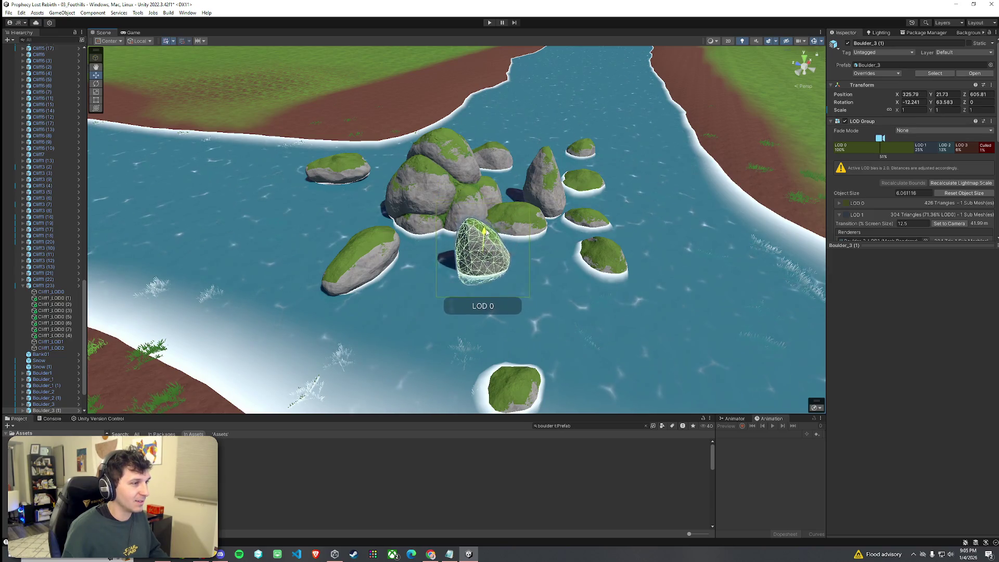
mouse_move(487, 237)
mouse_down()
mouse_move(487, 292)
mouse_move(353, 270)
mouse_up()
click(485, 297)
scroll(352, 271, down, 10)
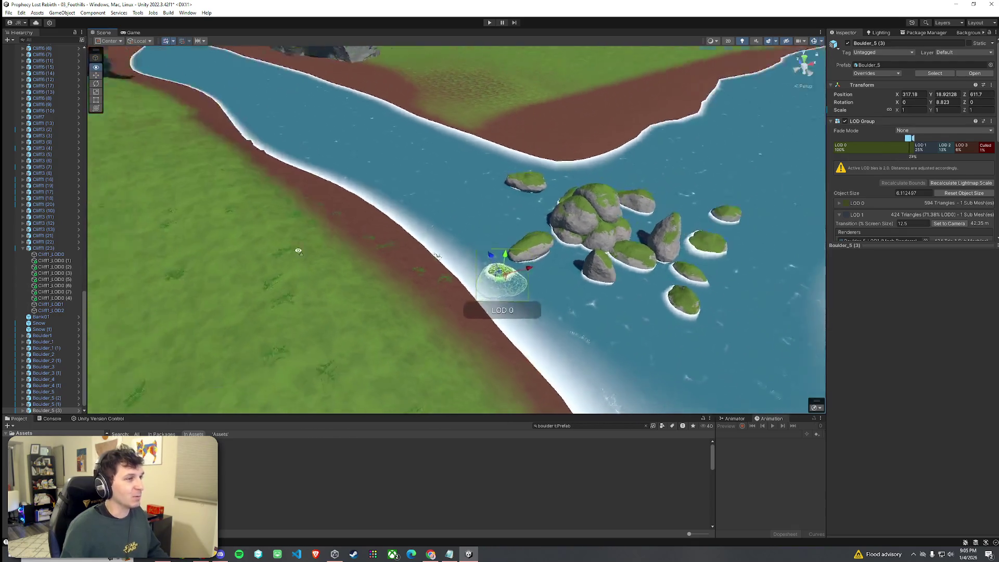
click(20, 22)
key(Escape)
mouse_move(244, 98)
mouse_down()
mouse_move(244, 149)
mouse_move(91, 109)
mouse_move(75, 158)
mouse_move(55, 179)
mouse_move(66, 205)
mouse_move(73, 215)
mouse_move(455, 207)
mouse_up()
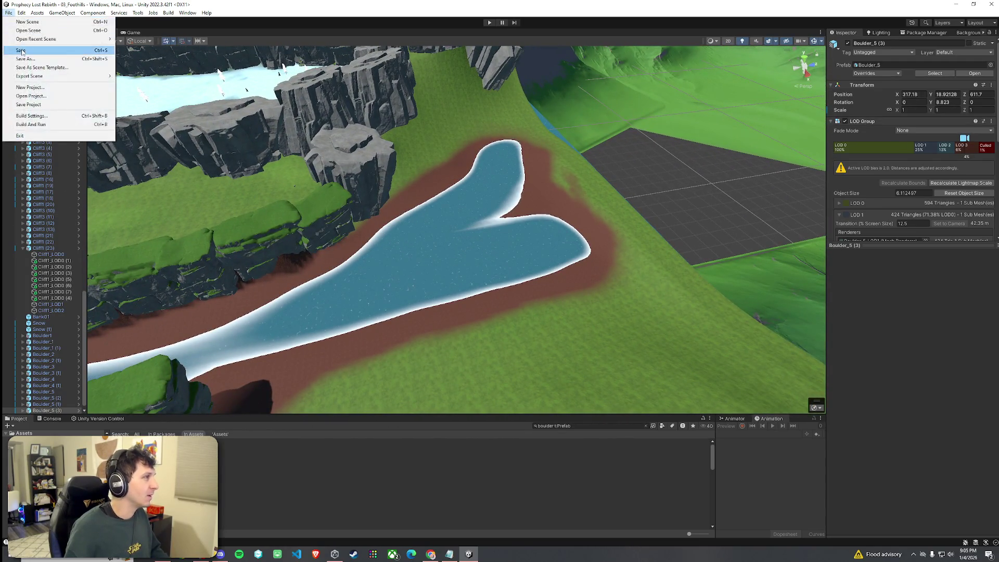
- Move the cliff piece beside the pond onto the bank and turn it to face the pond
click(369, 162)
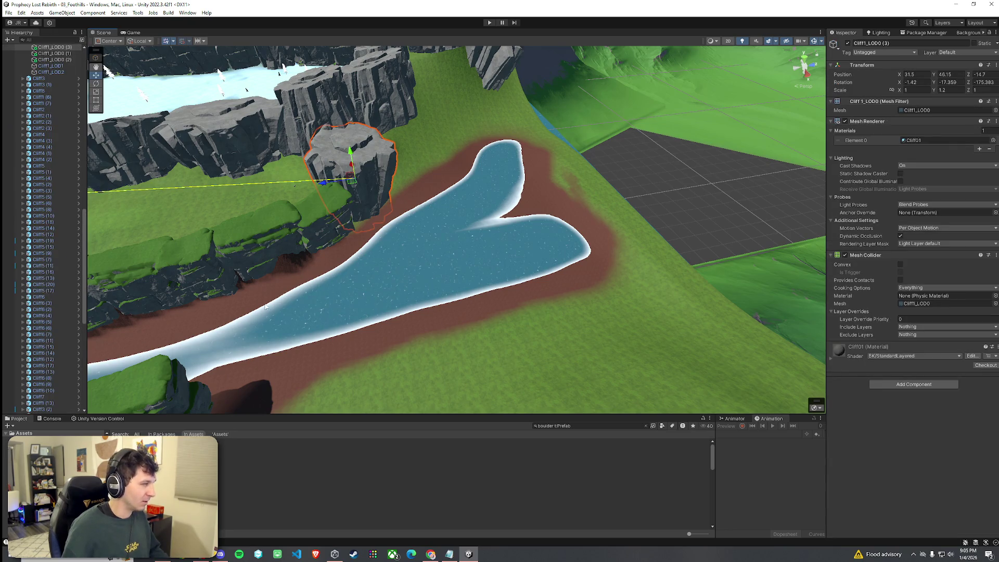
key(e)
drag(356, 187, 426, 196)
mouse_move(493, 213)
mouse_down()
mouse_move(427, 194)
mouse_move(397, 225)
mouse_move(413, 201)
mouse_move(457, 208)
mouse_up()
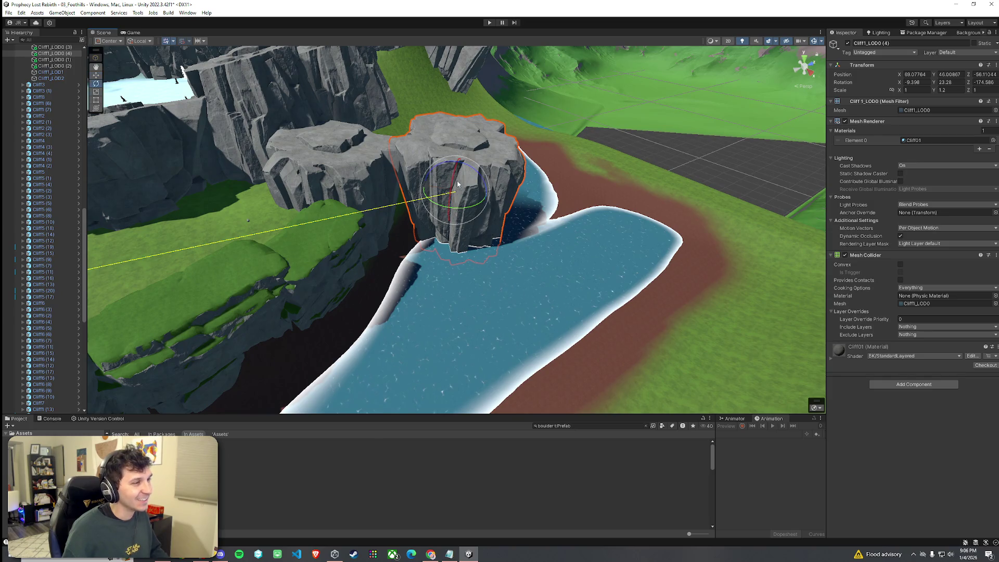
drag(472, 169, 465, 170)
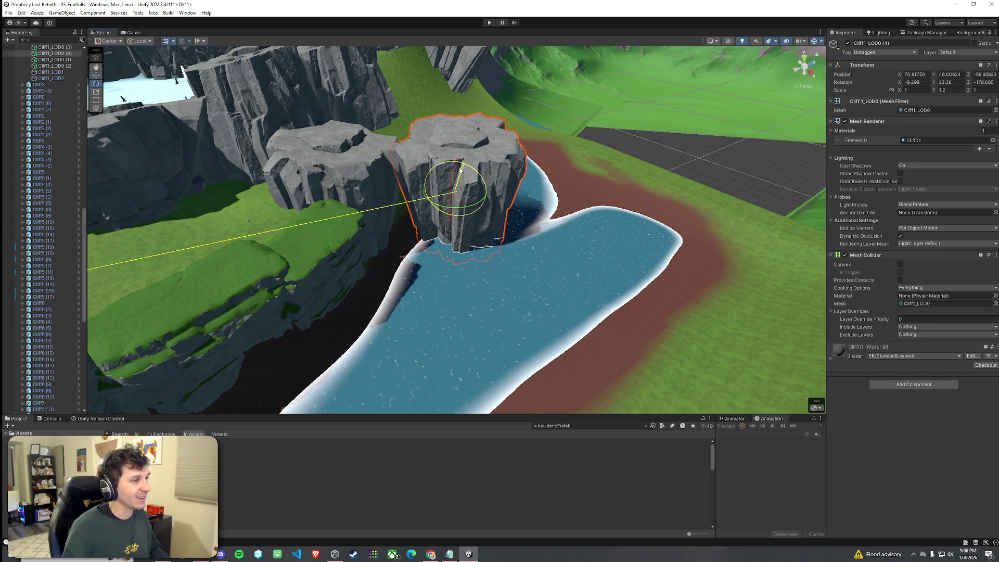
click(406, 208)
drag(406, 208, 428, 233)
- Nudge the head-of-pond cliff piece to the edge and move a duplicate of it over the pond
click(430, 236)
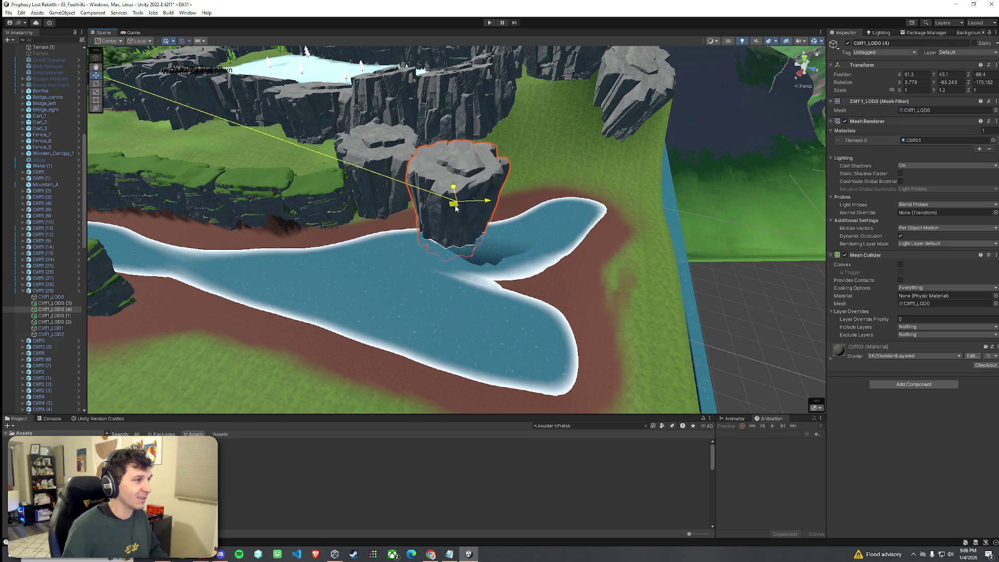
mouse_move(443, 193)
mouse_down()
mouse_move(425, 200)
mouse_move(502, 208)
mouse_up()
key(f)
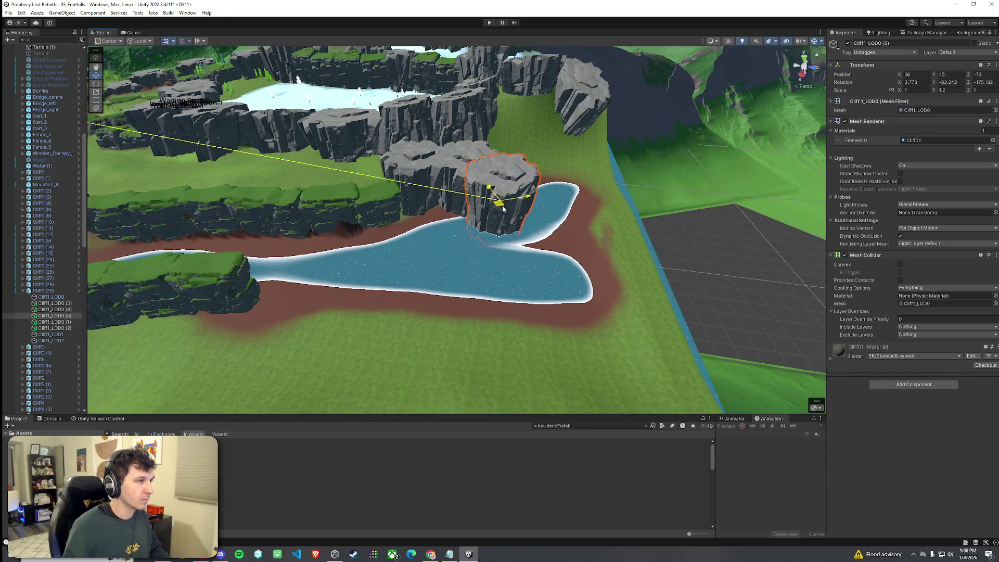
click(495, 196)
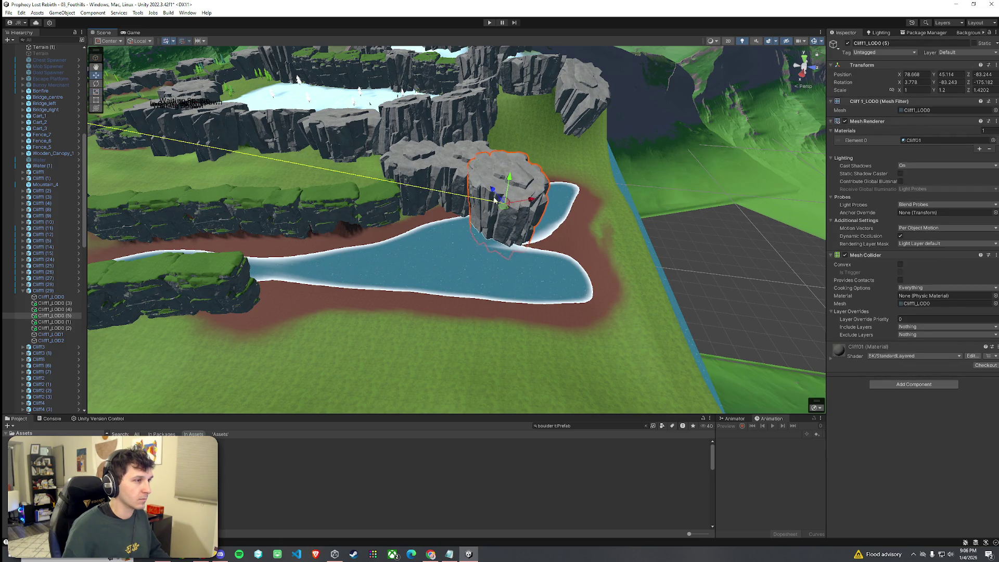
drag(503, 208, 518, 209)
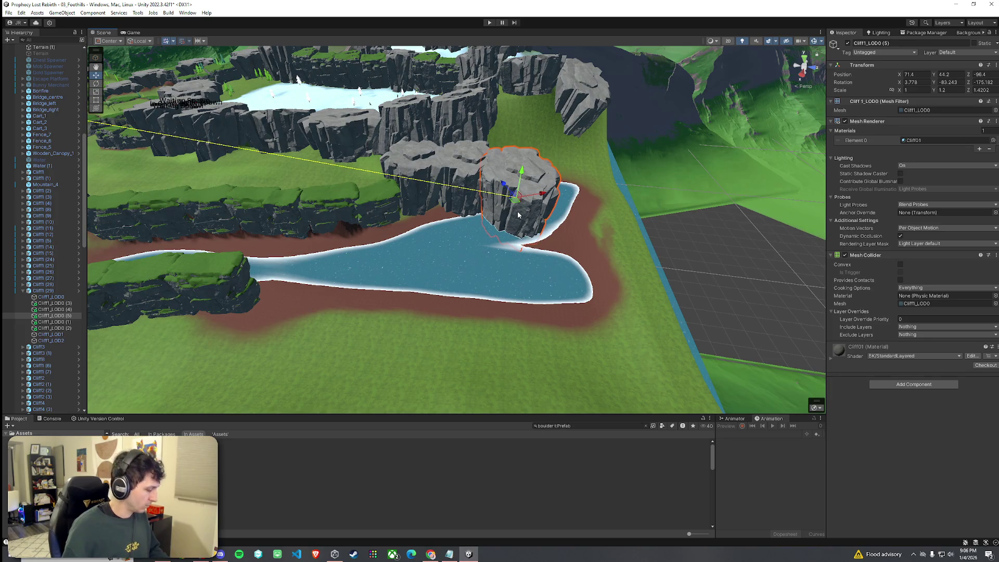
key(ctrl+d)
mouse_move(516, 209)
mouse_down()
mouse_move(518, 261)
mouse_move(632, 260)
mouse_move(610, 260)
mouse_up()
- Scale the copied cliff piece, then duplicate another and slide it left along the pond edge
key(e)
key(w)
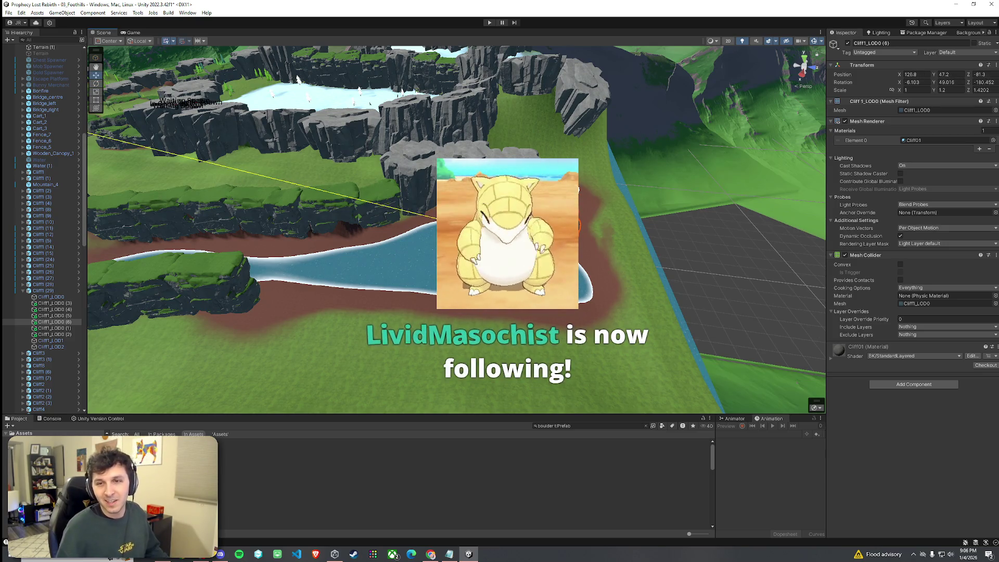
drag(364, 234, 401, 242)
mouse_move(582, 255)
mouse_down()
mouse_move(609, 260)
mouse_move(474, 242)
mouse_move(518, 245)
mouse_move(484, 159)
mouse_move(332, 172)
mouse_move(330, 161)
mouse_move(292, 206)
mouse_move(279, 208)
mouse_move(351, 223)
mouse_up()
key(r)
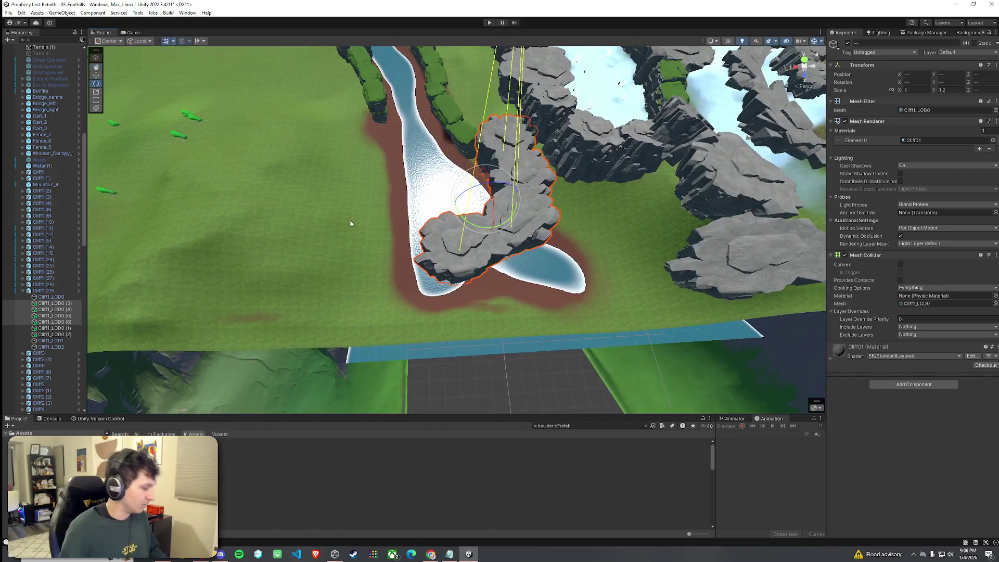
key(ctrl+d)
mouse_move(484, 205)
mouse_down()
mouse_move(403, 212)
mouse_move(631, 204)
mouse_move(470, 232)
mouse_move(455, 247)
mouse_up()
key(e)
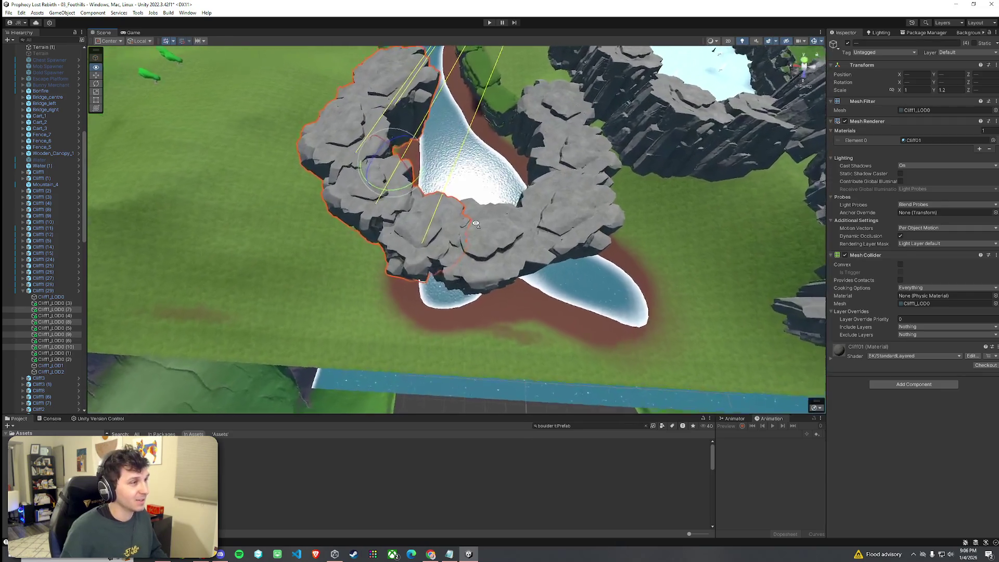
- Delete the extra cliff piece and select the next one in the wall
scroll(452, 250, up, 3)
click(451, 253)
key(Delete)
click(427, 279)
drag(428, 279, 398, 253)
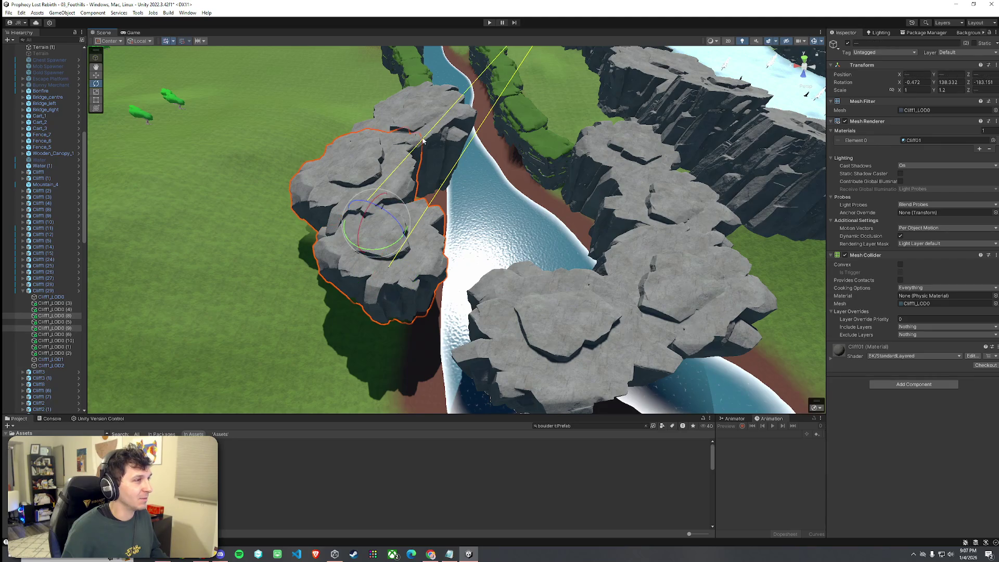
key(w)
mouse_move(430, 161)
mouse_down()
mouse_move(419, 176)
mouse_move(467, 212)
mouse_move(445, 190)
mouse_up()
- Move a cliff piece into the gap and, with handles set to Pivot, rotate it about its pivot
drag(412, 217, 394, 188)
click(393, 188)
drag(450, 175, 458, 209)
key(e)
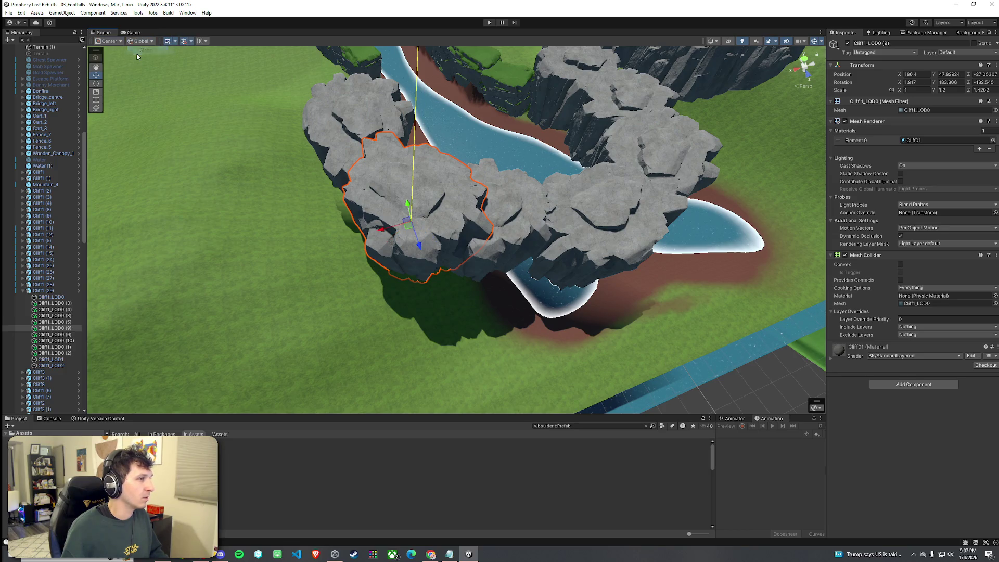
click(108, 40)
click(106, 57)
key(e)
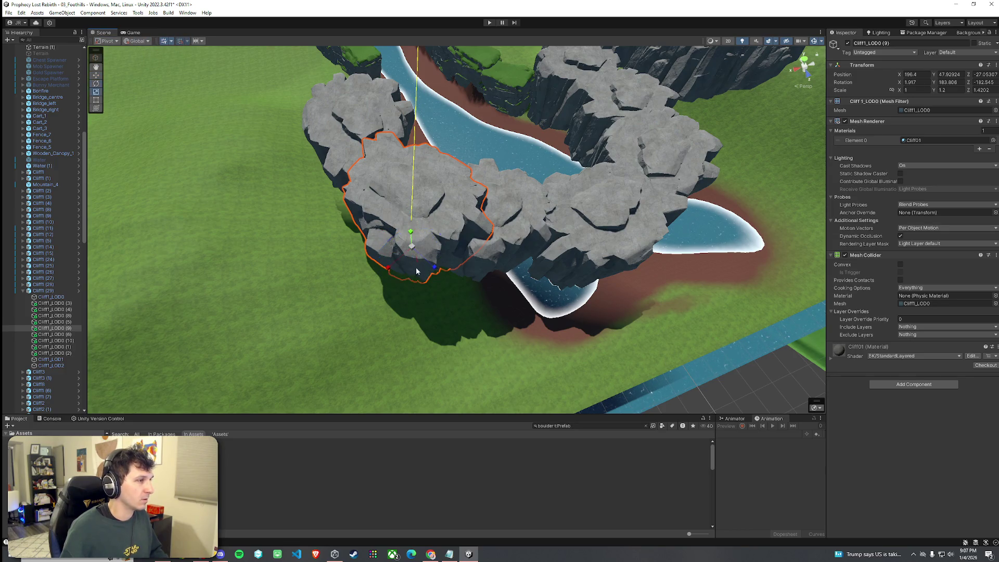
mouse_move(414, 276)
mouse_down()
mouse_move(444, 275)
mouse_move(373, 272)
mouse_move(435, 269)
mouse_move(398, 252)
mouse_move(415, 251)
mouse_move(401, 234)
mouse_up()
- Lower the cliff piece slightly into the river channel
key(w)
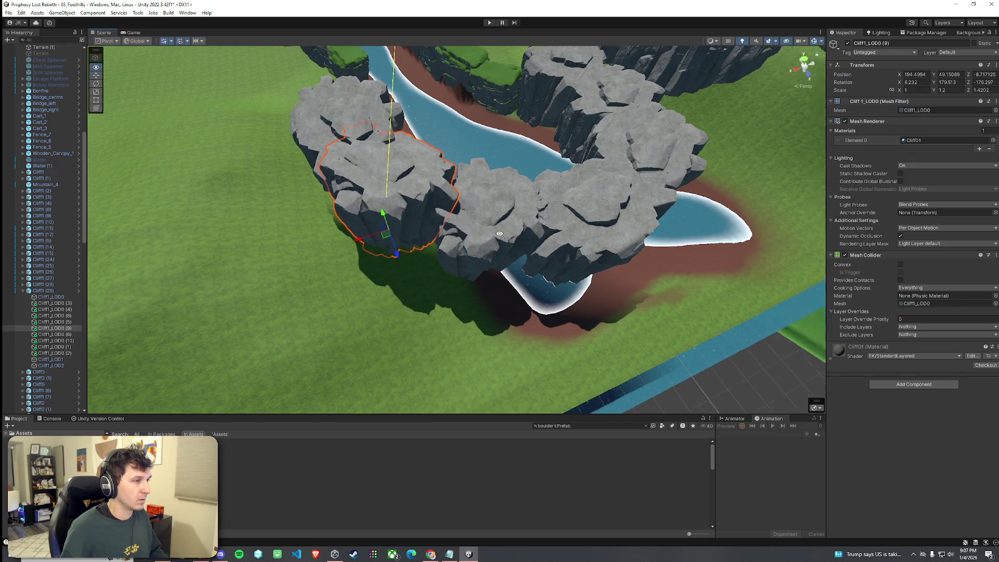
scroll(550, 202, up, 5)
mouse_move(550, 201)
mouse_down()
mouse_move(812, 293)
mouse_move(764, 120)
mouse_move(738, 229)
mouse_move(717, 102)
mouse_move(943, 89)
mouse_move(728, 156)
mouse_move(725, 203)
mouse_move(752, 152)
mouse_move(738, 78)
mouse_move(654, 70)
mouse_move(586, 176)
mouse_move(687, 201)
mouse_move(623, 223)
mouse_up()
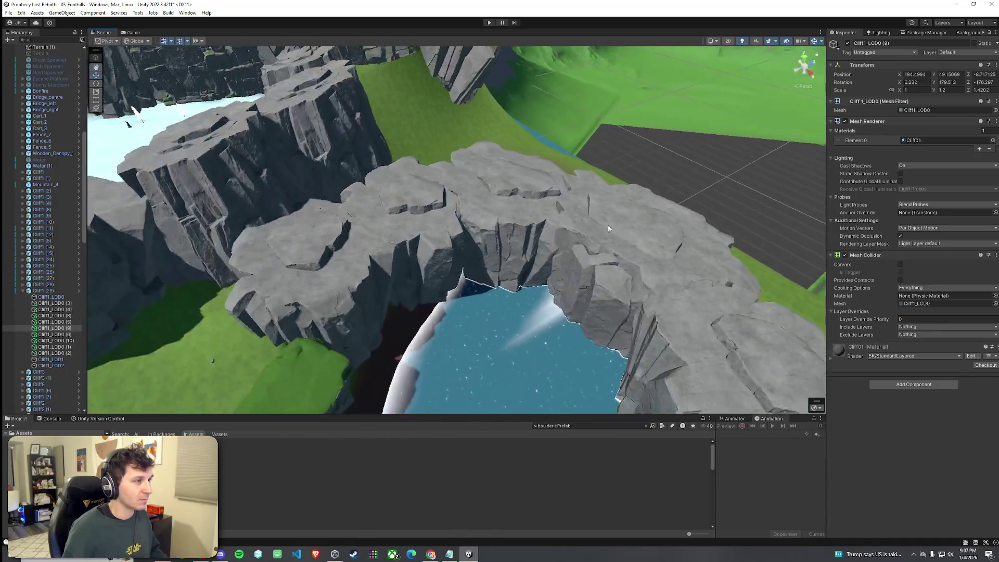
drag(604, 306, 600, 301)
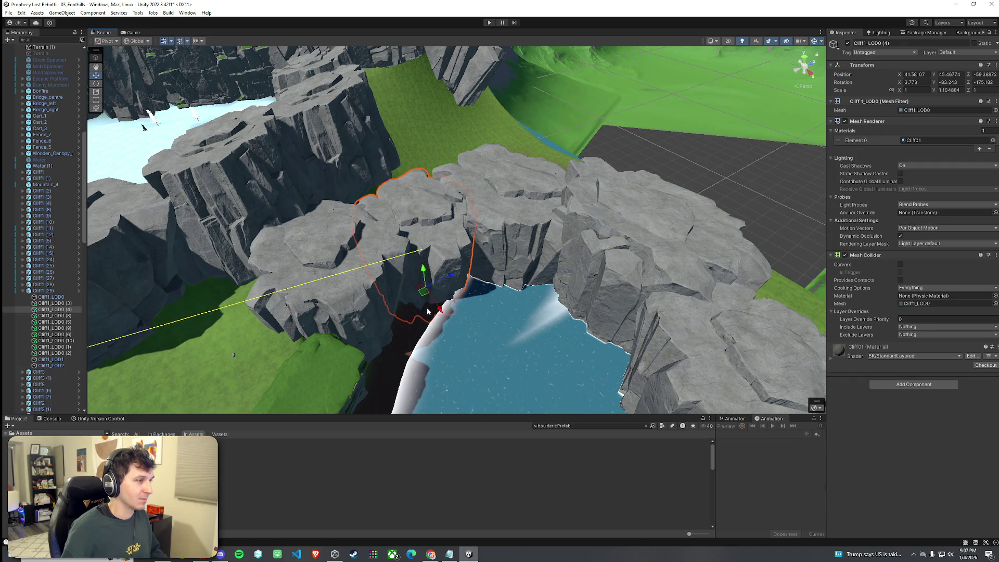
click(465, 321)
mouse_move(466, 322)
mouse_down()
mouse_move(508, 322)
mouse_move(528, 298)
mouse_move(401, 286)
mouse_move(368, 267)
mouse_move(405, 266)
mouse_move(443, 294)
mouse_move(508, 290)
mouse_move(537, 305)
mouse_move(521, 296)
mouse_up()
- Save the scene, then move a ledge cliff piece upward and rotate it along the grassy ledge
click(9, 12)
click(28, 50)
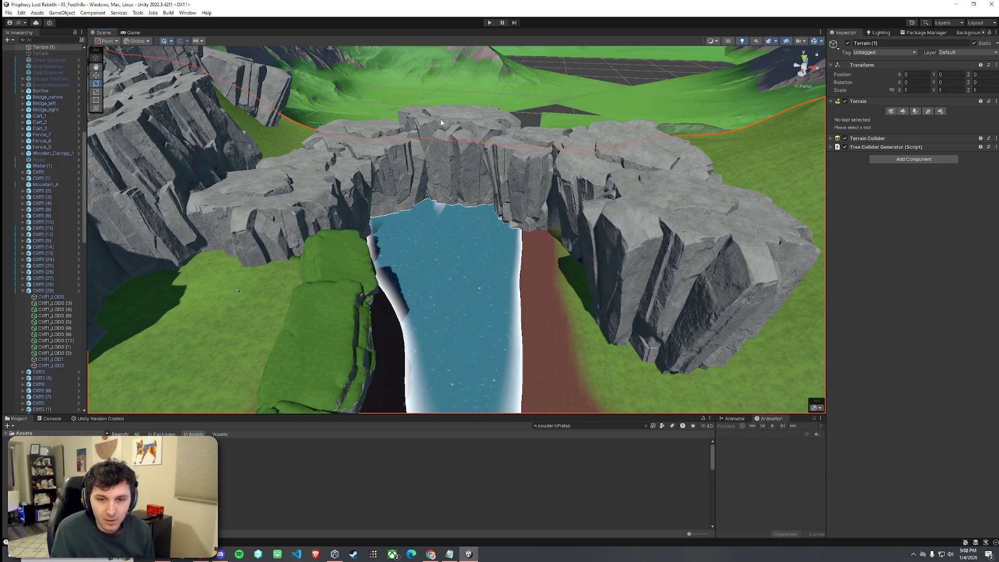
mouse_move(467, 184)
mouse_down()
mouse_move(539, 236)
mouse_move(708, 222)
mouse_move(355, 190)
mouse_move(522, 246)
mouse_up()
click(522, 246)
mouse_move(512, 296)
mouse_down()
mouse_move(506, 229)
mouse_move(509, 255)
mouse_up()
key(e)
mouse_move(510, 254)
mouse_down()
mouse_move(663, 235)
mouse_move(365, 257)
mouse_move(356, 234)
mouse_move(350, 258)
mouse_up()
- Rotate, scale and reposition the next ledge cliff piece, then save the scene again
key(e)
key(r)
key(w)
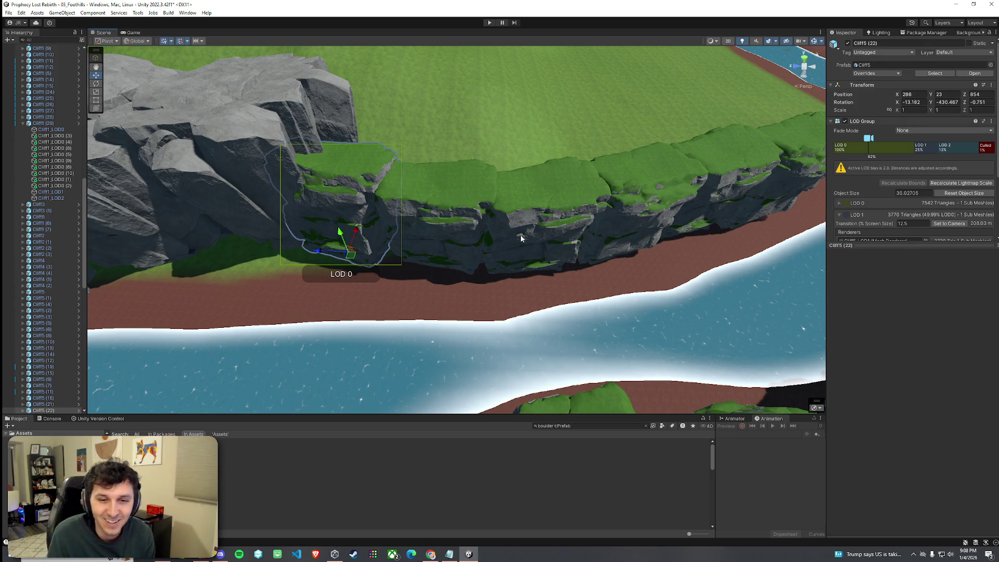
click(9, 12)
click(21, 50)
mouse_move(327, 130)
mouse_down()
mouse_move(352, 100)
mouse_move(107, 92)
mouse_move(492, 200)
mouse_up()
click(491, 200)
- Flatten the hill on Terrain (1) into a plateau using Set Height, opacity 14.1, brush size 133
click(570, 197)
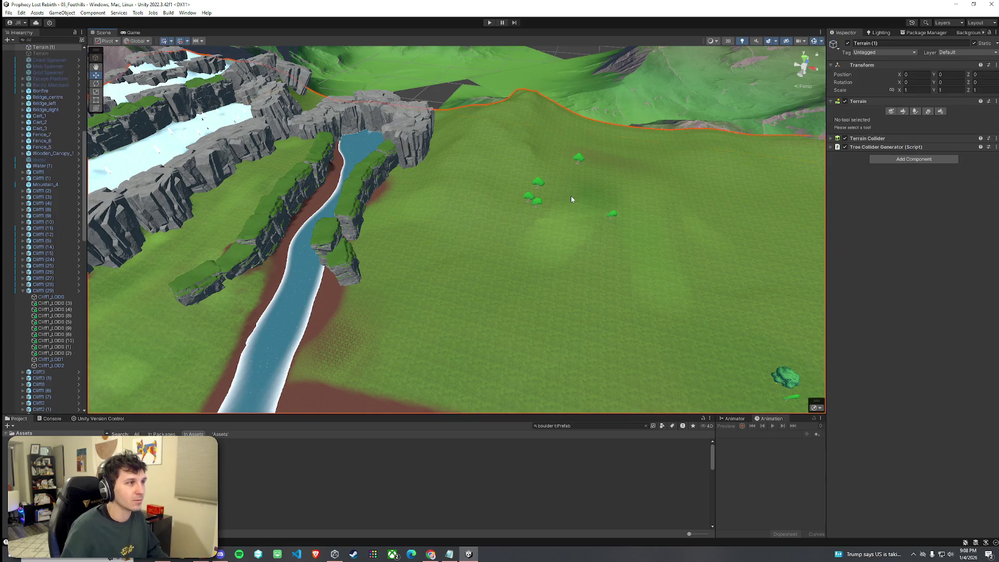
click(901, 112)
click(892, 111)
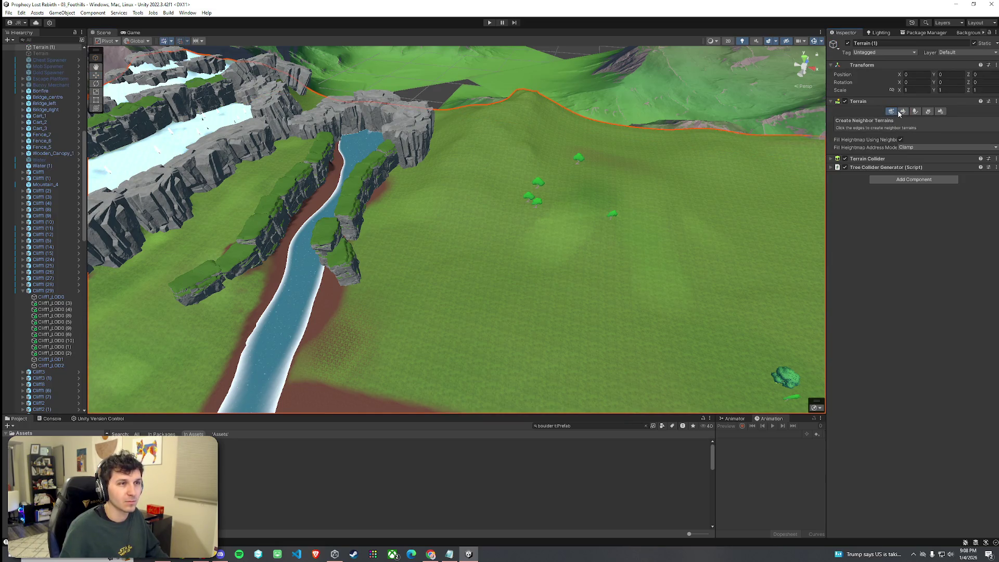
click(903, 112)
click(863, 119)
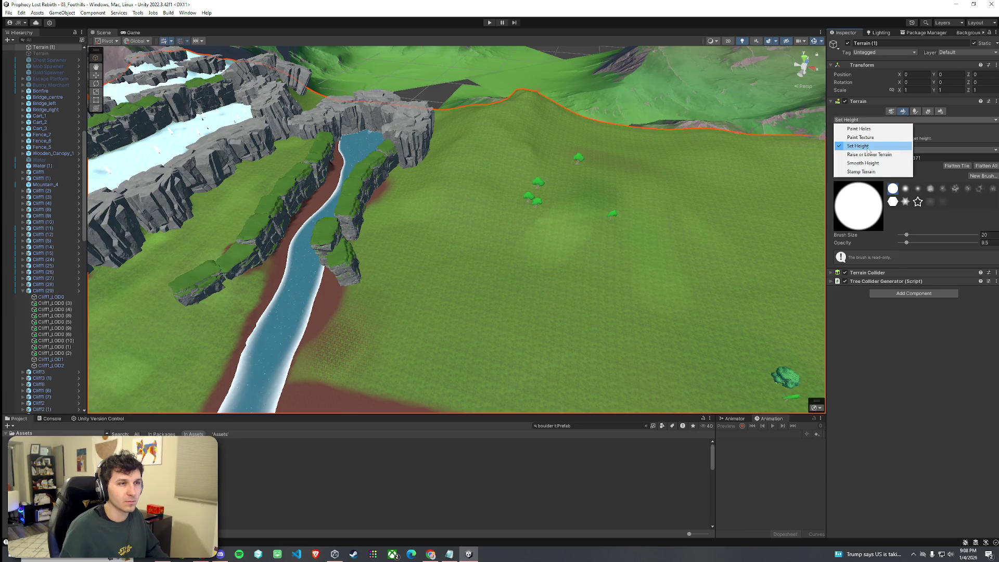
click(867, 148)
drag(906, 242, 910, 242)
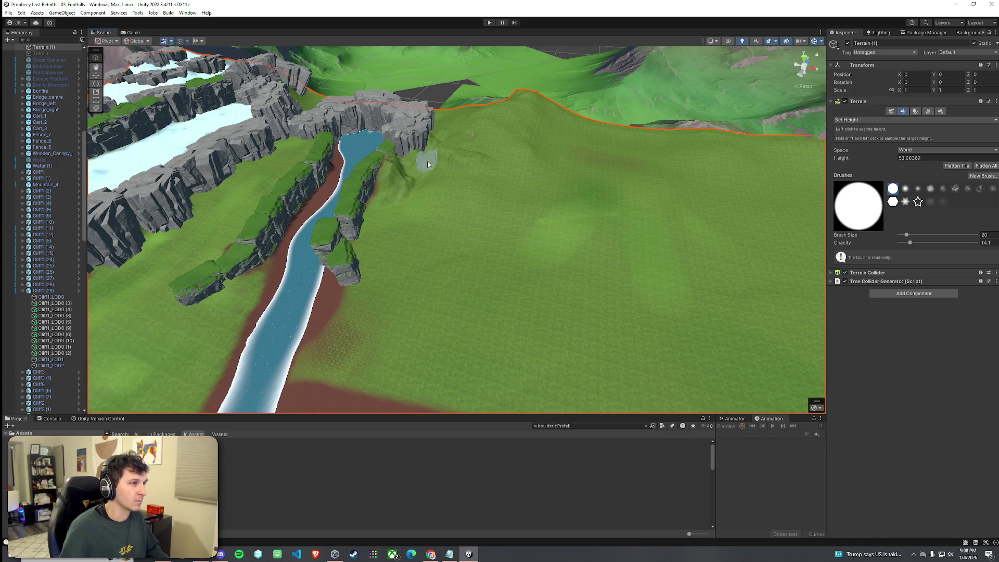
drag(914, 236, 916, 234)
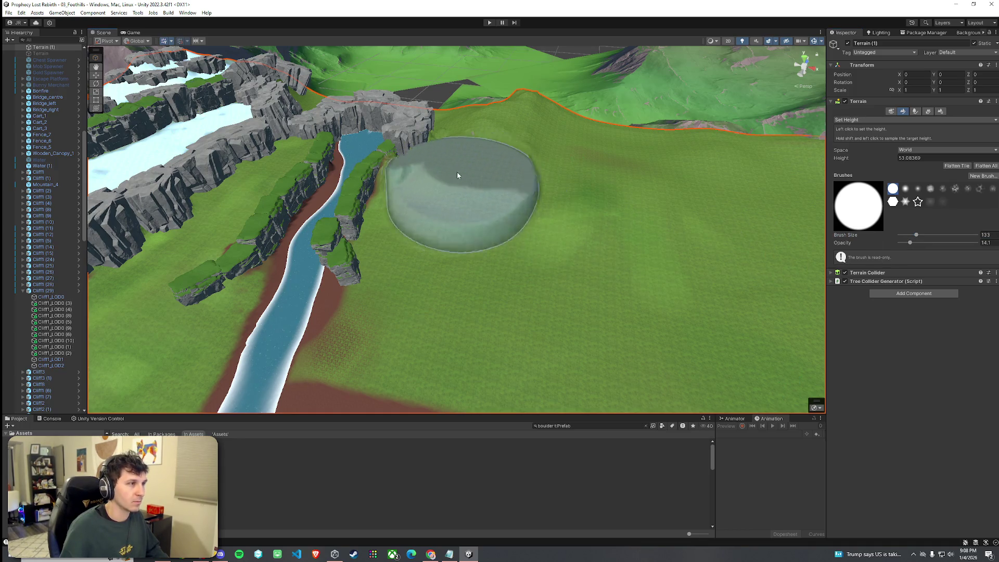
click(471, 148)
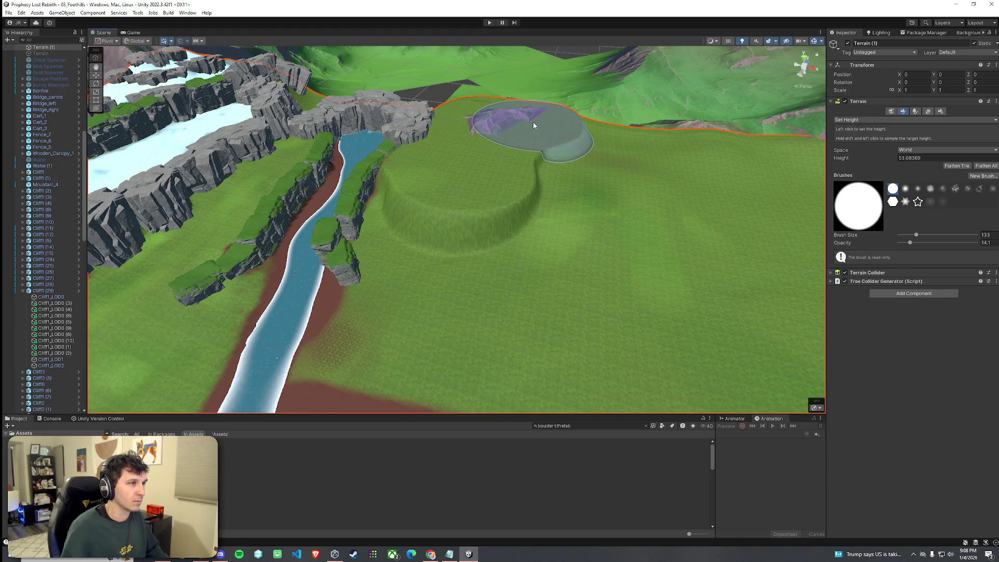
drag(437, 188, 525, 182)
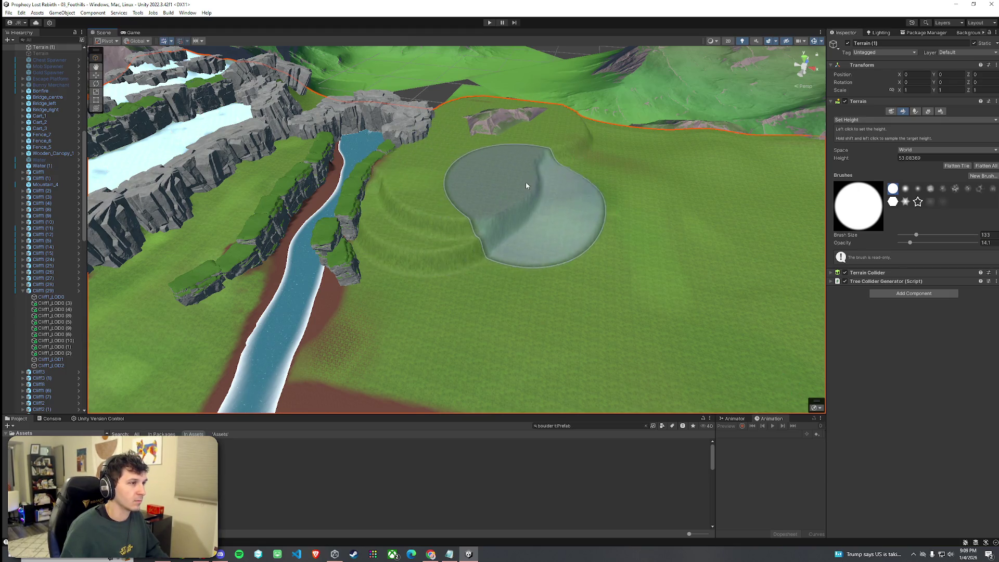
mouse_move(484, 214)
mouse_down()
mouse_move(453, 217)
mouse_move(541, 228)
mouse_move(574, 179)
mouse_move(655, 153)
mouse_move(635, 179)
mouse_move(689, 245)
mouse_move(678, 244)
mouse_up()
- Switch to Smooth Height and raise its brush opacity to soften the flattened ground
click(884, 120)
click(879, 154)
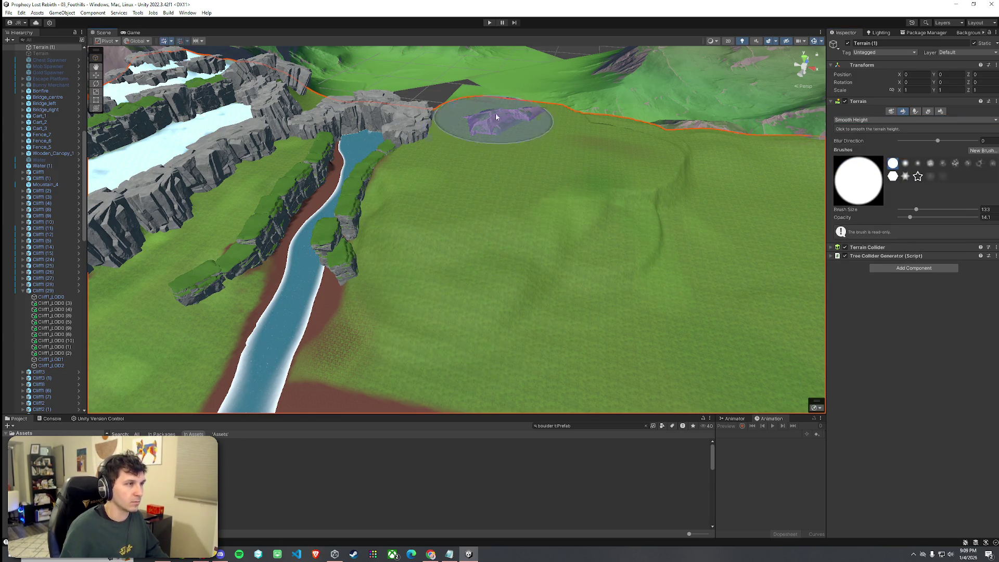
drag(923, 219, 930, 218)
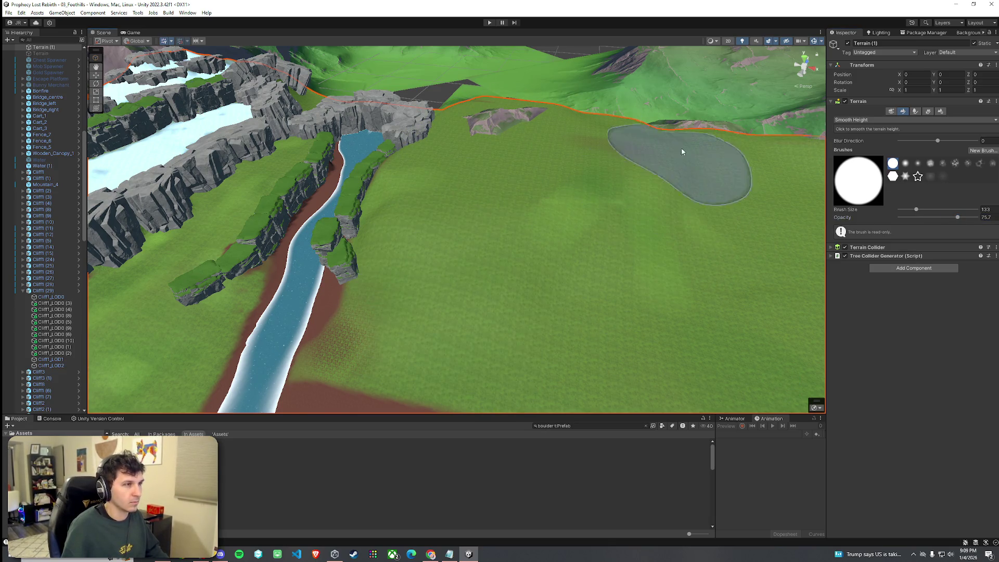
click(866, 119)
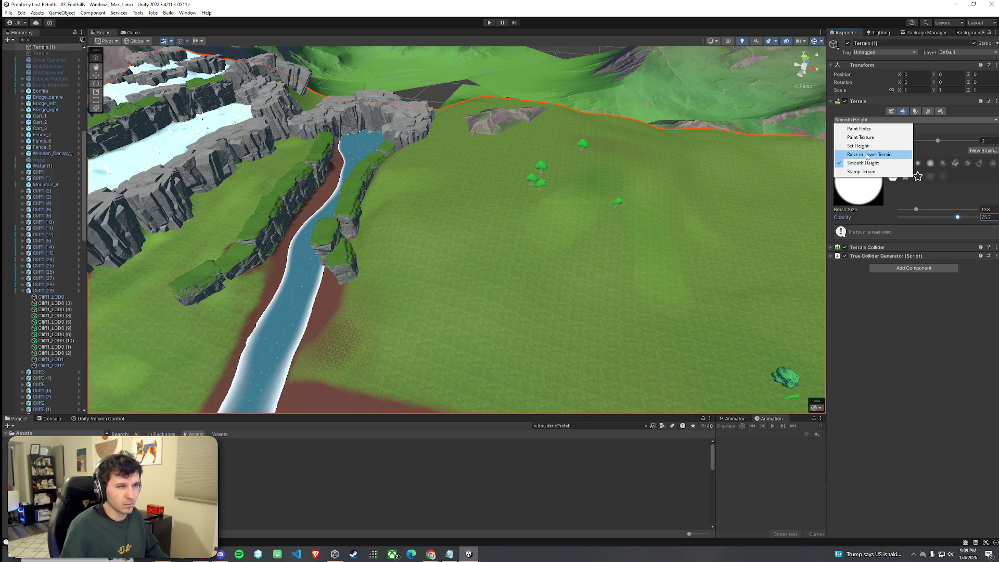
- Raise the ground by the distant rocks, then switch to a cloudy brush at opacity 1.9
click(867, 154)
drag(919, 221, 906, 219)
click(506, 121)
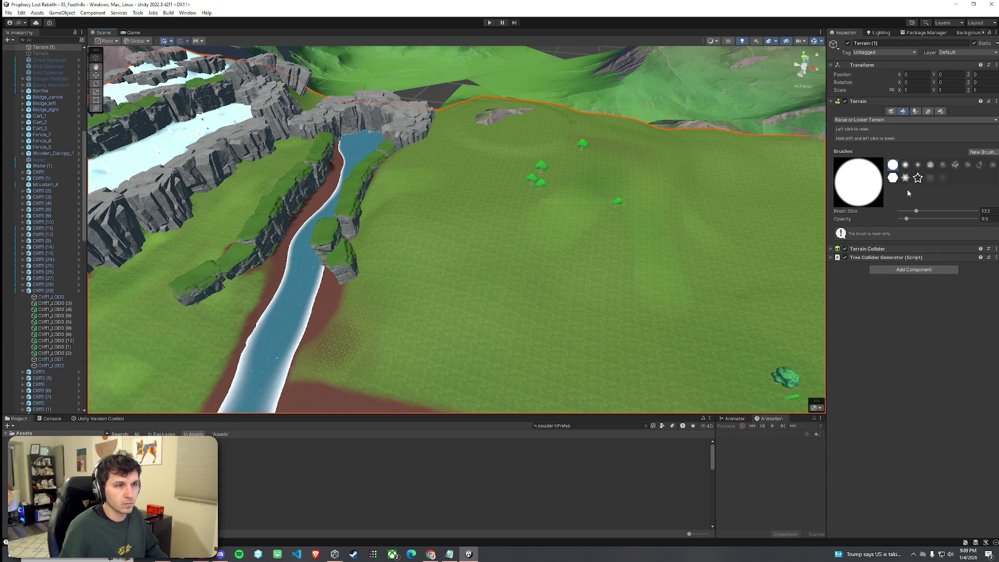
click(928, 166)
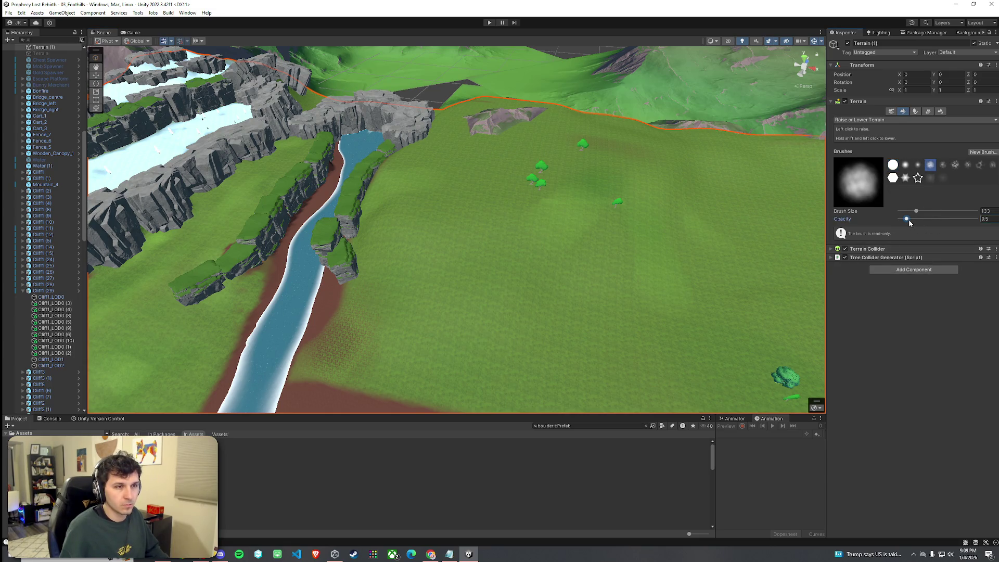
drag(901, 220, 899, 219)
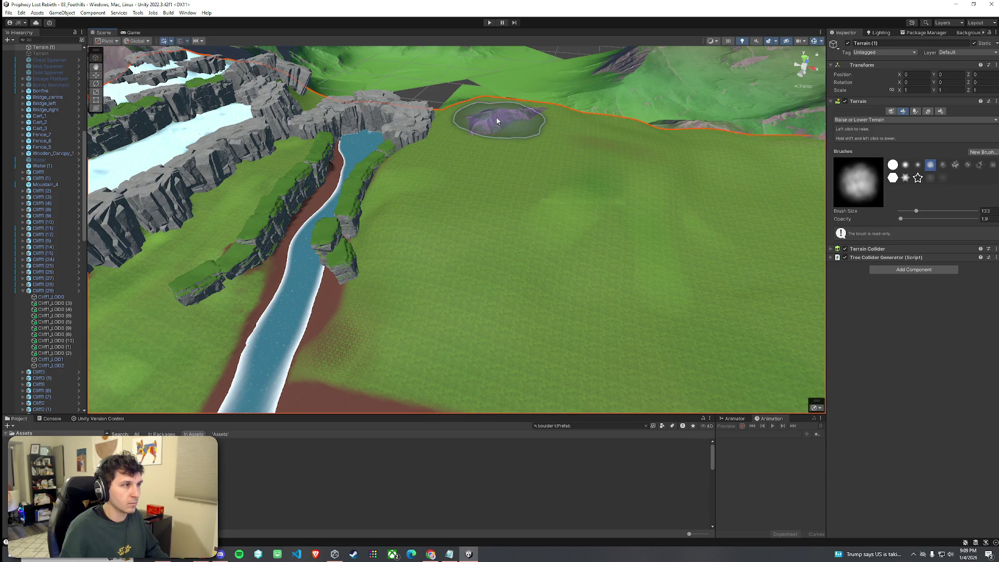
mouse_move(499, 111)
mouse_down()
mouse_move(592, 205)
mouse_move(541, 196)
mouse_move(557, 162)
mouse_move(598, 206)
mouse_move(540, 165)
mouse_up()
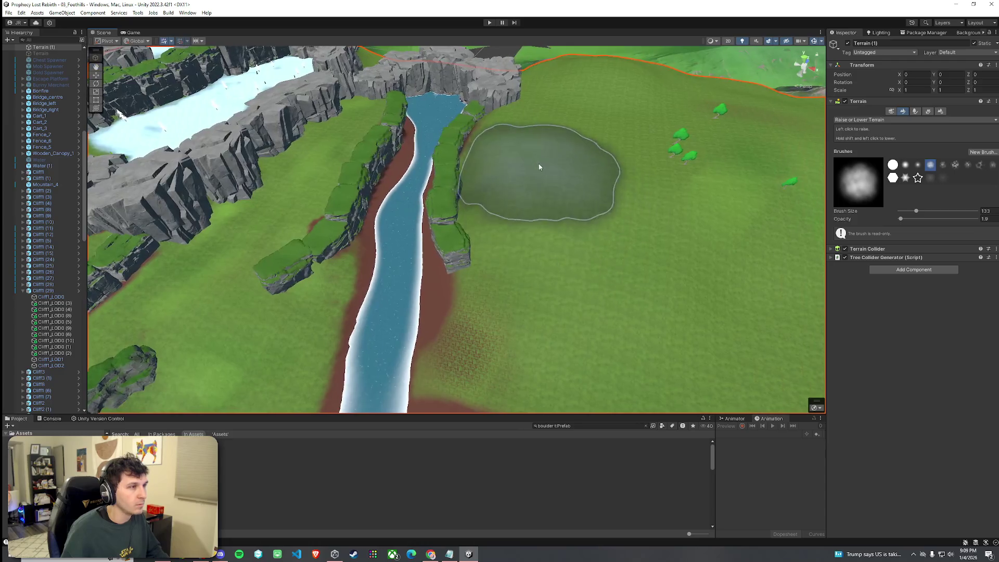
- Switch to Set Height with the solid round brush and sample the cliff-top height
click(868, 120)
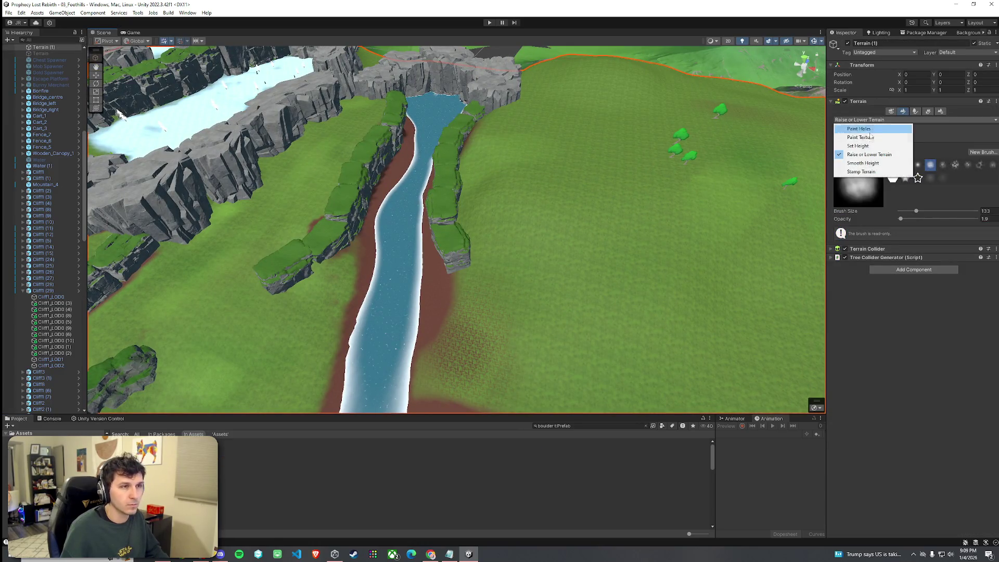
click(871, 147)
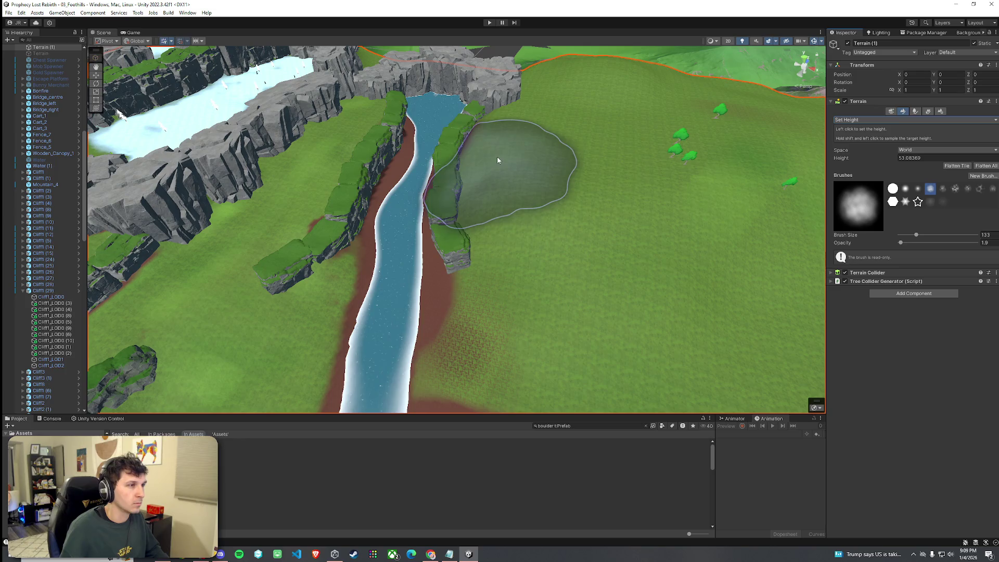
click(892, 188)
mouse_move(584, 201)
mouse_down()
mouse_move(644, 156)
mouse_move(702, 147)
mouse_move(463, 179)
mouse_up()
shift+click(463, 178)
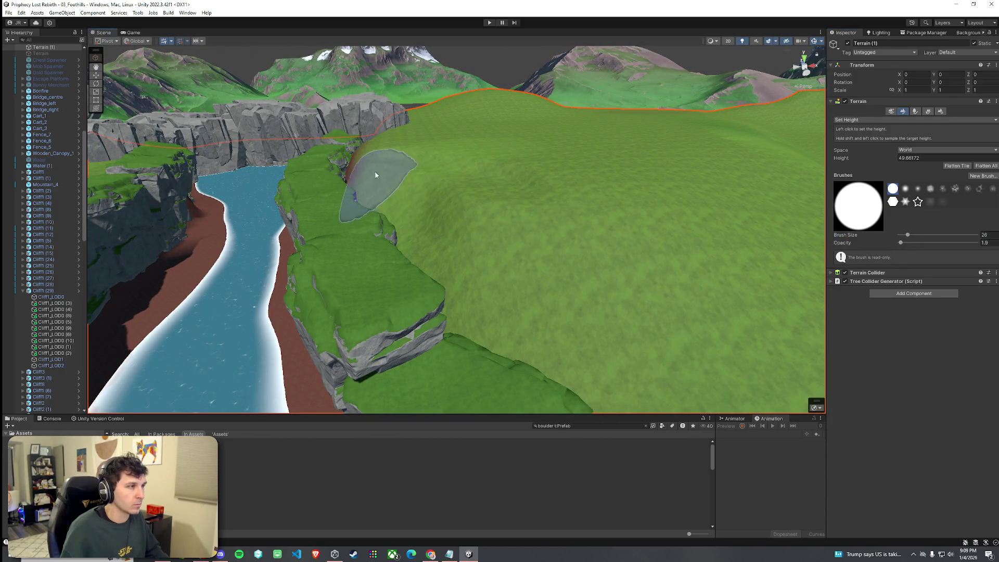
shift+click(368, 192)
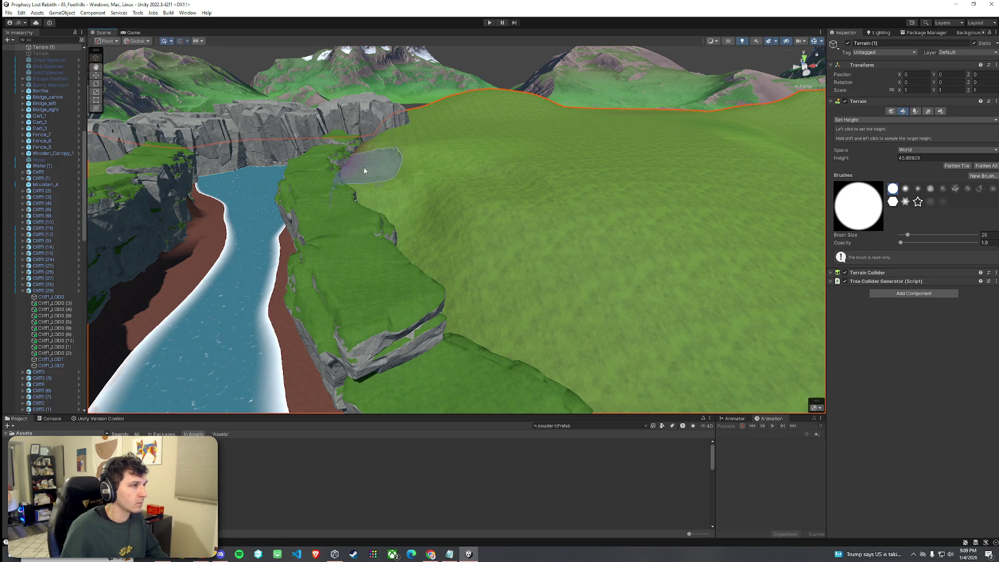
shift+click(370, 158)
shift+click(362, 160)
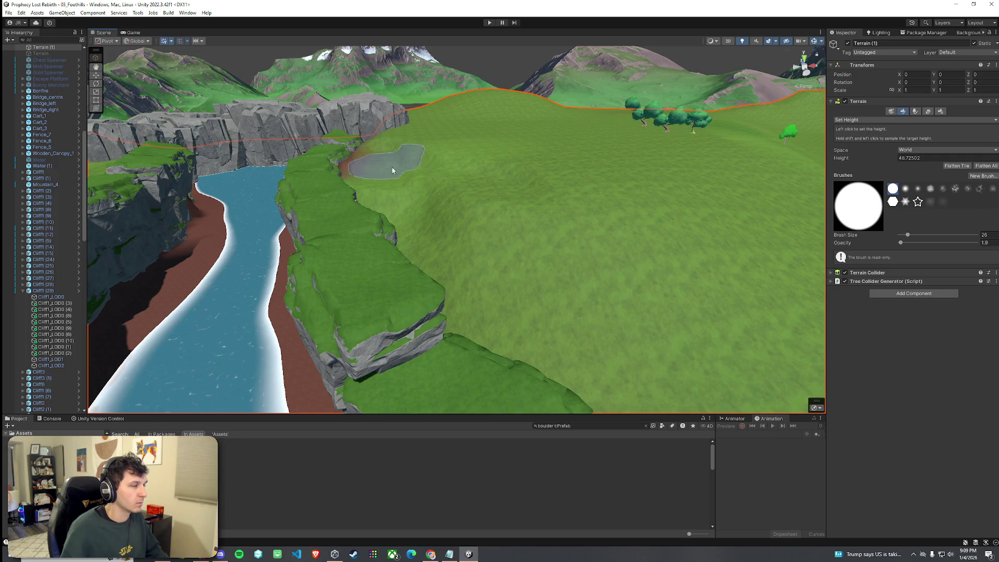
shift+click(377, 203)
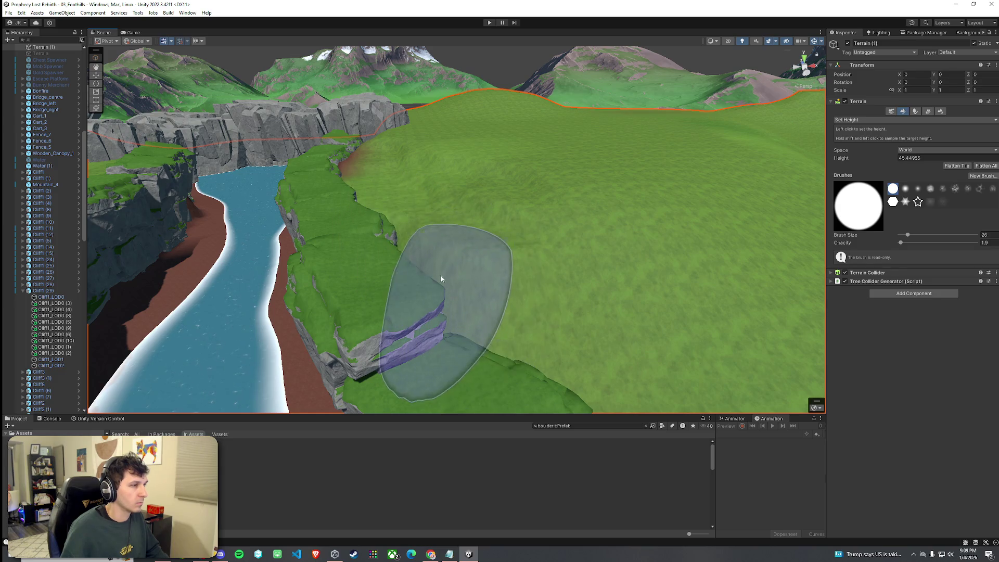
- Level the grass along the river's cliff edge down to the sampled height
mouse_move(452, 319)
mouse_down()
mouse_move(501, 304)
mouse_move(437, 292)
mouse_move(400, 243)
mouse_up()
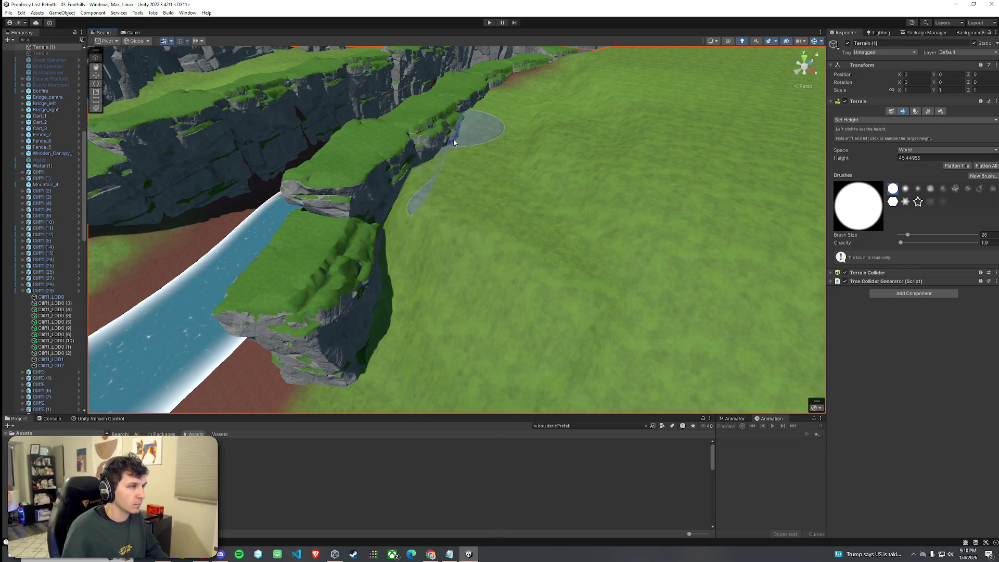
mouse_move(448, 144)
mouse_down()
mouse_move(383, 185)
mouse_move(457, 149)
mouse_move(597, 148)
mouse_move(446, 151)
mouse_move(475, 234)
mouse_move(445, 161)
mouse_move(467, 215)
mouse_up()
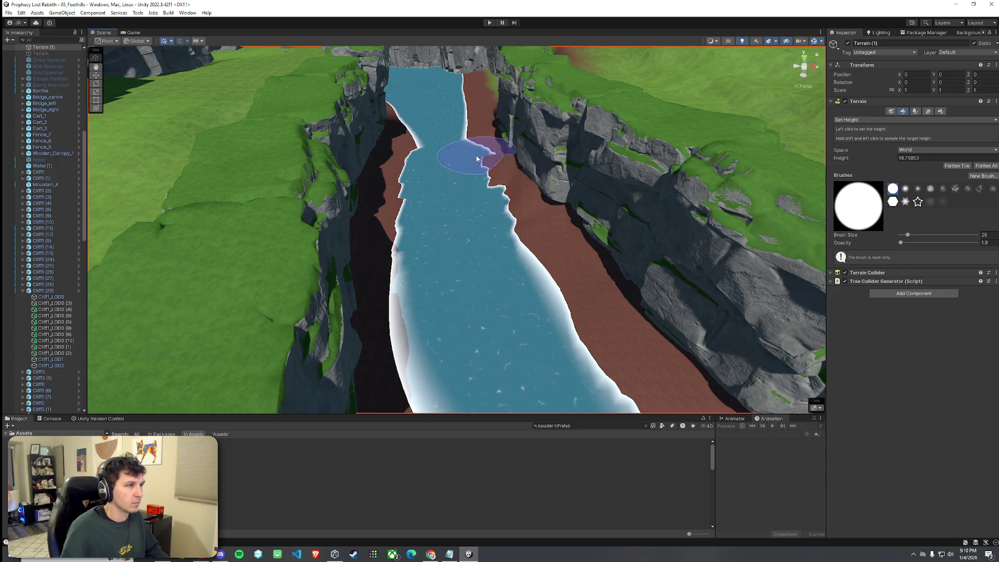
scroll(468, 154, down, 3)
- Smooth the jagged river bank using Smooth Height at opacity 18.6
click(846, 120)
click(870, 165)
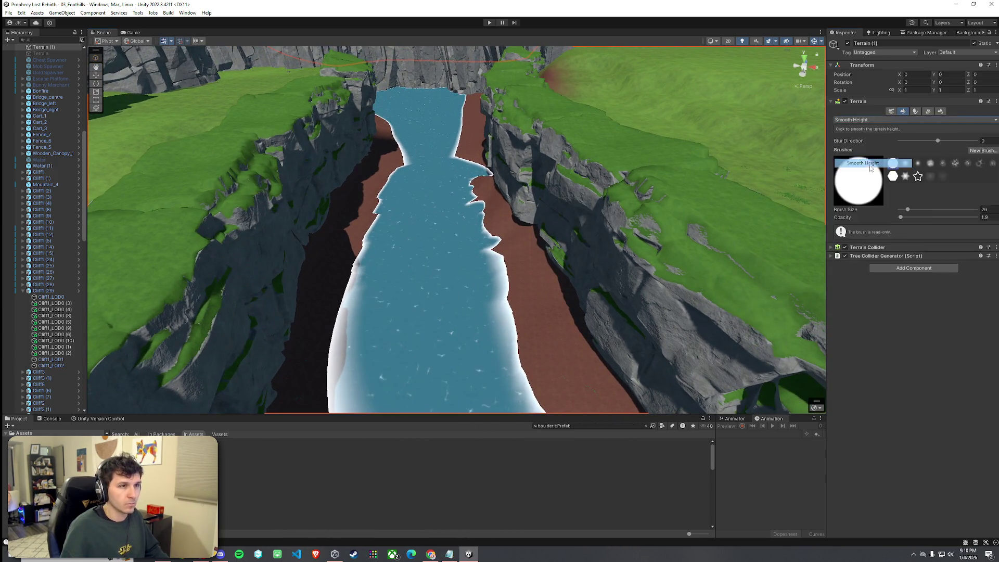
drag(901, 217, 913, 217)
mouse_move(477, 234)
mouse_down()
mouse_move(456, 178)
mouse_move(397, 167)
mouse_move(568, 302)
mouse_move(457, 101)
mouse_move(472, 221)
mouse_up()
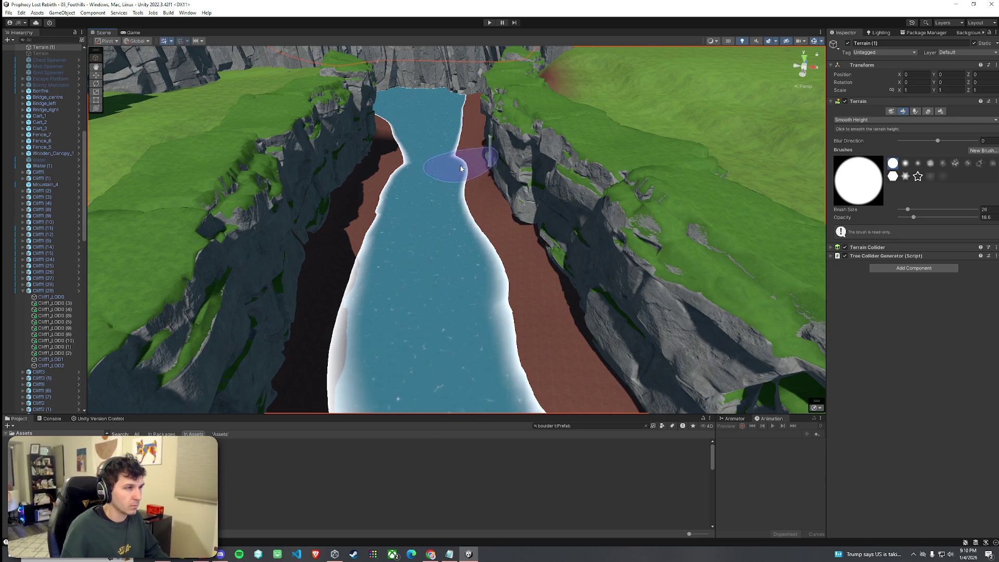
mouse_move(442, 194)
mouse_down()
mouse_move(529, 310)
mouse_move(468, 223)
mouse_up()
scroll(486, 311, up, 5)
scroll(469, 222, down, 6)
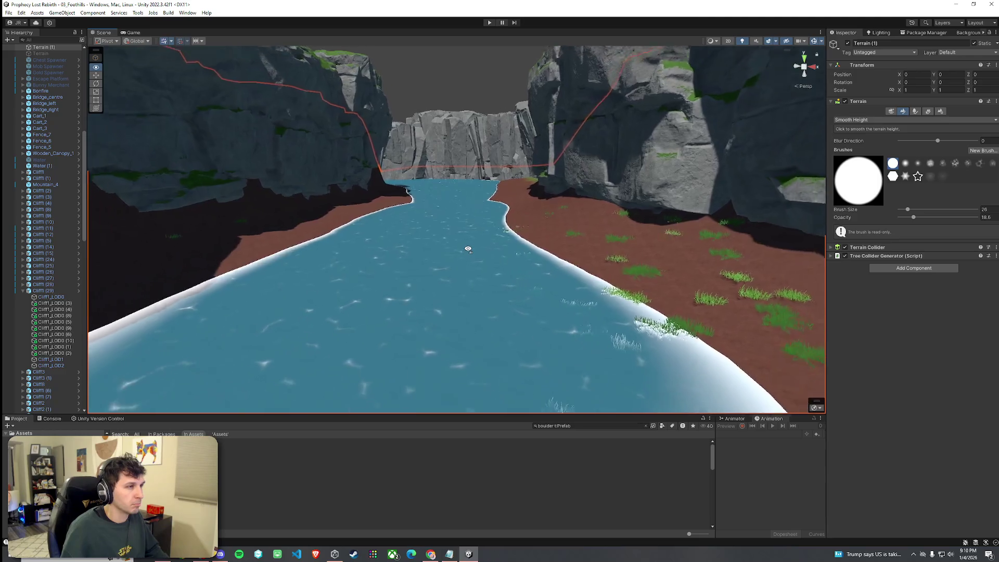
mouse_move(468, 250)
mouse_down()
mouse_move(535, 252)
mouse_move(542, 281)
mouse_move(440, 277)
mouse_move(371, 297)
mouse_up()
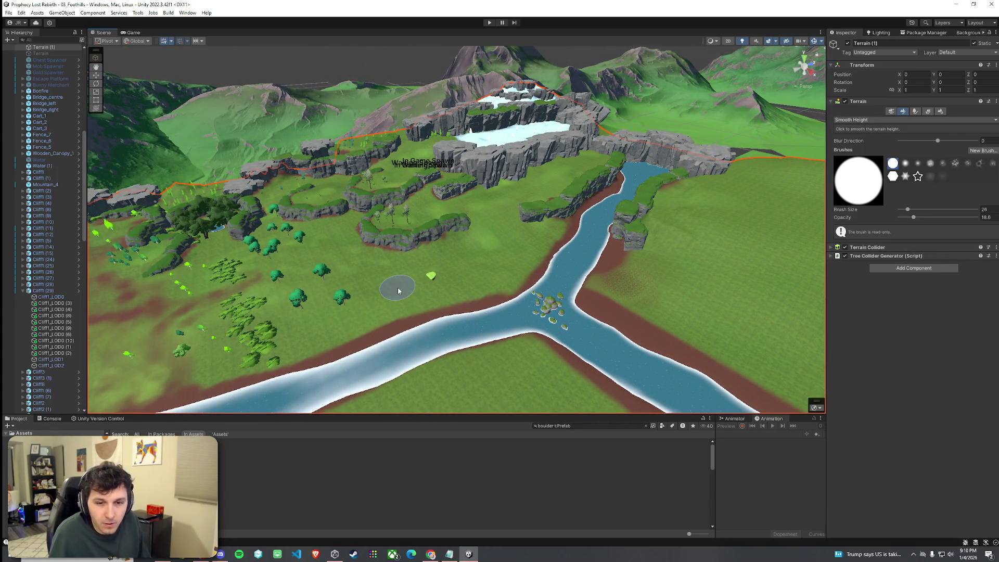
- Fly around the gorge to inspect the river fork and the cliffs across the water
click(9, 13)
key(Escape)
drag(312, 156, 378, 124)
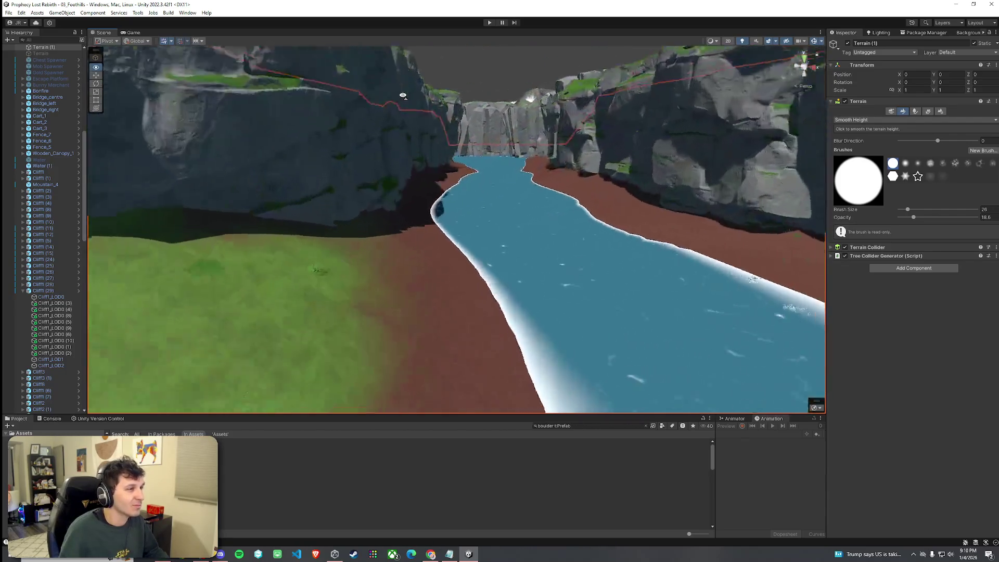
drag(413, 58, 390, 61)
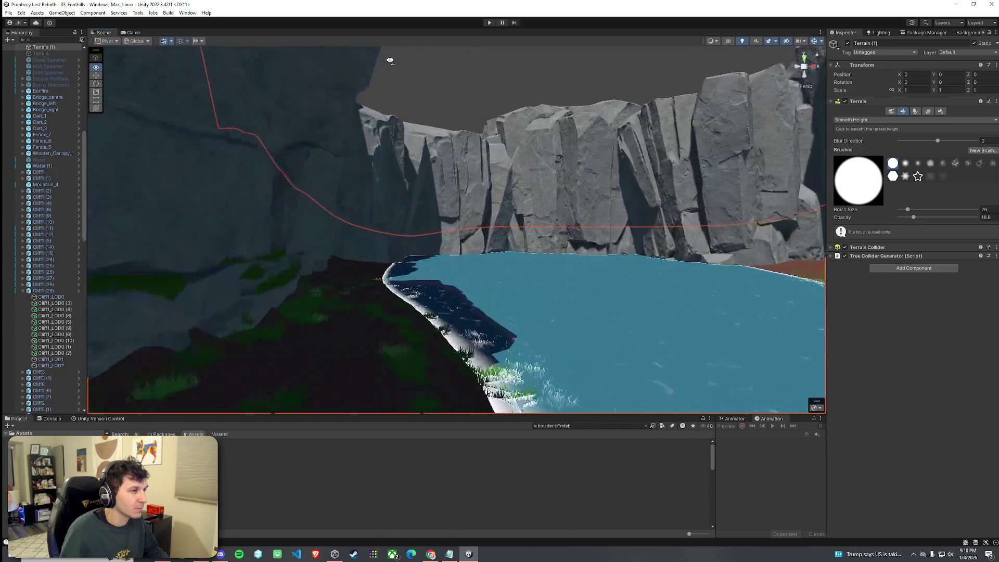
key(w)
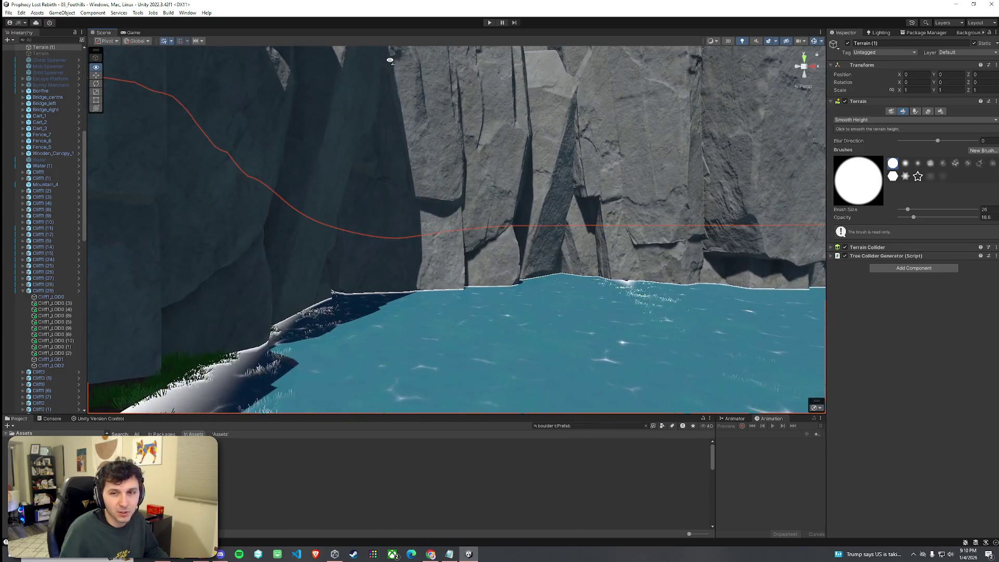
mouse_move(390, 60)
mouse_down()
mouse_move(304, 89)
mouse_move(379, 142)
mouse_move(271, 130)
mouse_up()
key(w)
key(s)
click(9, 12)
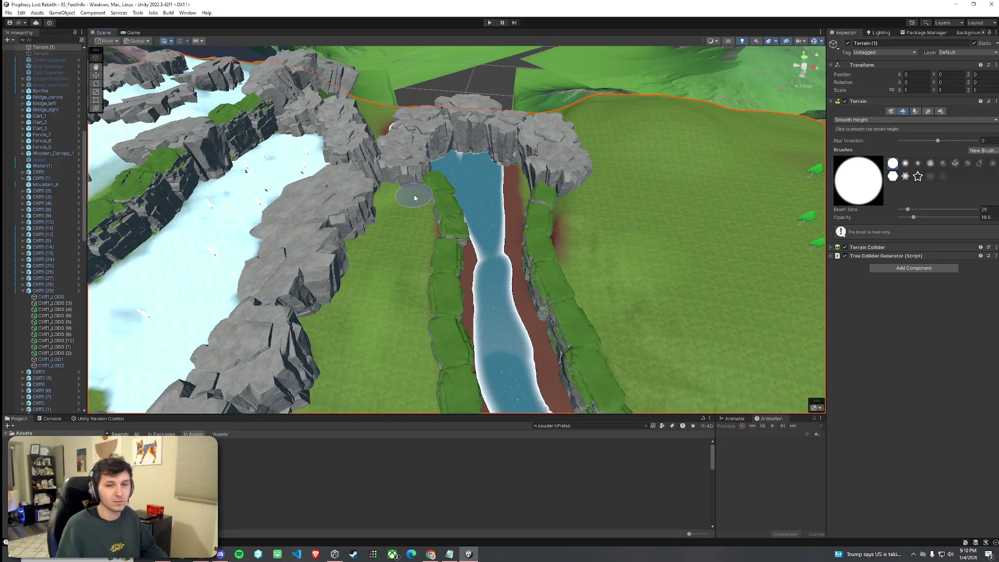
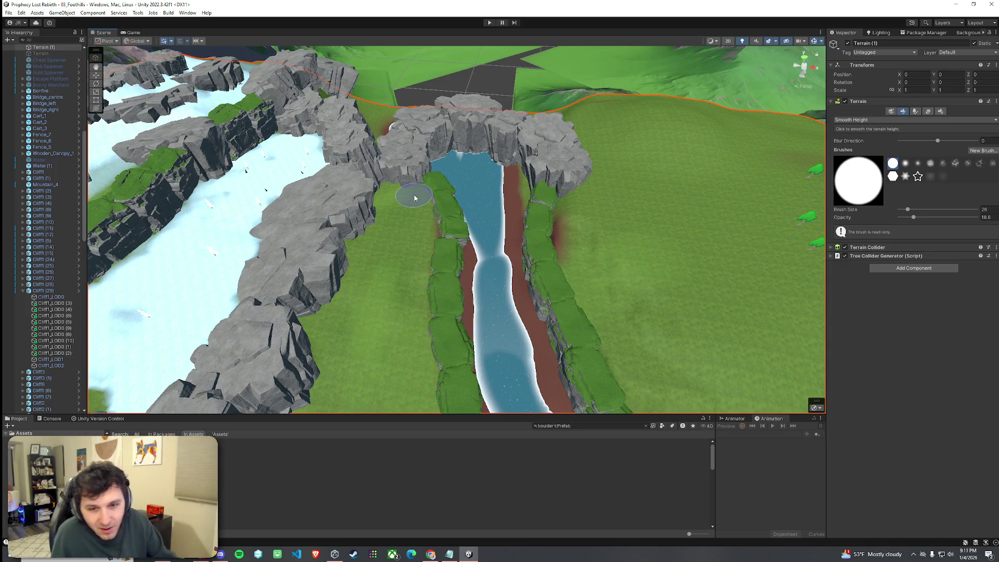
- Orbit toward the cliffs and switch the terrain tool from Smooth Height to Paint Texture
mouse_move(401, 201)
mouse_down()
mouse_move(428, 217)
mouse_move(326, 219)
mouse_move(689, 245)
mouse_up()
click(865, 120)
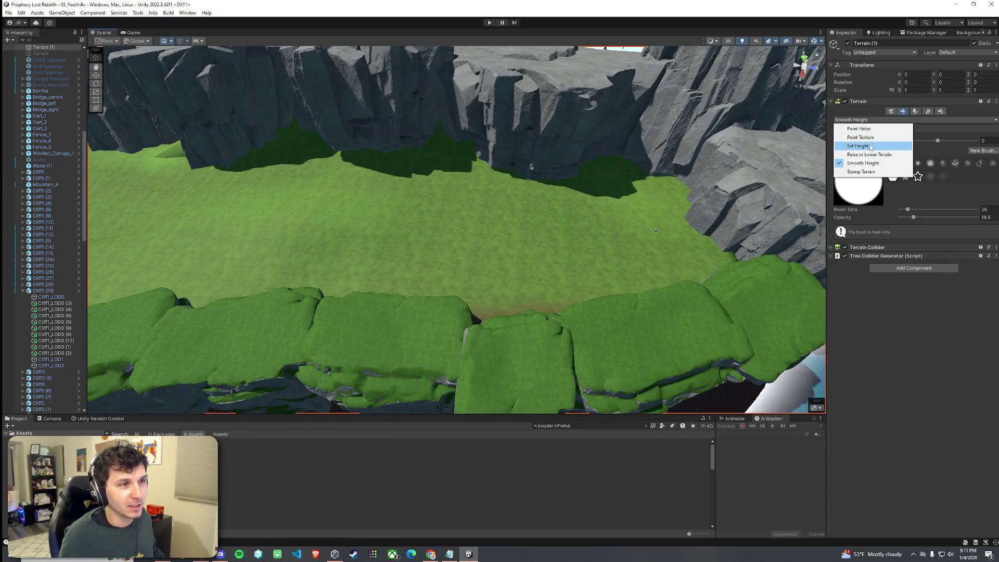
click(860, 138)
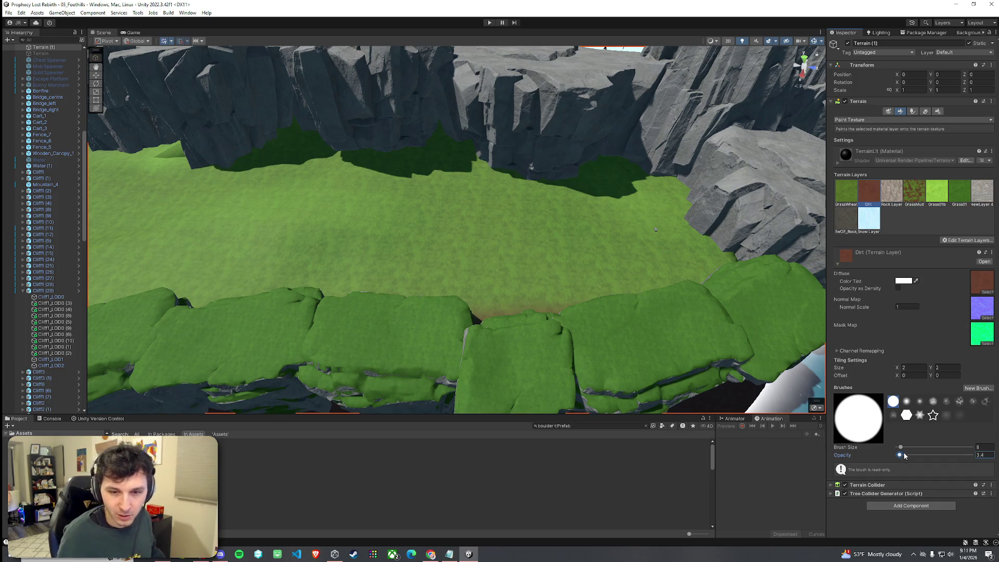
- Brush the Dirt texture along several cliff bases along the river valley
drag(599, 163, 665, 174)
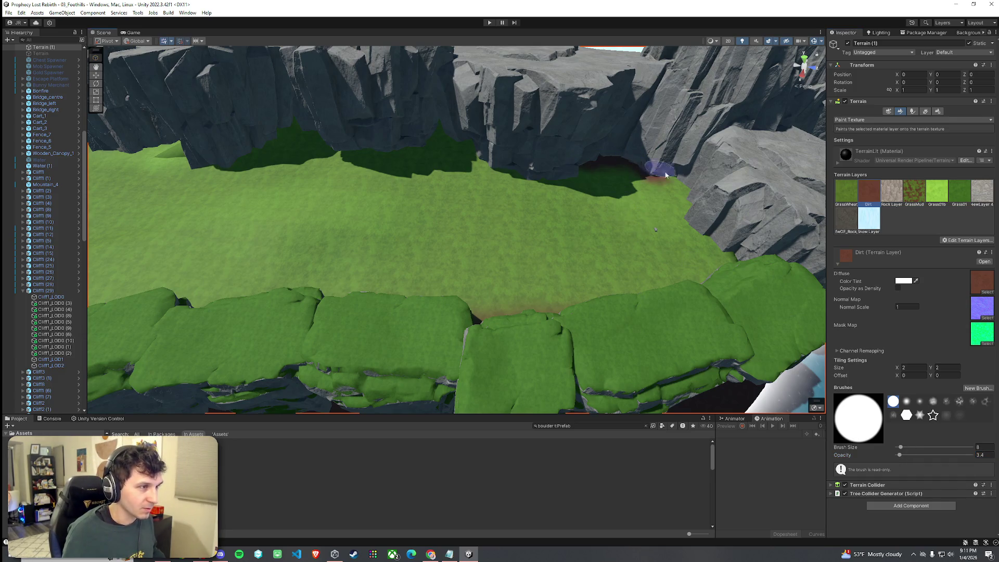
drag(707, 230, 732, 278)
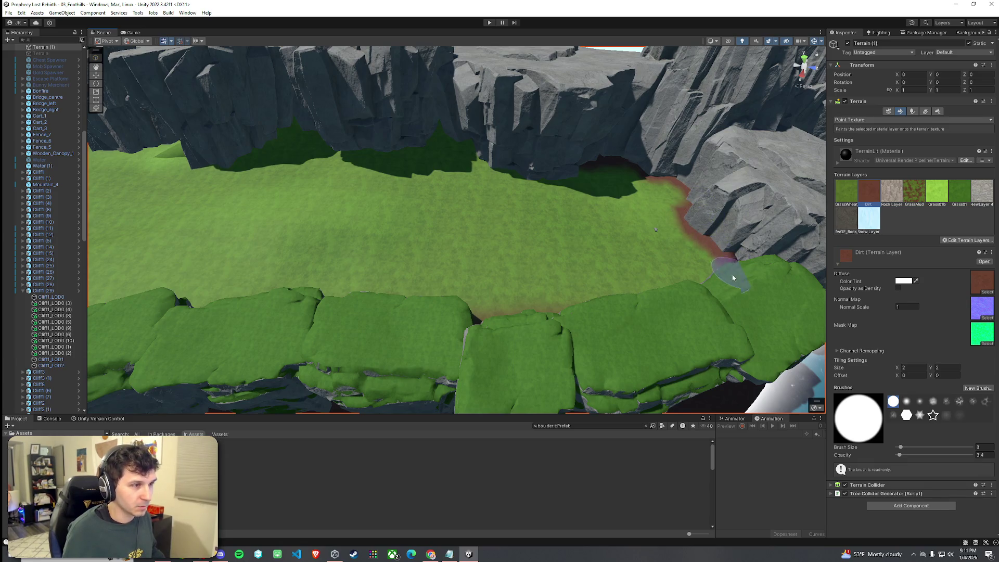
mouse_move(574, 313)
mouse_down()
mouse_move(420, 315)
mouse_move(357, 294)
mouse_move(275, 302)
mouse_move(346, 323)
mouse_move(364, 260)
mouse_move(359, 204)
mouse_up()
mouse_move(328, 137)
mouse_down()
mouse_move(335, 151)
mouse_move(388, 161)
mouse_move(521, 234)
mouse_up()
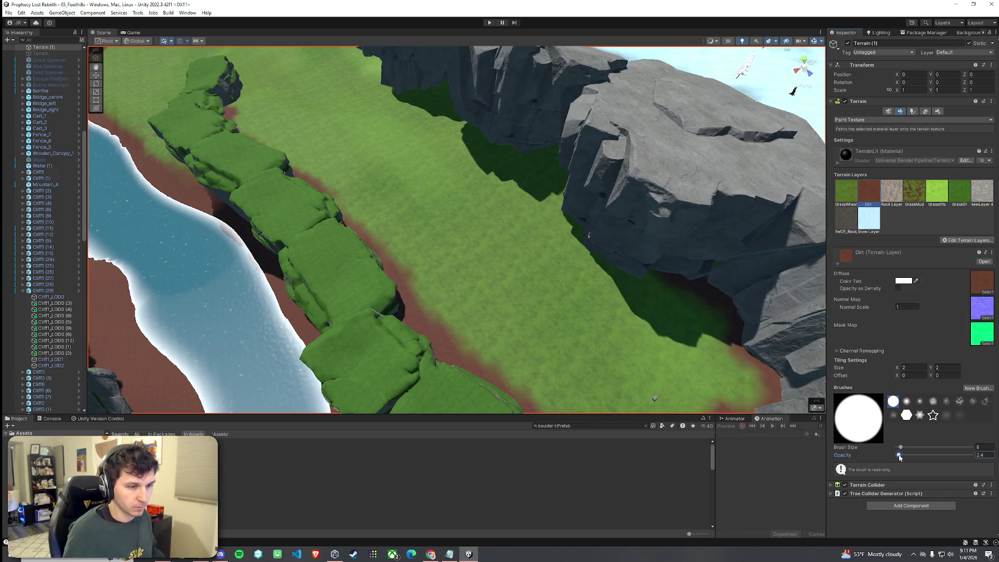
mouse_move(592, 246)
mouse_down()
mouse_move(553, 151)
mouse_move(526, 155)
mouse_move(567, 154)
mouse_move(644, 180)
mouse_up()
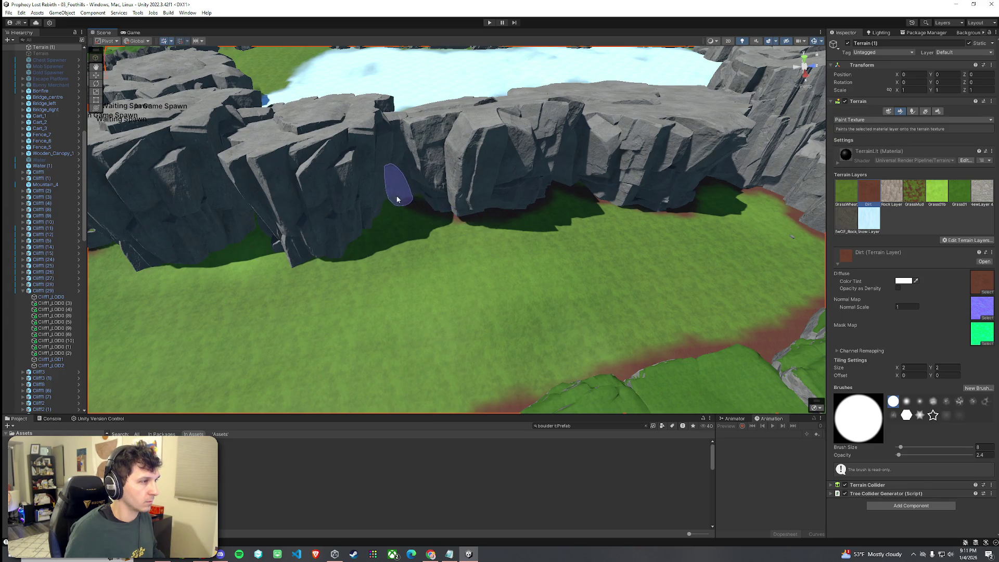
scroll(389, 208, up, 5)
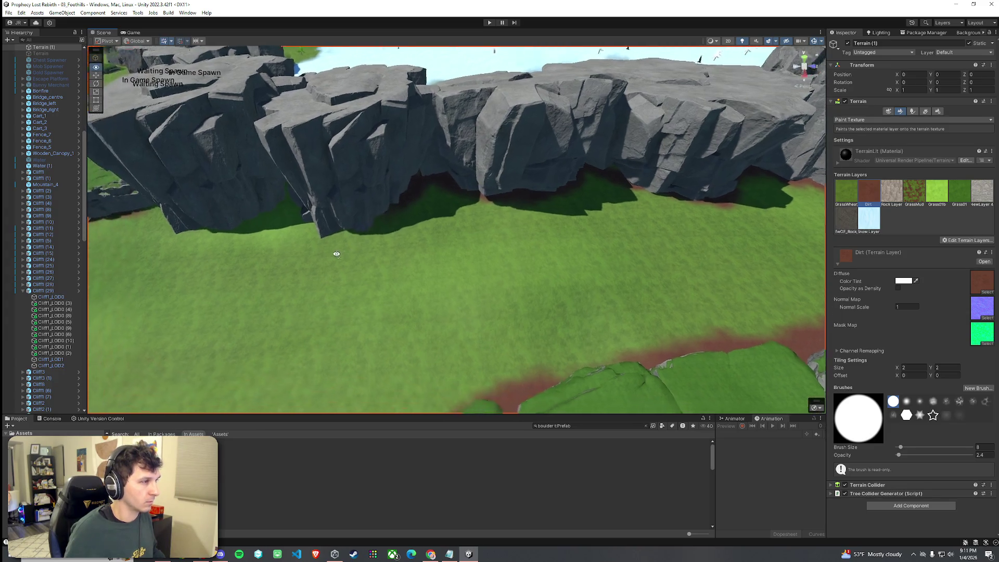
mouse_move(465, 198)
mouse_down()
mouse_move(397, 217)
mouse_move(350, 192)
mouse_move(374, 203)
mouse_up()
scroll(374, 203, down, 5)
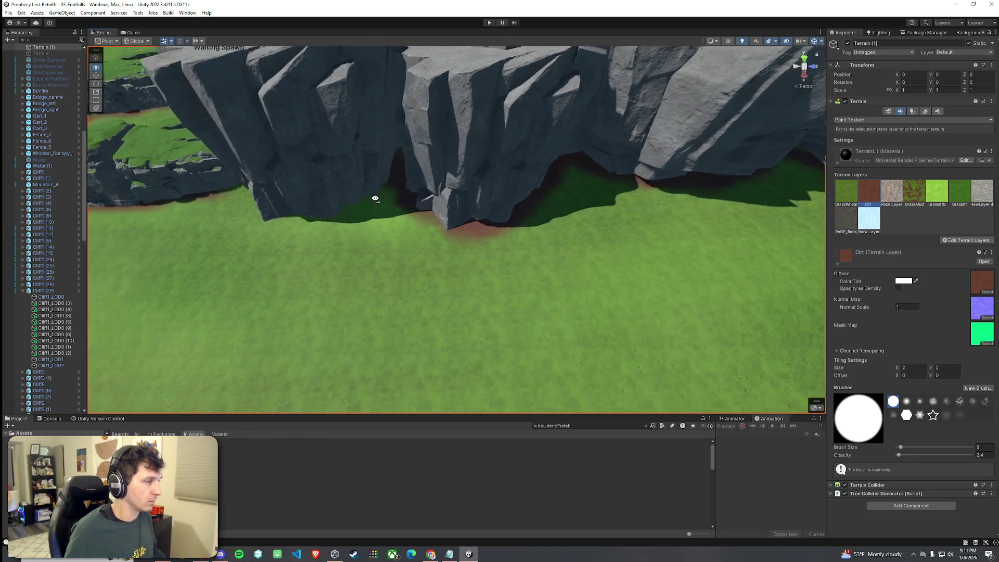
mouse_move(446, 205)
mouse_down()
mouse_move(329, 239)
mouse_move(384, 228)
mouse_move(343, 245)
mouse_move(290, 211)
mouse_move(333, 271)
mouse_move(306, 291)
mouse_move(212, 230)
mouse_move(285, 239)
mouse_move(261, 224)
mouse_move(428, 248)
mouse_move(403, 216)
mouse_move(477, 174)
mouse_up()
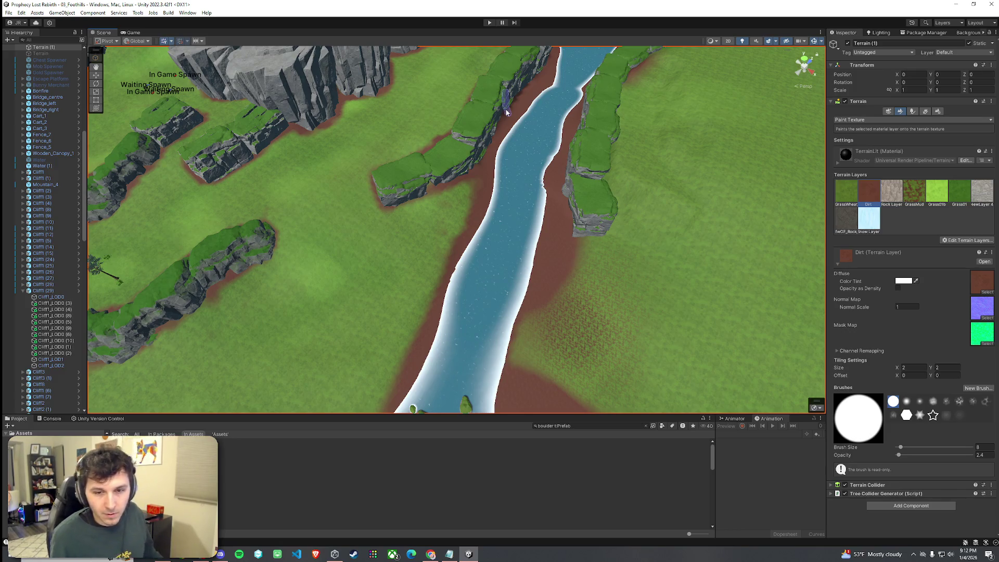
- Fly to the stray green Bank01 rock in the grass field and delete it
click(8, 12)
click(9, 12)
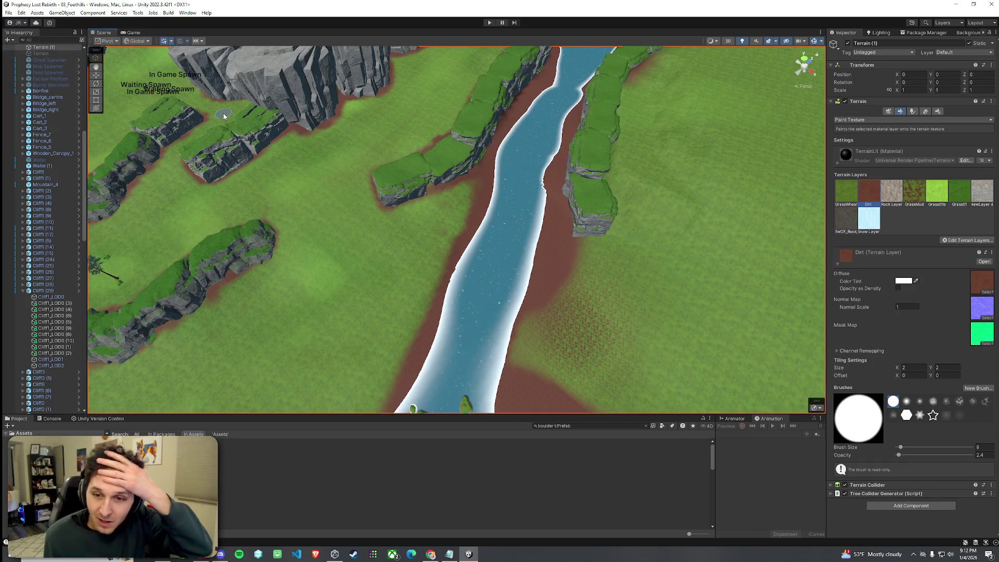
mouse_move(233, 121)
mouse_down()
mouse_move(223, 126)
mouse_move(458, 133)
mouse_move(521, 152)
mouse_up()
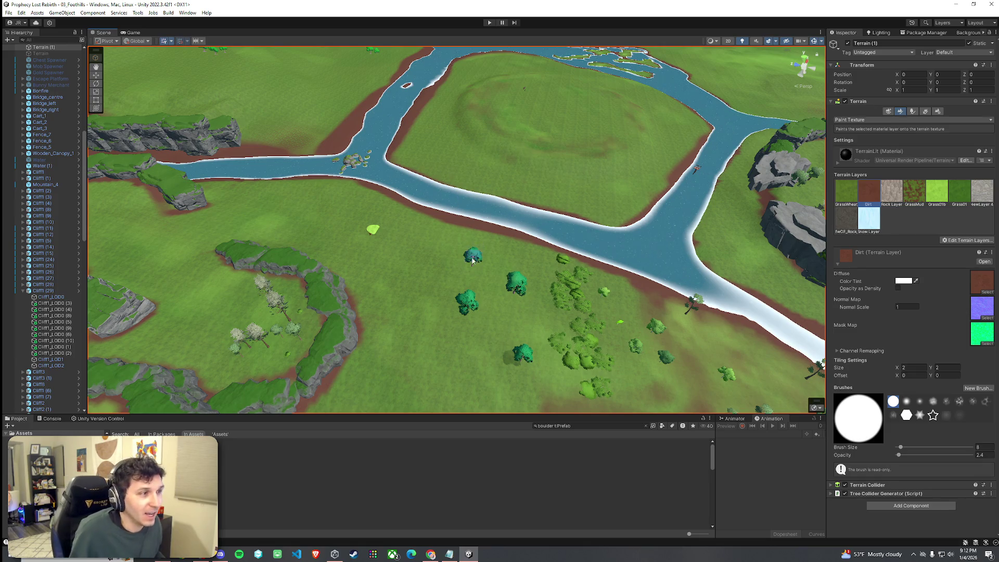
key(w)
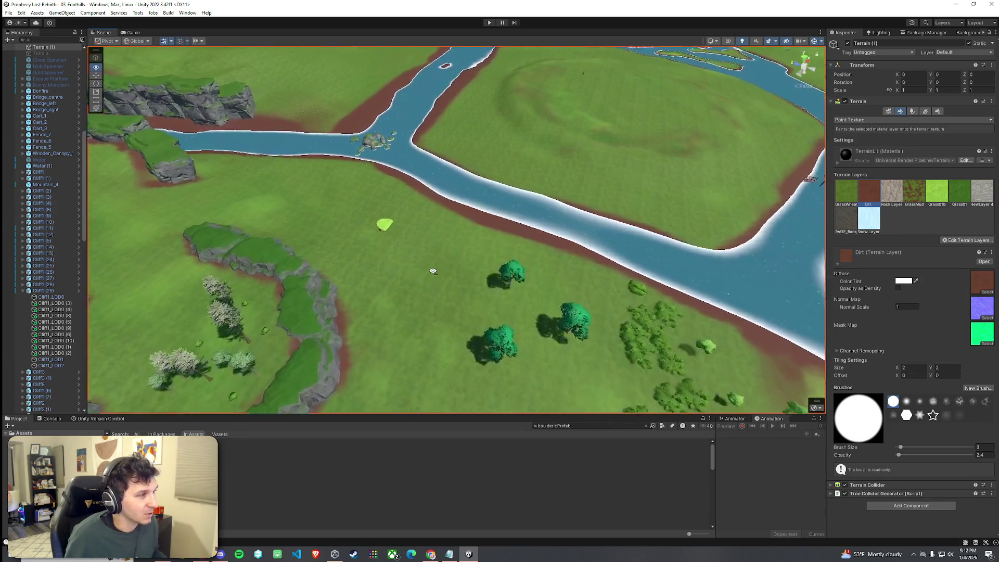
mouse_move(433, 271)
mouse_down()
mouse_move(283, 219)
mouse_move(229, 225)
mouse_up()
click(406, 231)
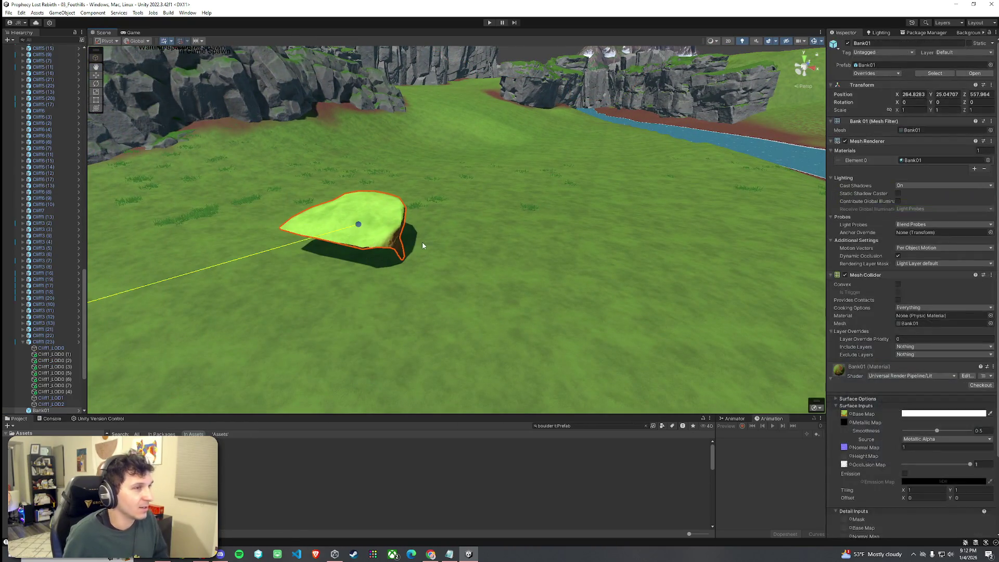
key(Delete)
- Pull back to view the trees and river, then save the scene
key(s)
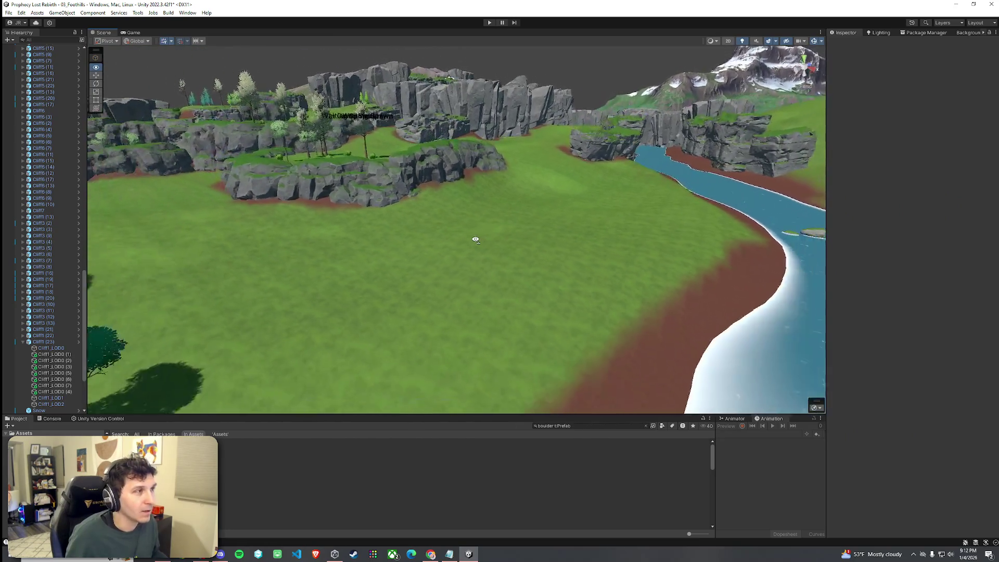
drag(475, 241, 474, 246)
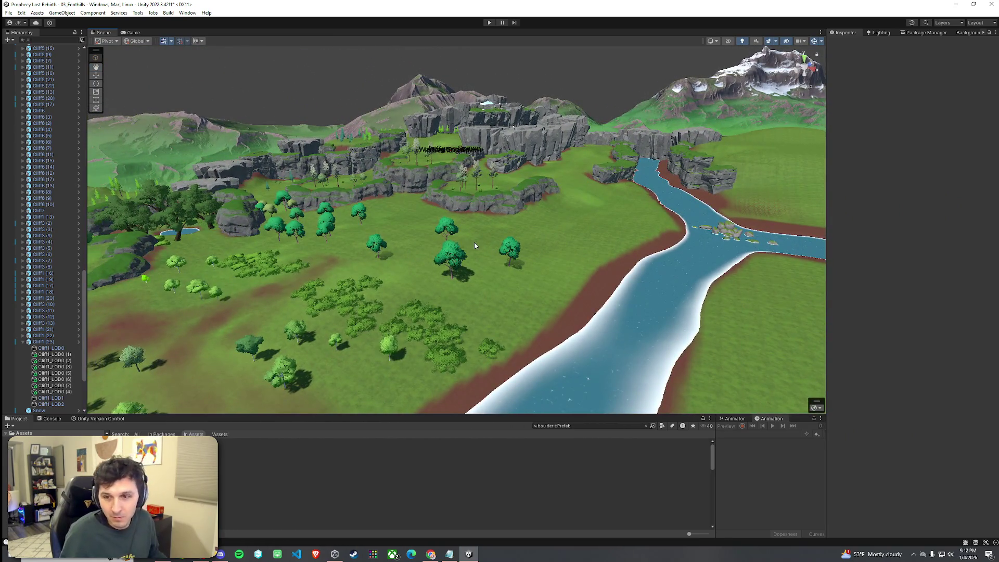
click(8, 12)
click(21, 49)
- Fly along the river to the cliff gap and clear the boulder prefab search
drag(462, 214, 358, 205)
key(w)
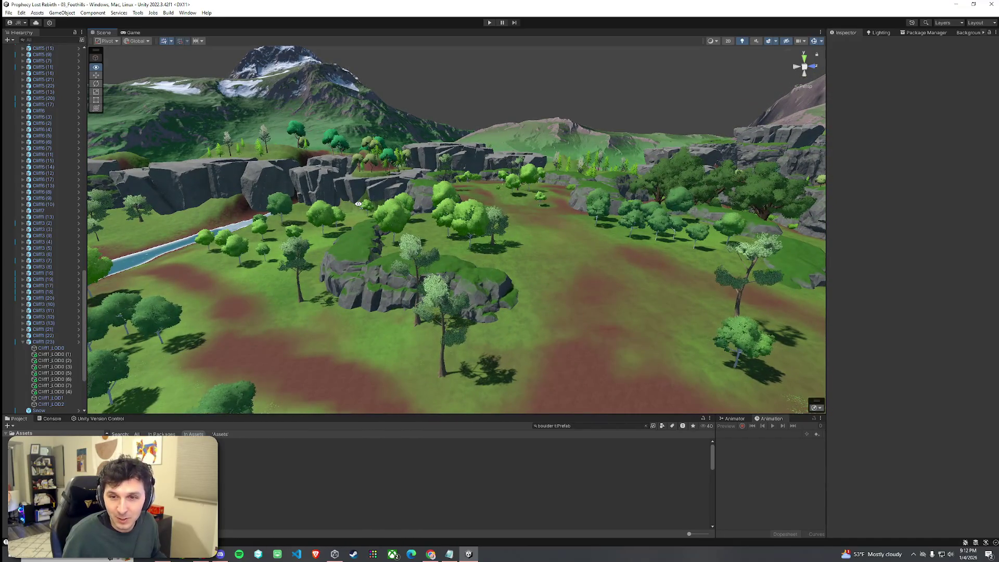
mouse_move(358, 204)
mouse_down()
mouse_move(331, 206)
mouse_move(373, 175)
mouse_up()
key(w)
key(s)
key(w)
click(645, 426)
click(662, 425)
click(615, 429)
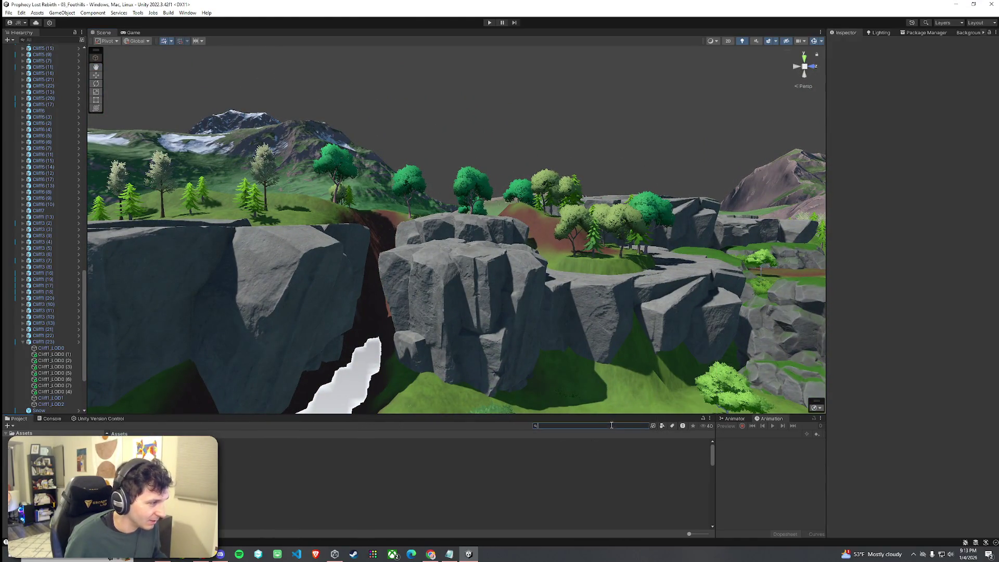
- Search the Project for 'waterfall' waterfall assets and filter the results to prefabs
text(waterfall)
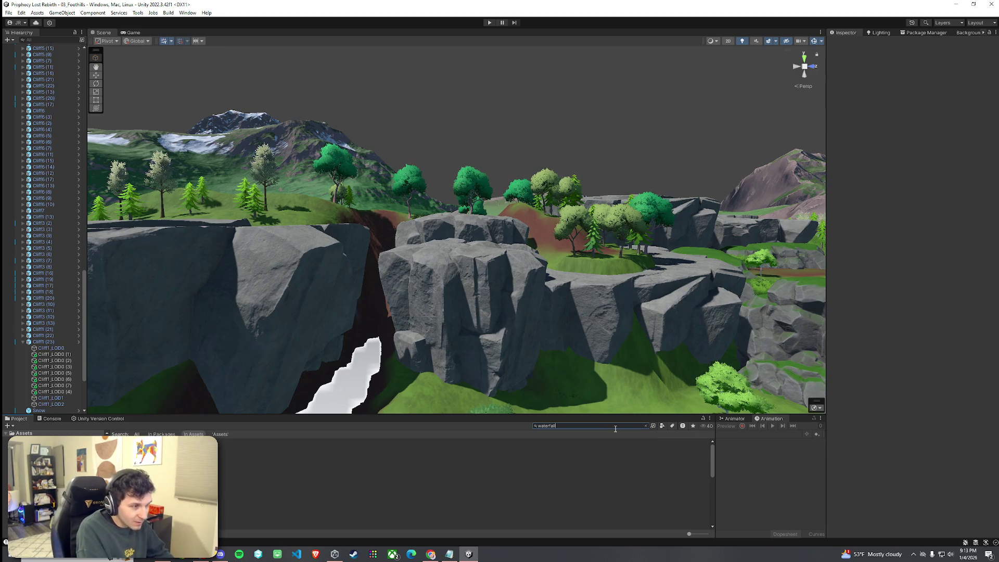
click(260, 473)
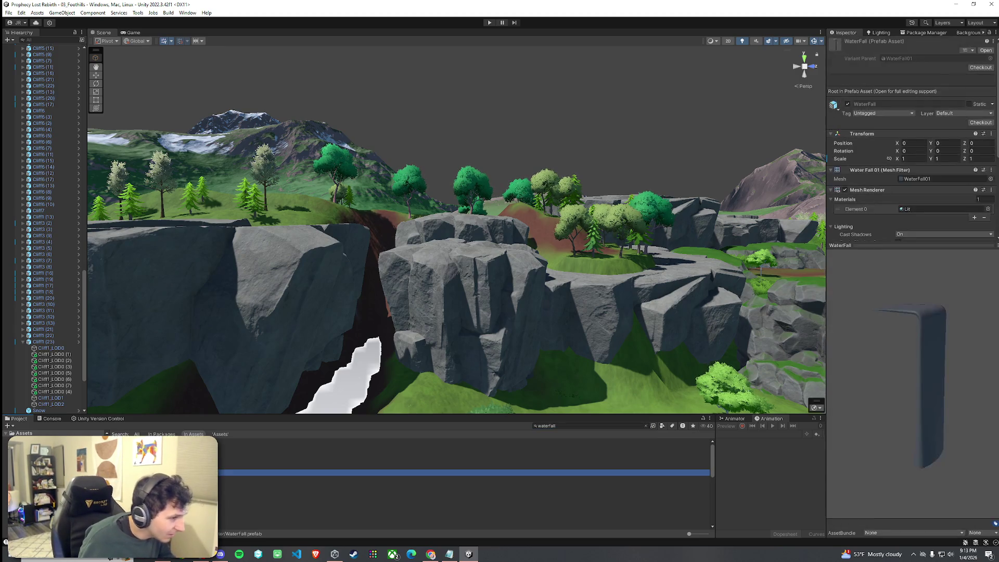
key(Down)
key(Down)
key(Down)
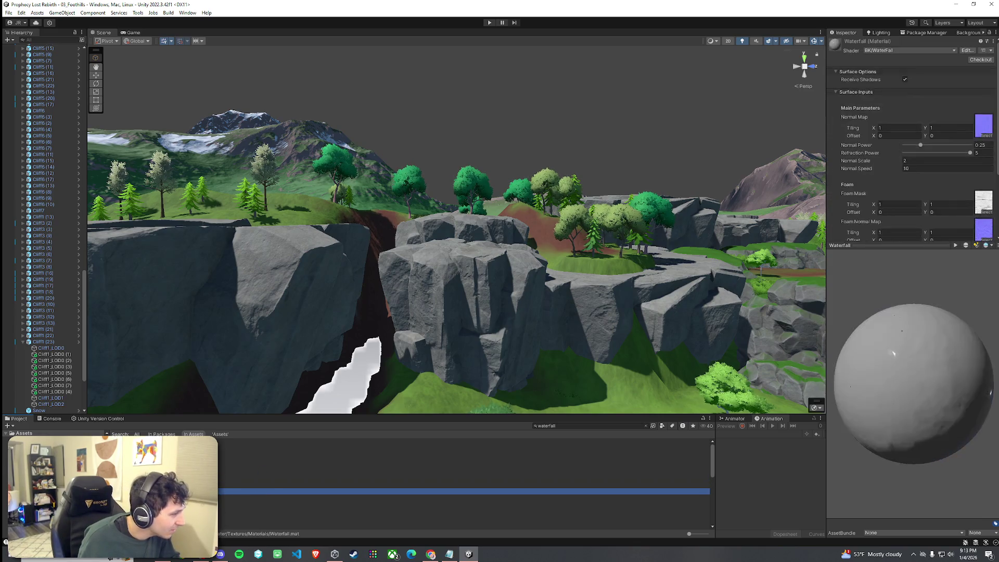
key(Up)
key(Up)
key(Up)
key(Down)
key(Down)
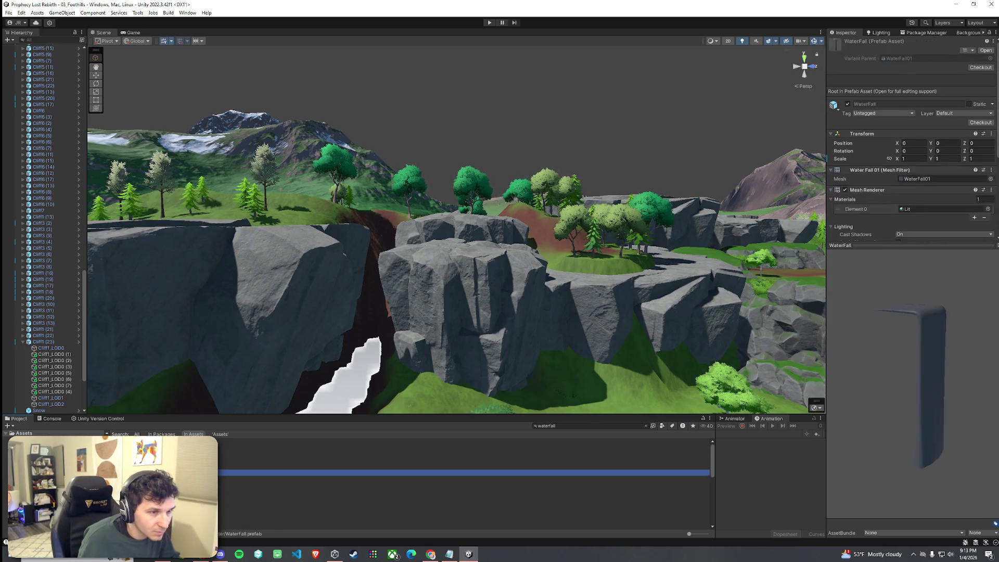
key(Down)
key(Down)
key(Down)
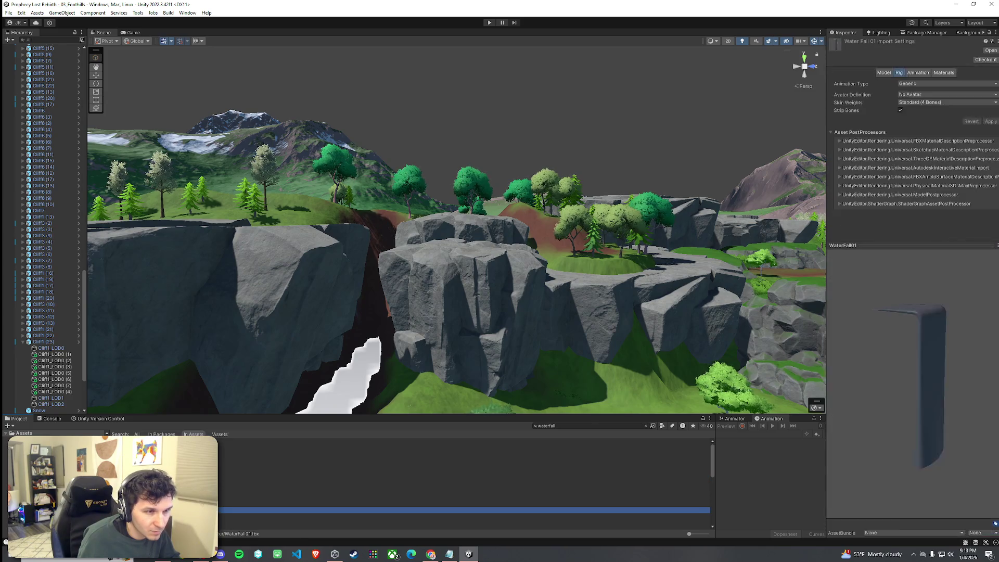
click(662, 426)
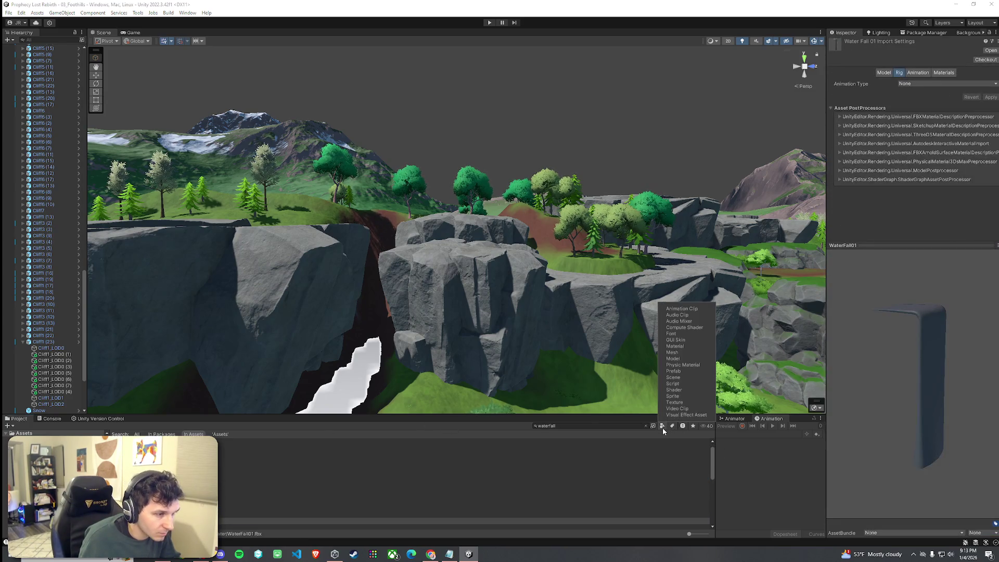
click(673, 371)
click(273, 485)
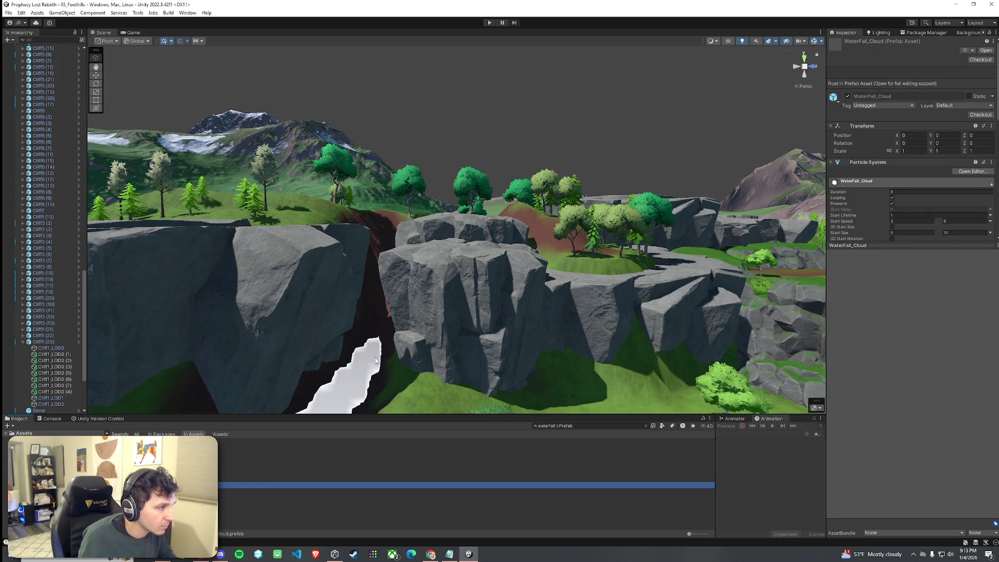
- Place the WaterFall_Cloud mist at the foot of the cliff gap, undoing a WaterFall02 attempt
drag(377, 349, 376, 352)
scroll(364, 364, up, 5)
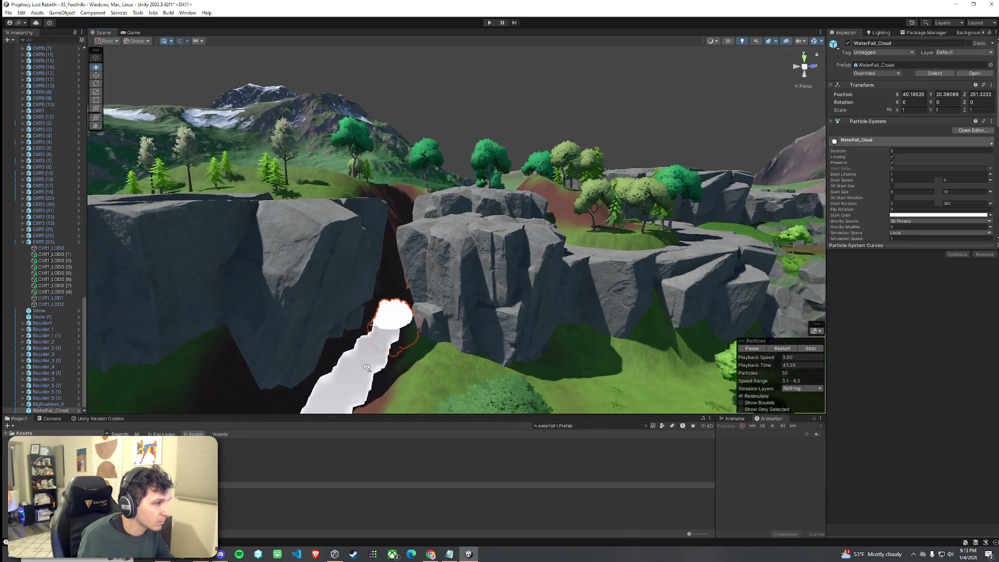
scroll(348, 377, up, 3)
click(291, 477)
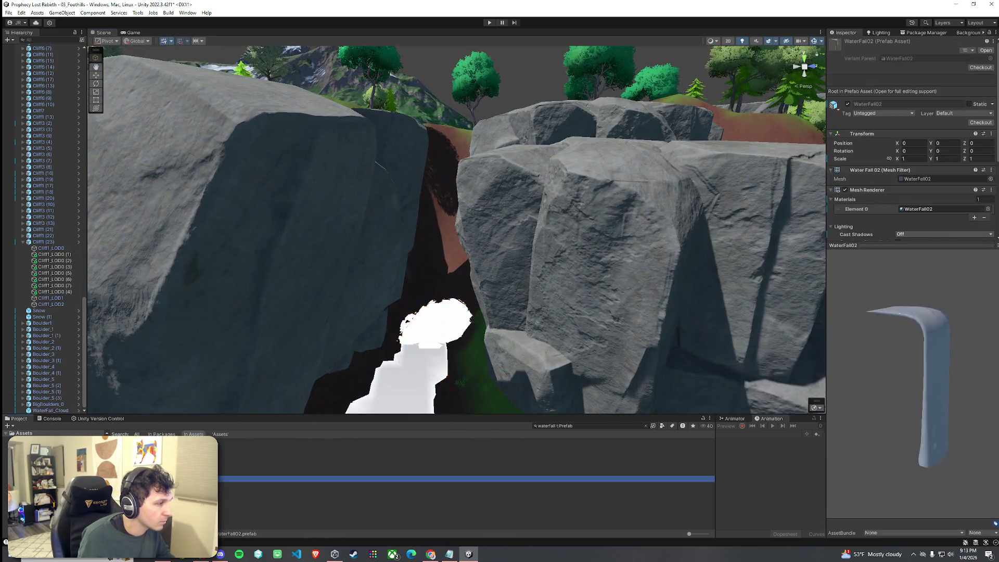
mouse_move(275, 408)
mouse_down()
mouse_move(393, 360)
mouse_move(420, 360)
mouse_up()
key(ctrl+z)
- Place WaterFall01 in the cliff gap, undoing a misplacement and an accidental stretch
click(291, 473)
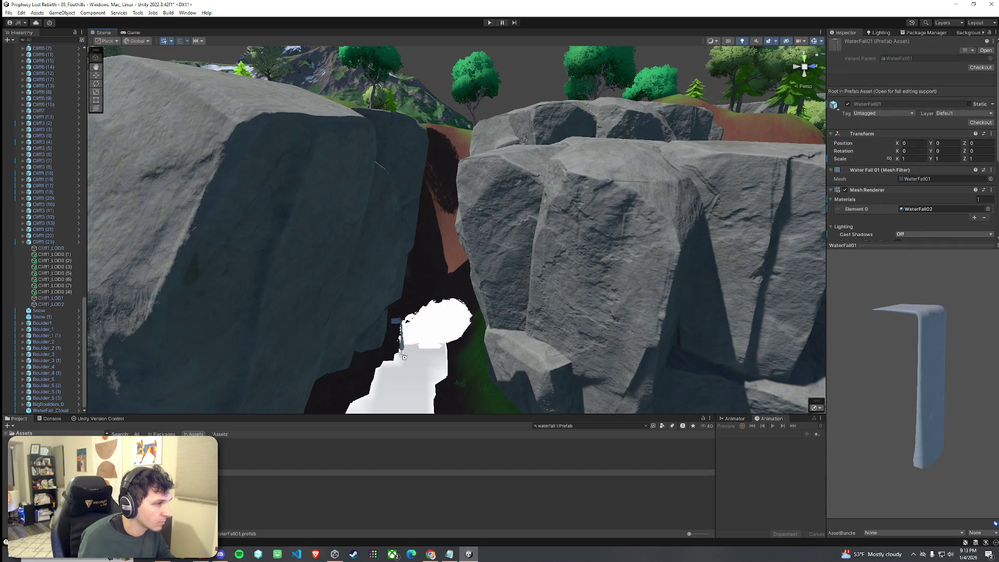
drag(292, 473, 408, 335)
key(ctrl+z)
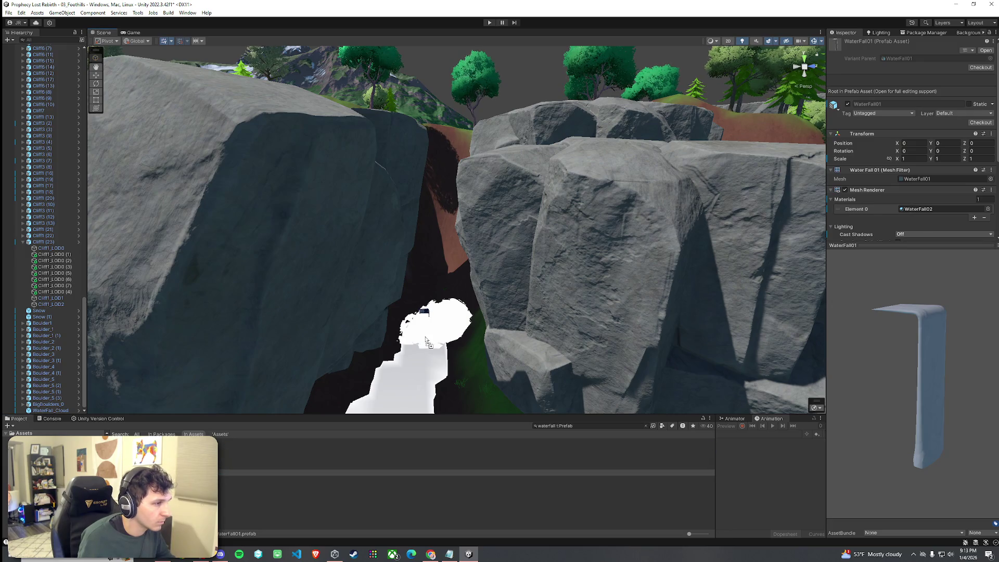
mouse_move(291, 474)
mouse_down()
mouse_move(421, 362)
mouse_move(381, 373)
mouse_move(417, 304)
mouse_move(418, 209)
mouse_up()
key(r)
key(ctrl+z)
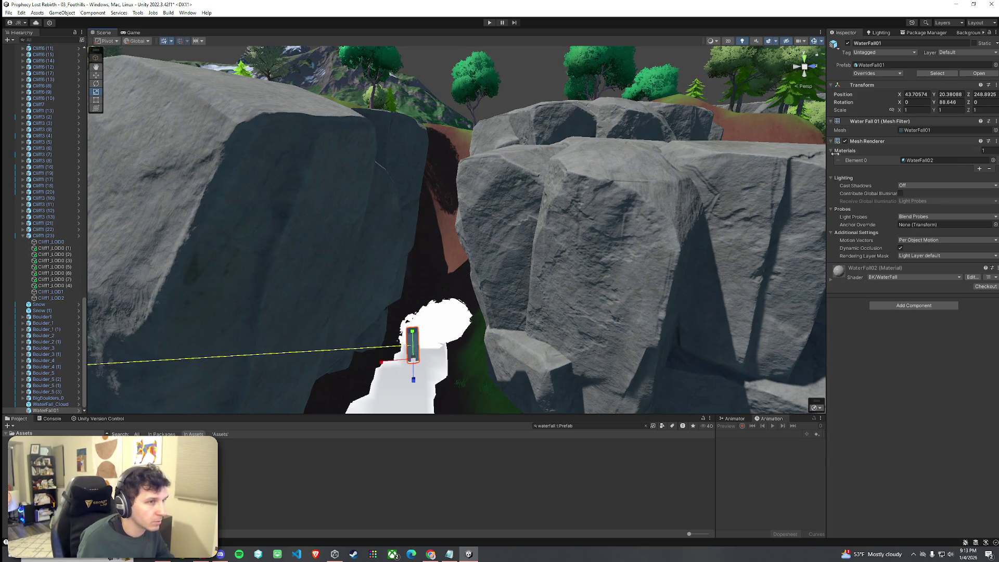
- Scale WaterFall01 up to 7.40508 and raise it into the rock gap
drag(902, 112, 960, 113)
key(w)
drag(416, 339, 443, 231)
key(r)
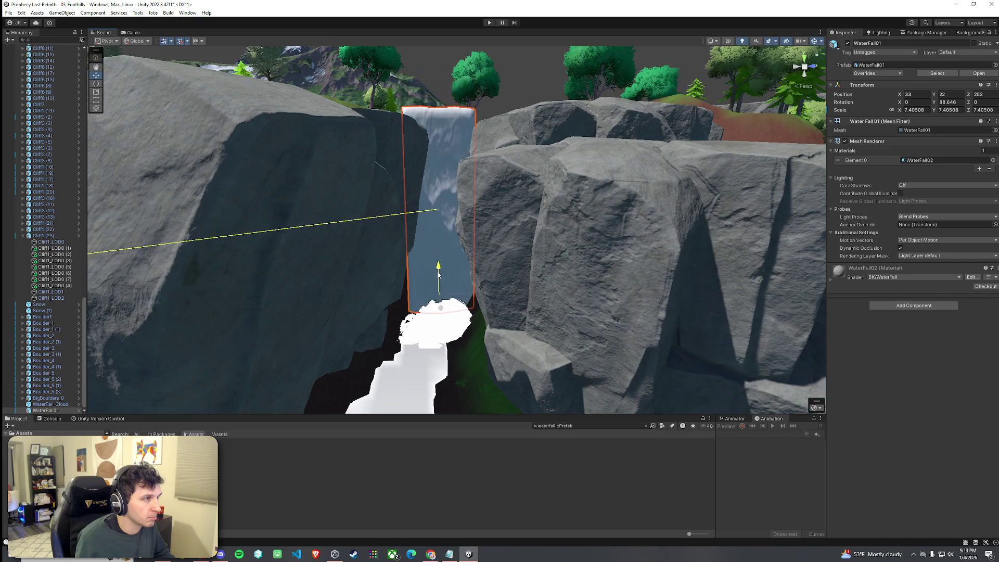
click(451, 375)
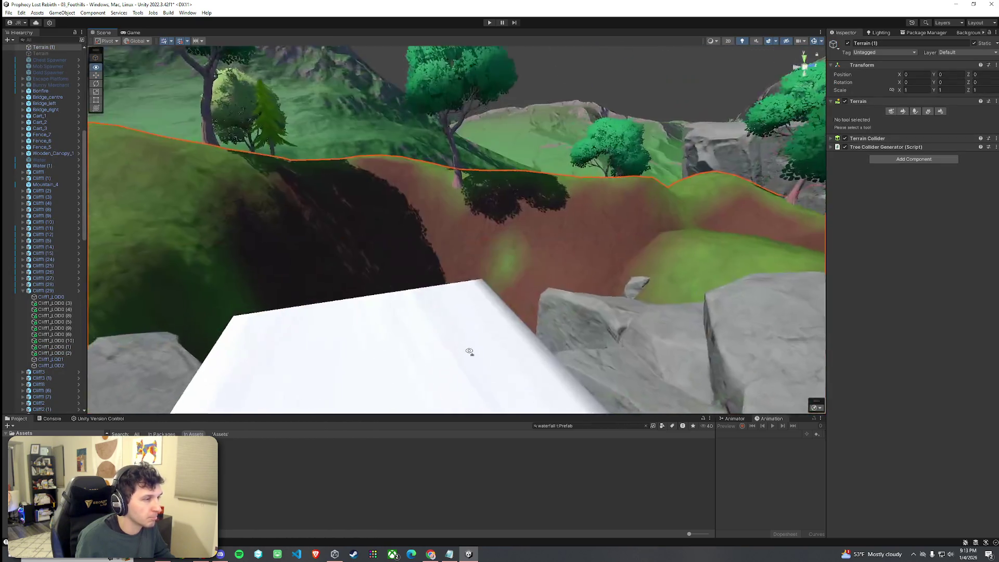
mouse_move(470, 352)
mouse_down()
mouse_move(671, 441)
mouse_move(401, 319)
mouse_move(458, 324)
mouse_move(464, 279)
mouse_move(448, 323)
mouse_move(435, 308)
mouse_move(432, 372)
mouse_move(383, 346)
mouse_up()
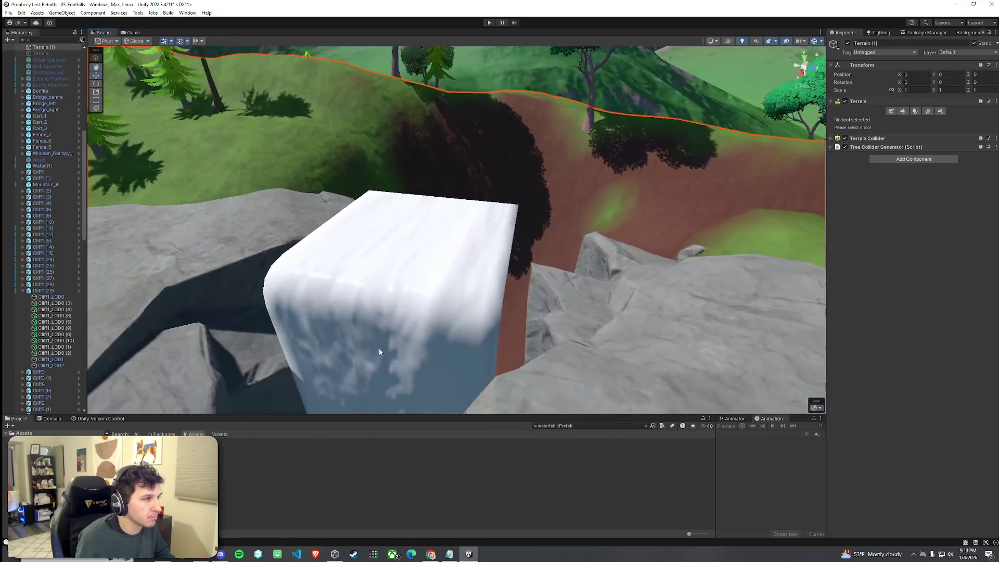
- Lower the waterfall material's Foam Power and check the result from front and overview angles
click(450, 316)
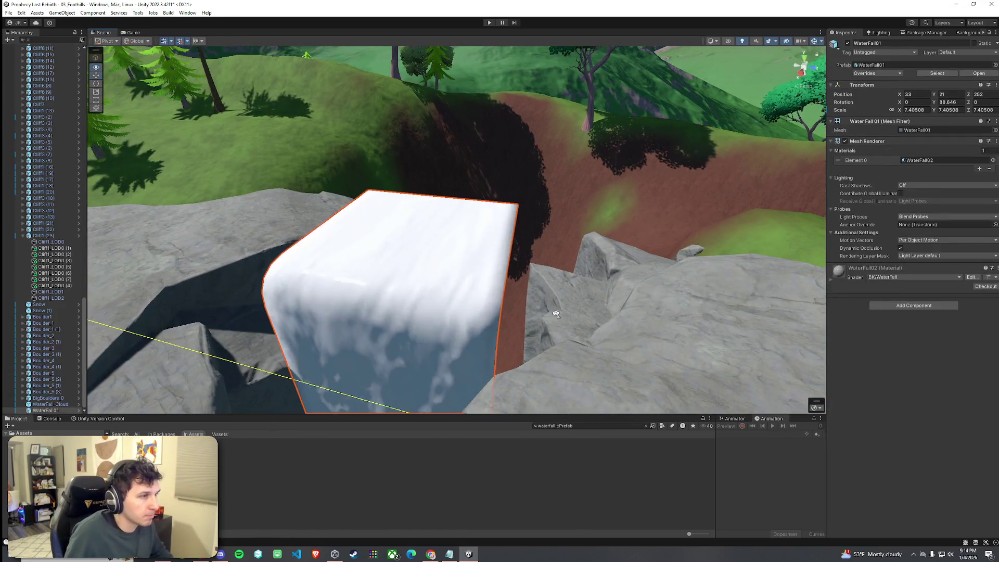
key(f)
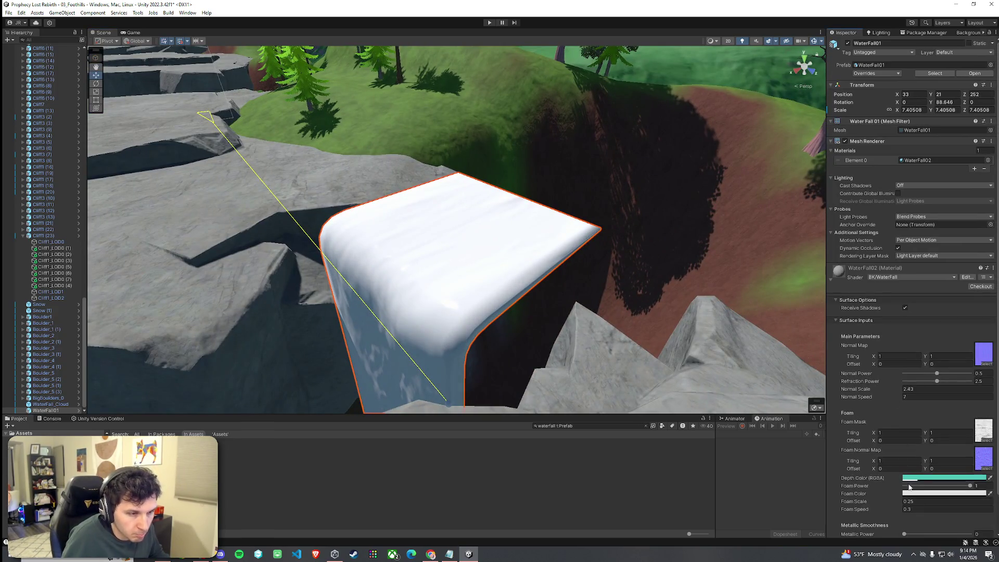
drag(970, 486, 930, 486)
mouse_move(544, 384)
mouse_down()
mouse_move(598, 377)
mouse_move(618, 350)
mouse_up()
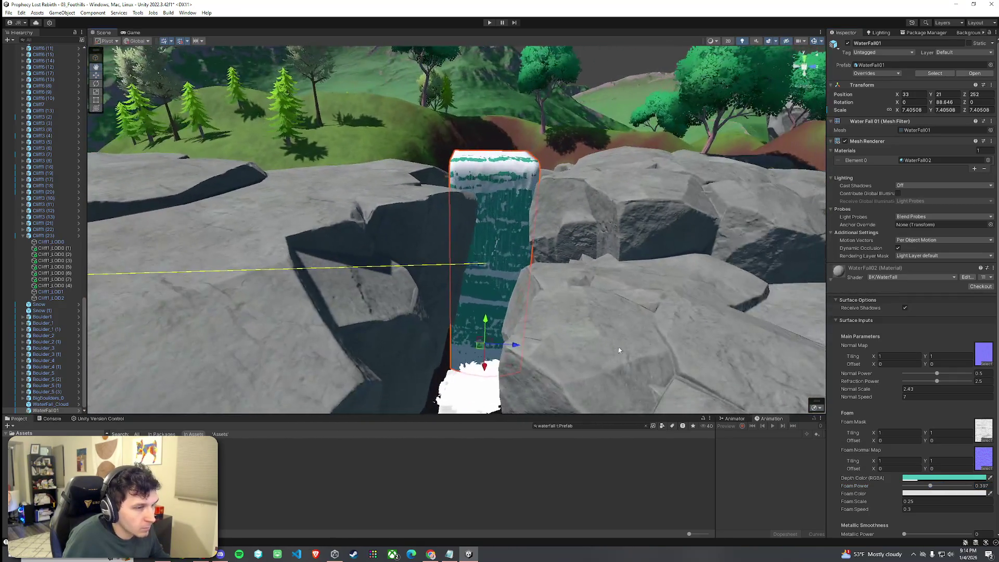
click(958, 478)
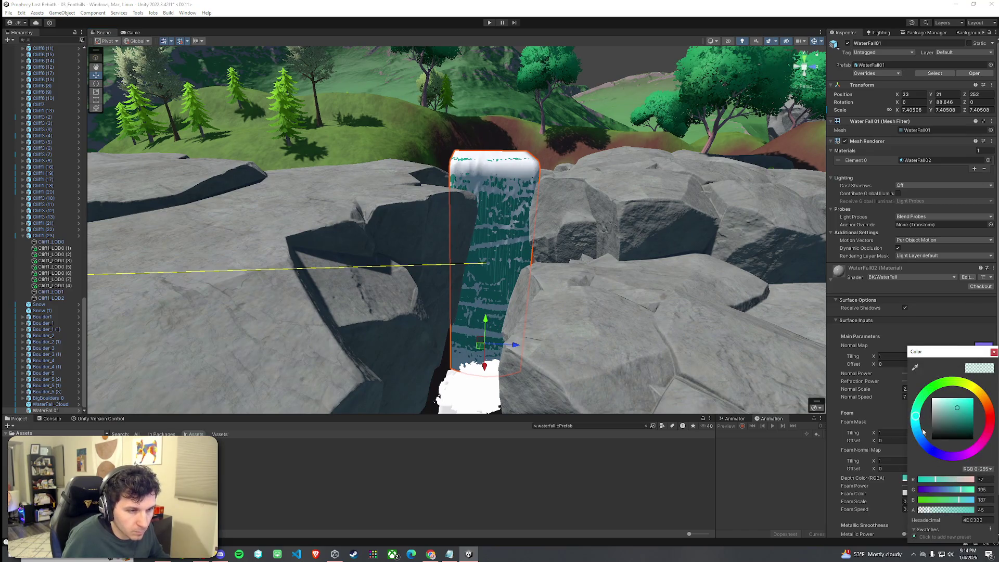
mouse_move(624, 385)
mouse_down()
mouse_move(441, 380)
mouse_move(438, 389)
mouse_up()
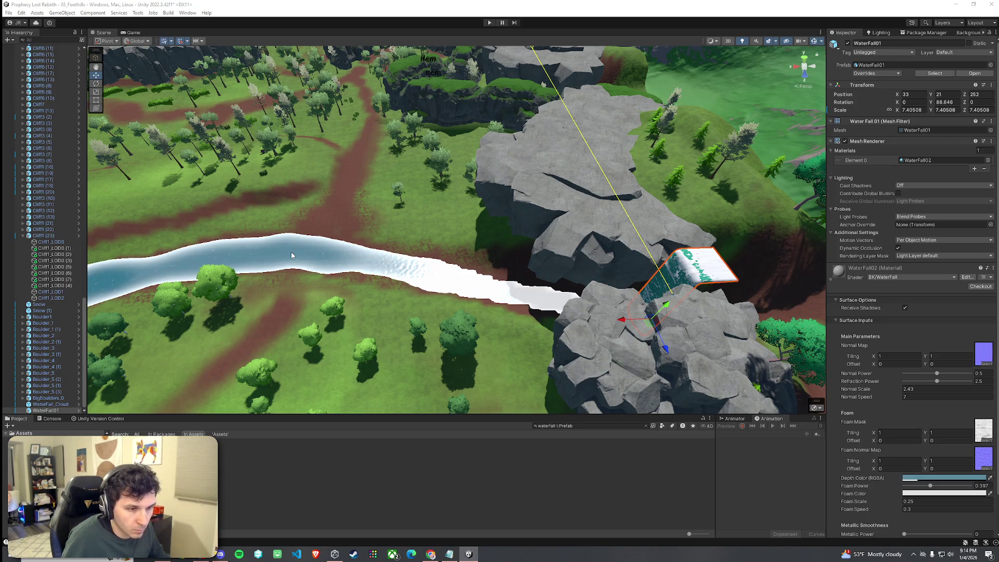
mouse_move(292, 255)
mouse_down()
mouse_move(683, 264)
mouse_move(697, 252)
mouse_up()
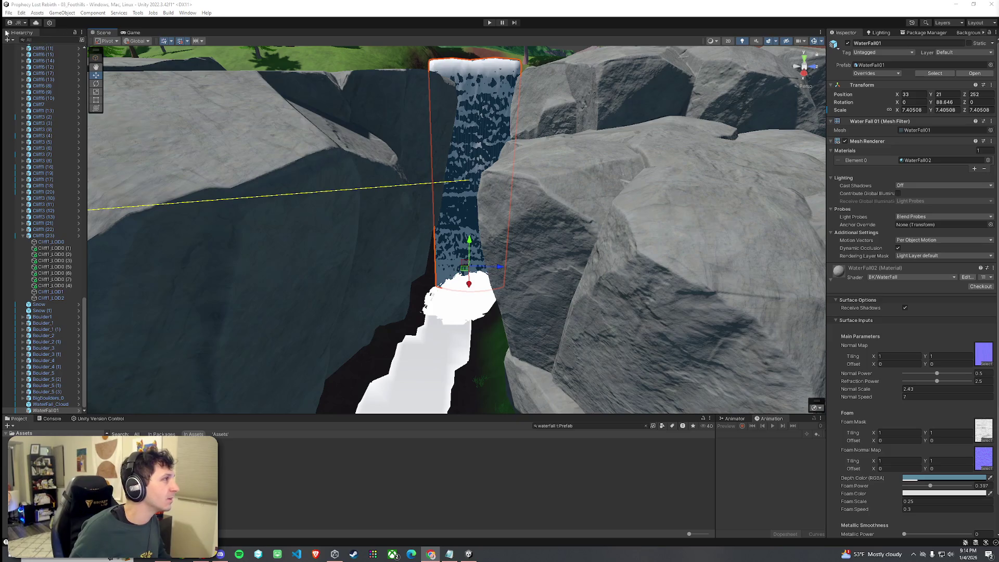
- Save the scene and reduce Foam Power further to 0.143
click(8, 13)
click(31, 50)
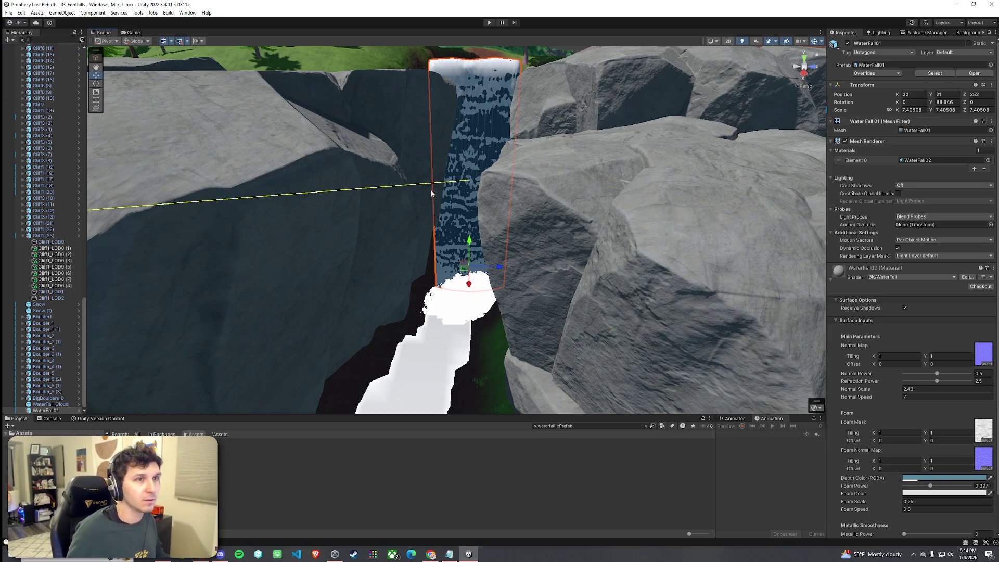
scroll(401, 204, up, 1)
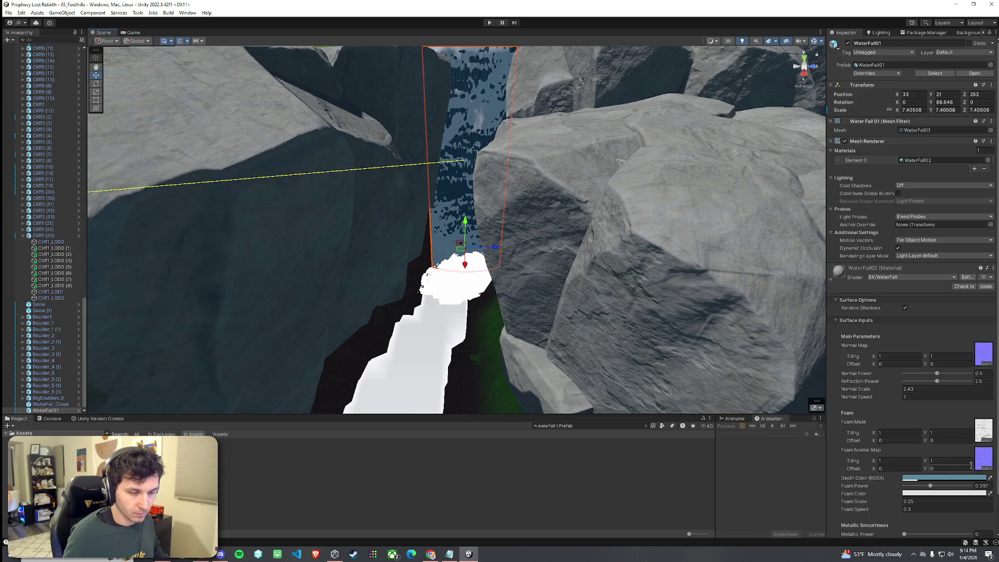
drag(925, 487, 923, 486)
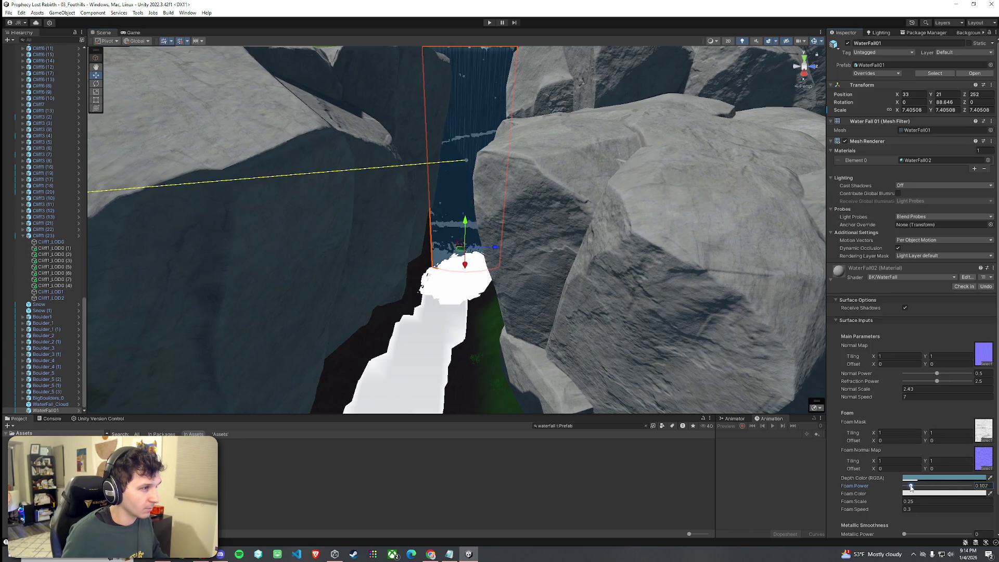
scroll(502, 350, down, 10)
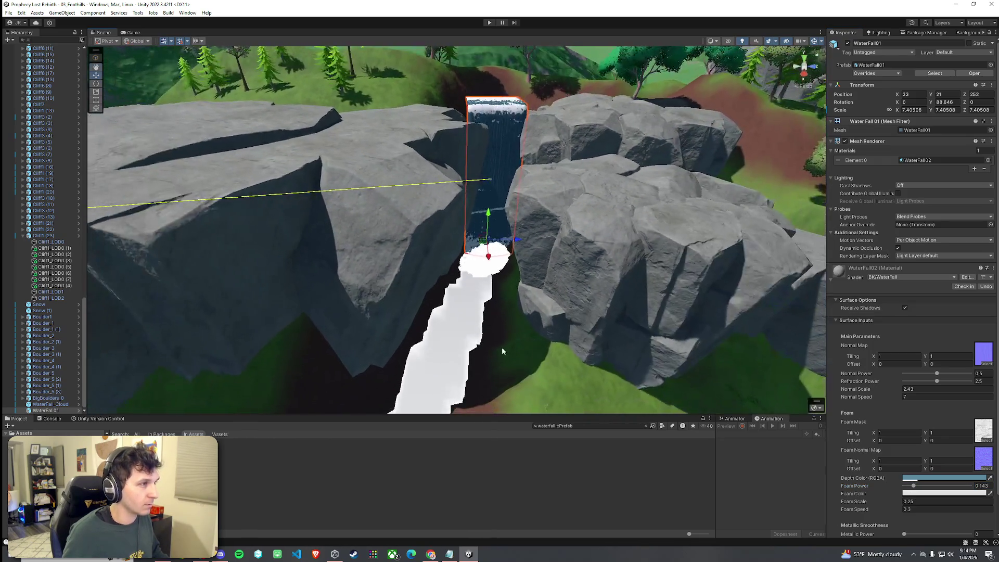
click(502, 351)
mouse_move(507, 353)
mouse_down()
mouse_move(381, 351)
mouse_move(415, 208)
mouse_up()
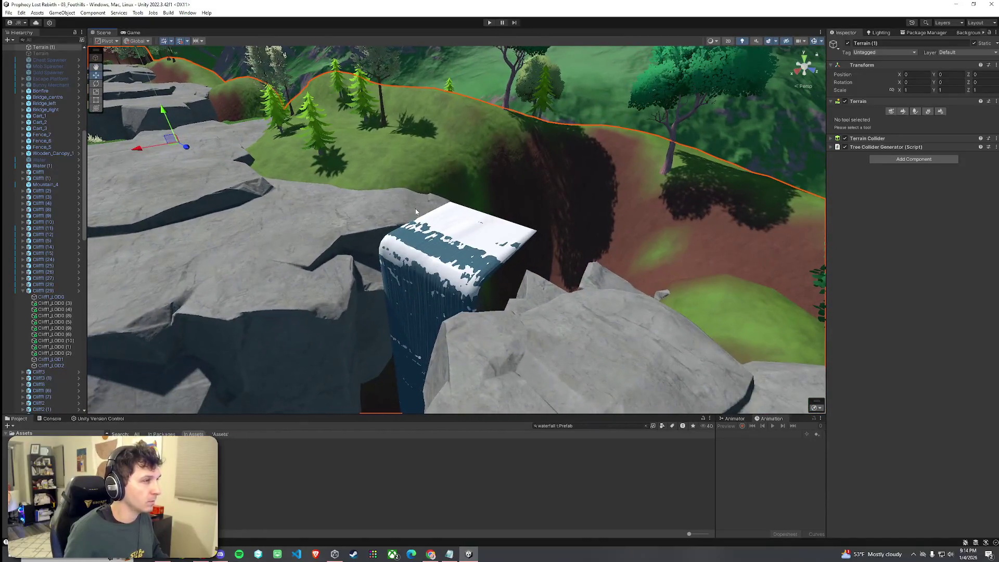
- Switch the terrain brush to Set Height and level the ground behind the waterfall top
click(607, 216)
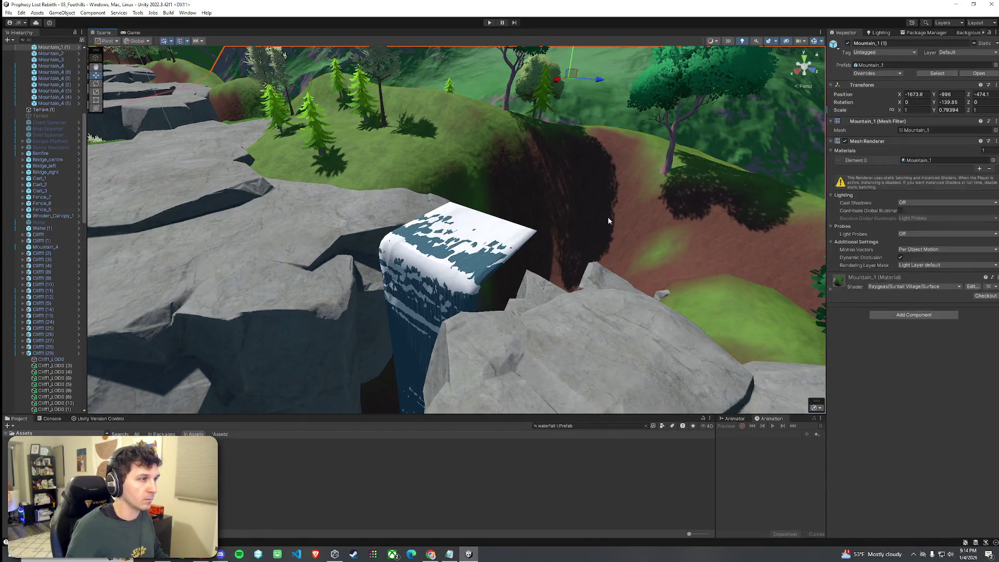
mouse_move(640, 239)
mouse_down()
mouse_move(662, 247)
mouse_move(554, 213)
mouse_up()
click(554, 213)
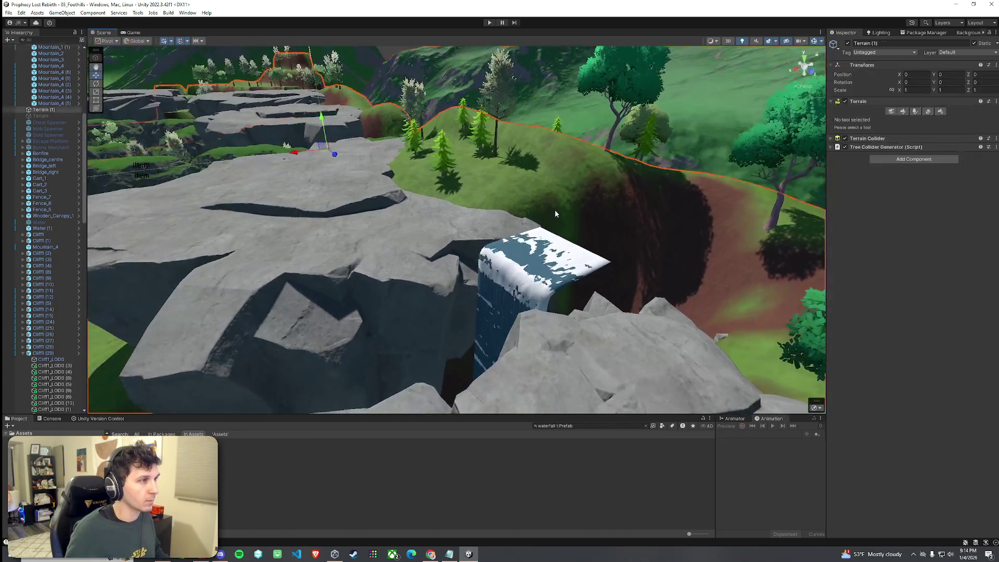
click(901, 111)
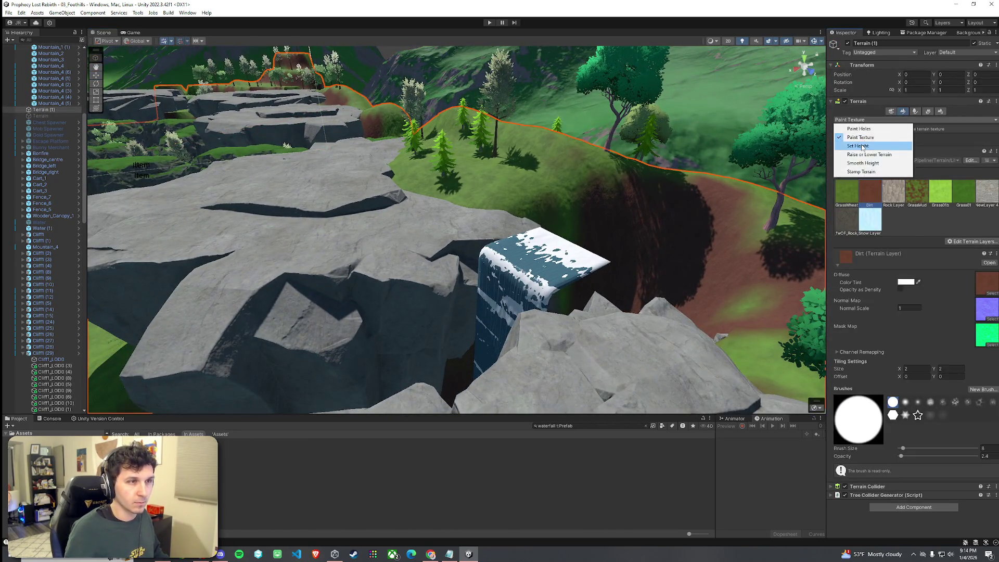
click(858, 146)
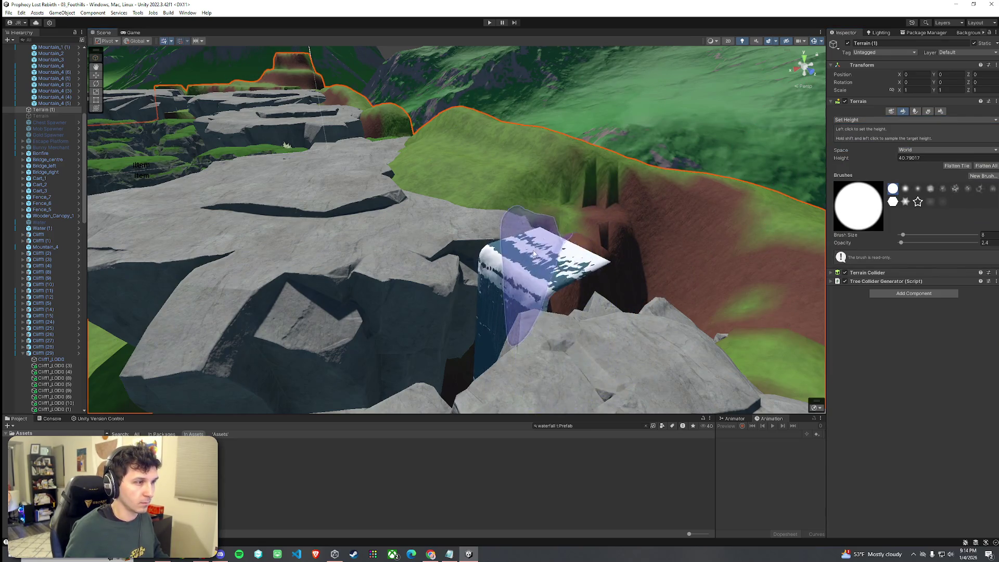
mouse_move(593, 325)
mouse_down()
mouse_move(617, 317)
mouse_move(627, 345)
mouse_move(524, 312)
mouse_up()
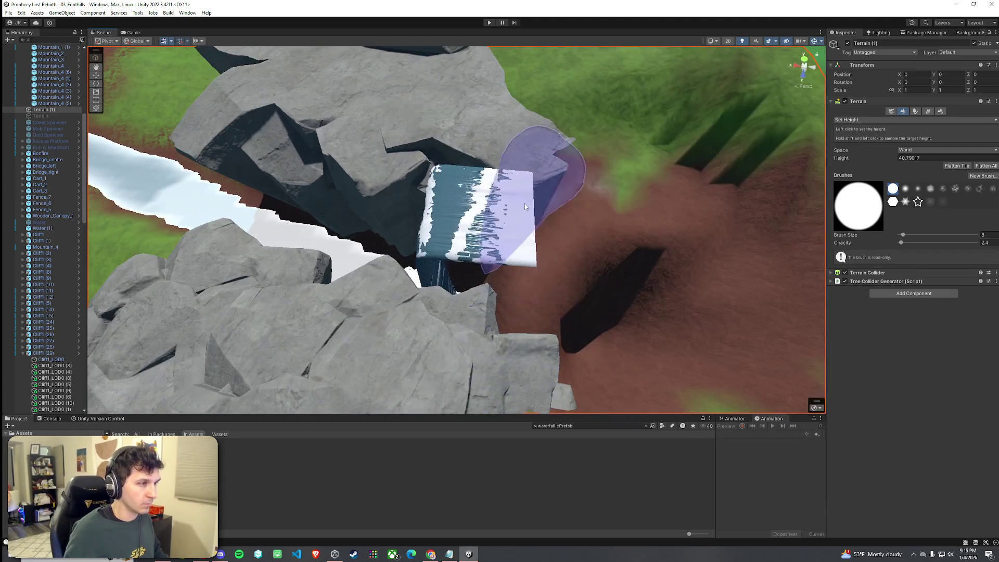
shift+click(597, 198)
drag(631, 112, 682, 127)
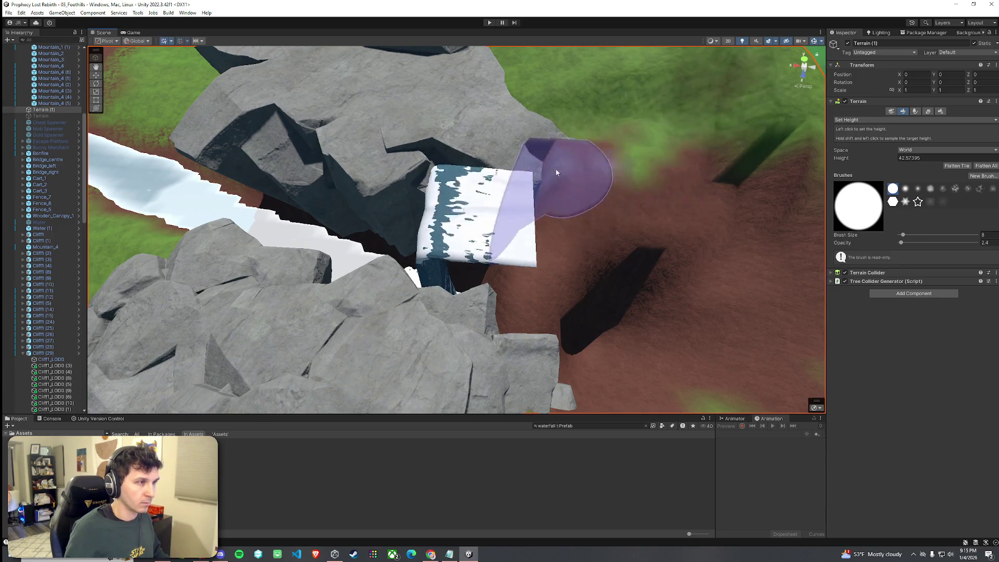
- Sample the terrain height below the waterfall (about 20.39), then survey the river valley
drag(566, 298, 573, 293)
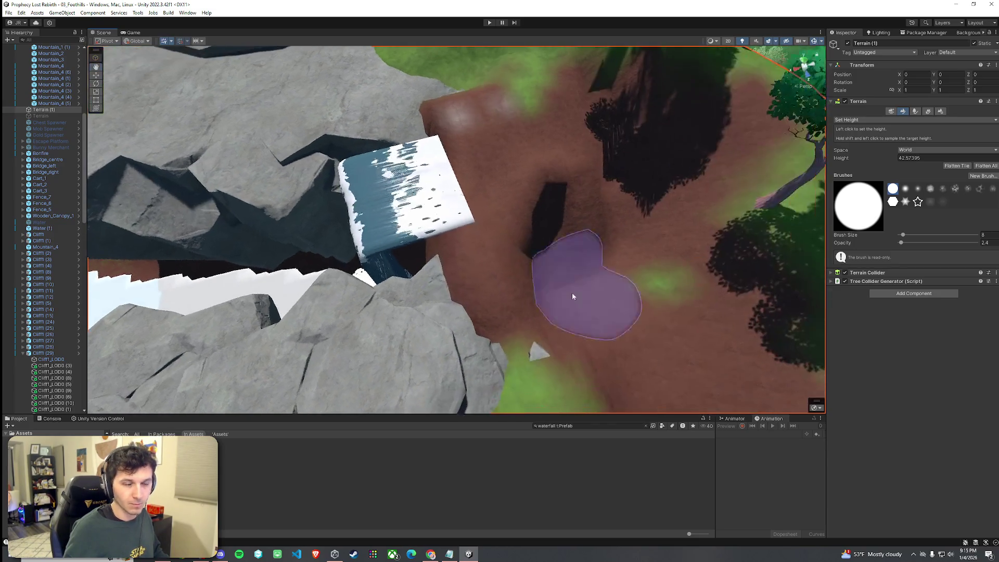
mouse_move(669, 294)
mouse_down()
mouse_move(696, 274)
mouse_move(463, 148)
mouse_up()
mouse_move(566, 272)
mouse_down()
mouse_move(642, 290)
mouse_move(530, 230)
mouse_move(446, 287)
mouse_move(482, 302)
mouse_move(443, 274)
mouse_up()
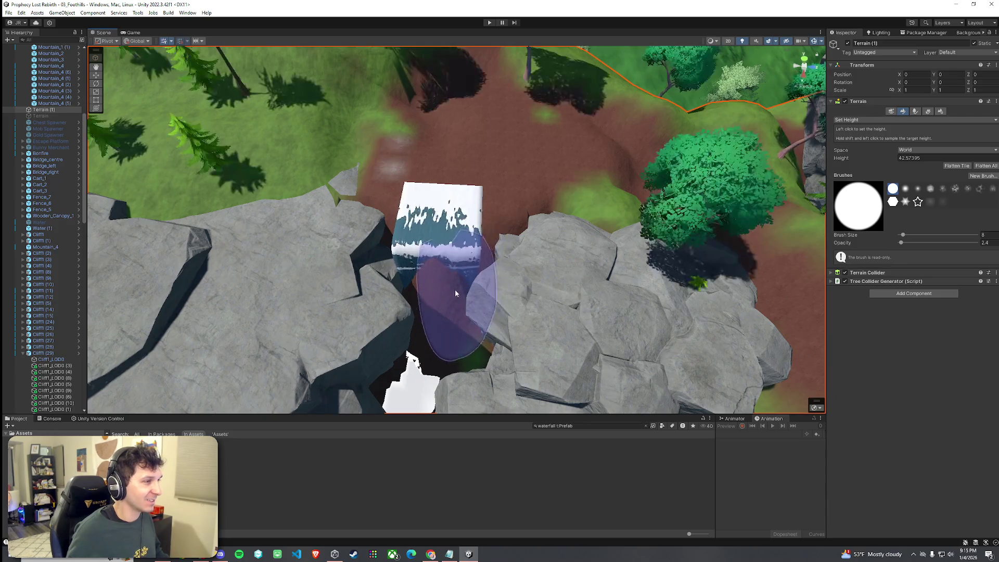
click(858, 146)
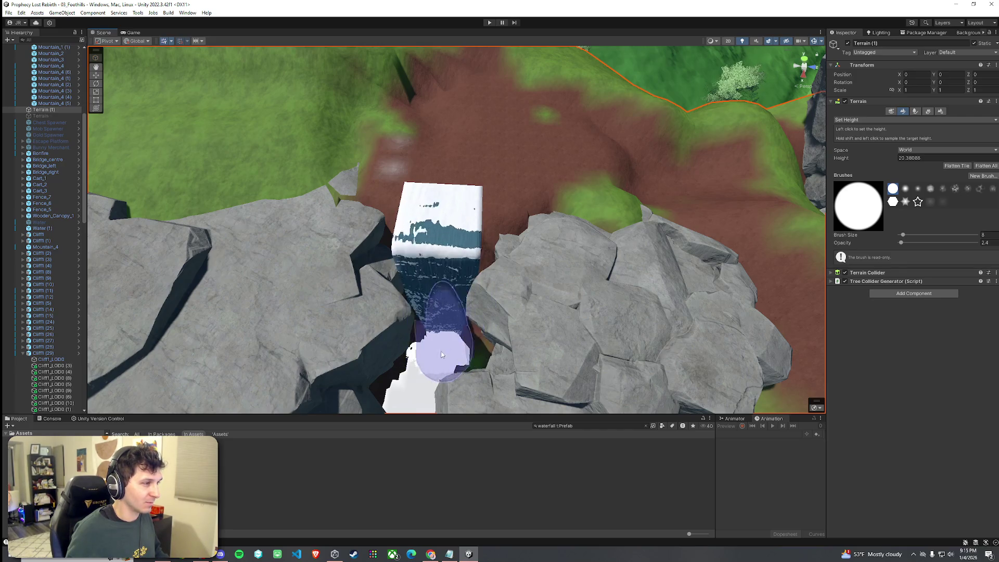
mouse_move(440, 356)
mouse_down()
mouse_move(564, 321)
mouse_move(595, 367)
mouse_move(768, 313)
mouse_up()
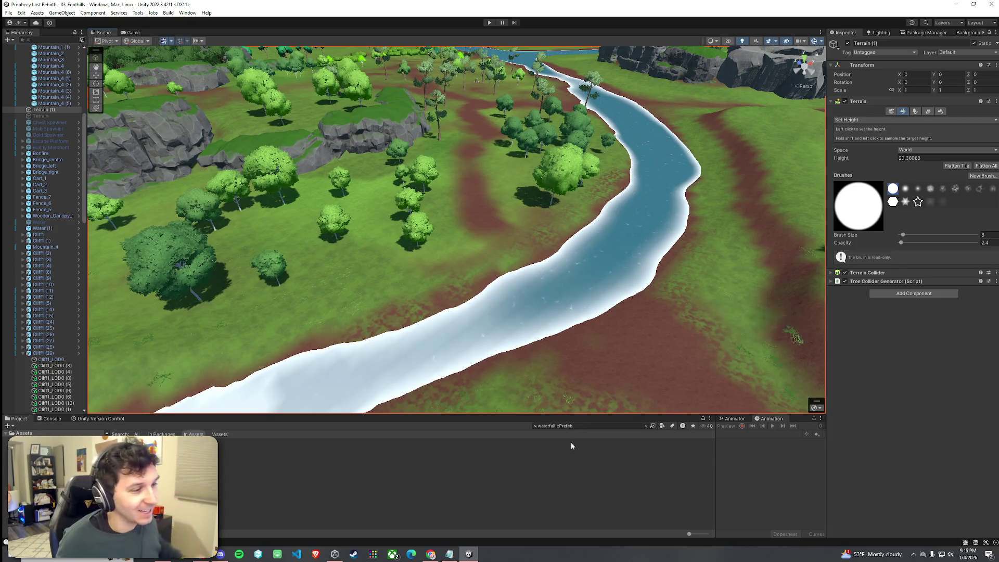
mouse_move(517, 313)
mouse_down()
mouse_move(584, 287)
mouse_move(548, 347)
mouse_up()
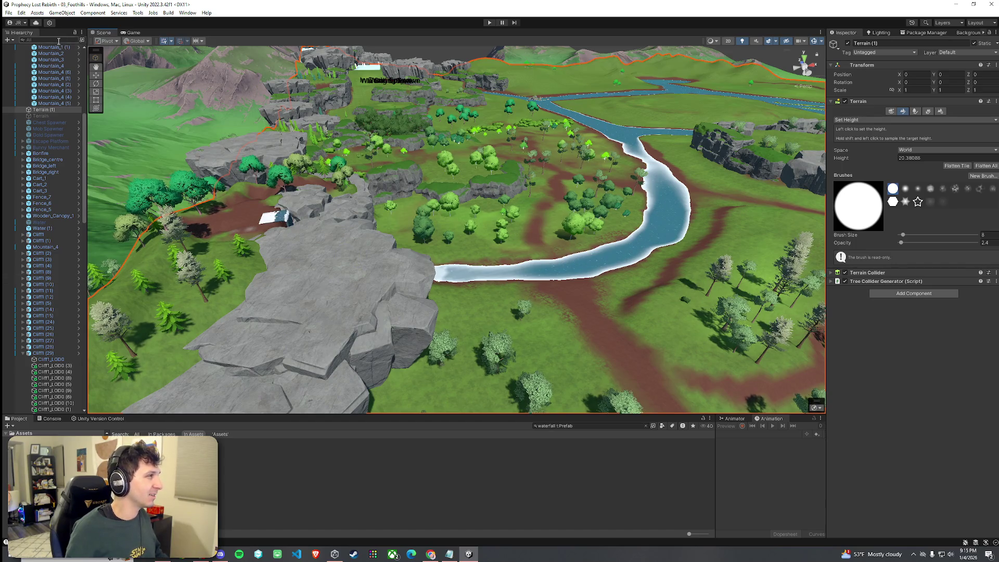
- Filter the Hierarchy by 'water', frame Water (1), and duplicate it
text(water)
click(55, 60)
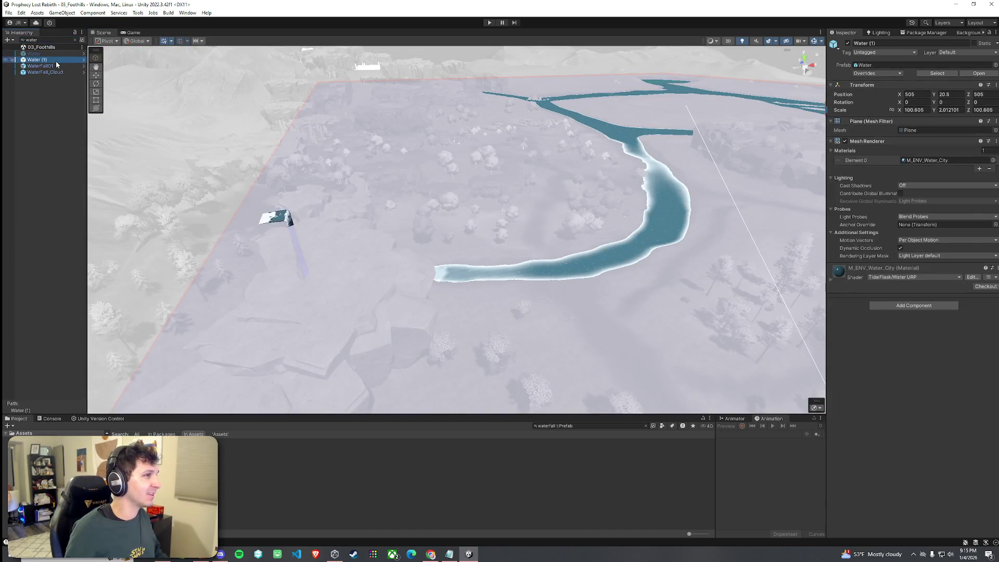
double_click(51, 61)
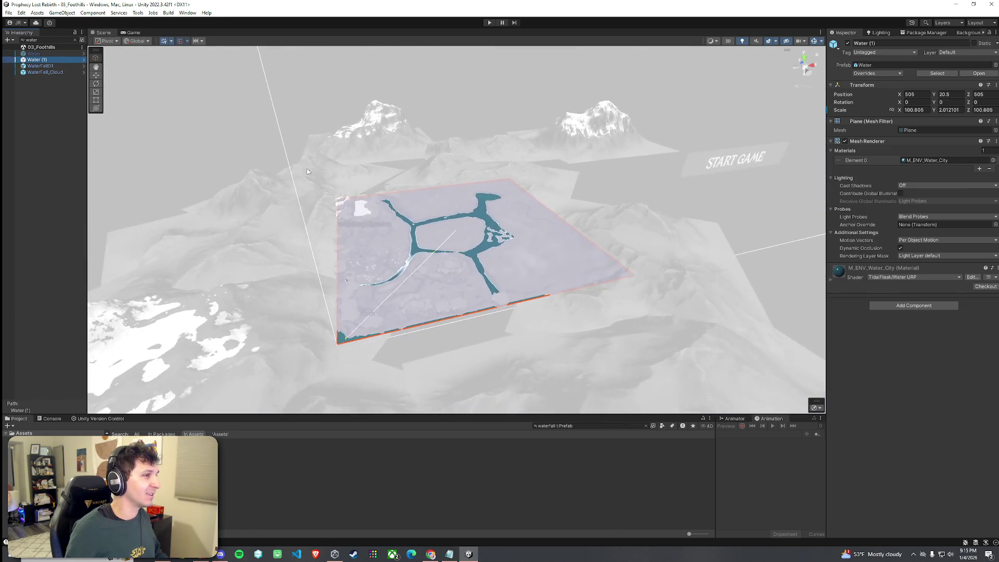
key(ctrl+d)
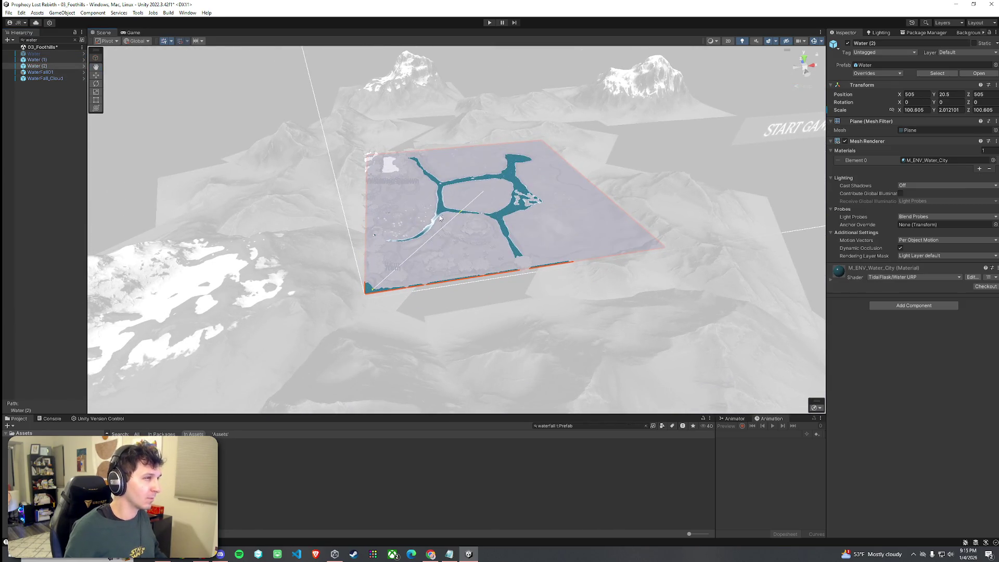
mouse_move(483, 196)
mouse_down()
mouse_move(403, 228)
mouse_move(404, 188)
mouse_move(397, 231)
mouse_move(364, 211)
mouse_move(397, 214)
mouse_up()
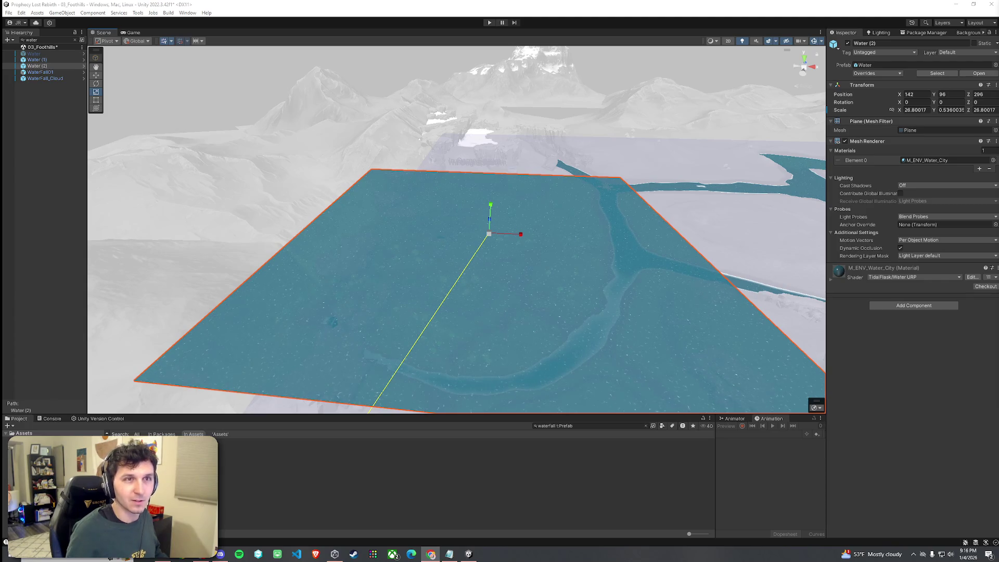
- Shrink Water (2) and position it above the waterfall at about 22.85, 42.84, 252.46
drag(597, 221, 554, 233)
click(75, 40)
mouse_move(390, 186)
mouse_down()
mouse_move(401, 203)
mouse_move(411, 188)
mouse_move(477, 241)
mouse_move(453, 241)
mouse_move(363, 184)
mouse_move(371, 177)
mouse_move(351, 246)
mouse_move(540, 174)
mouse_move(324, 105)
mouse_move(354, 143)
mouse_move(474, 173)
mouse_up()
scroll(474, 173, down, 5)
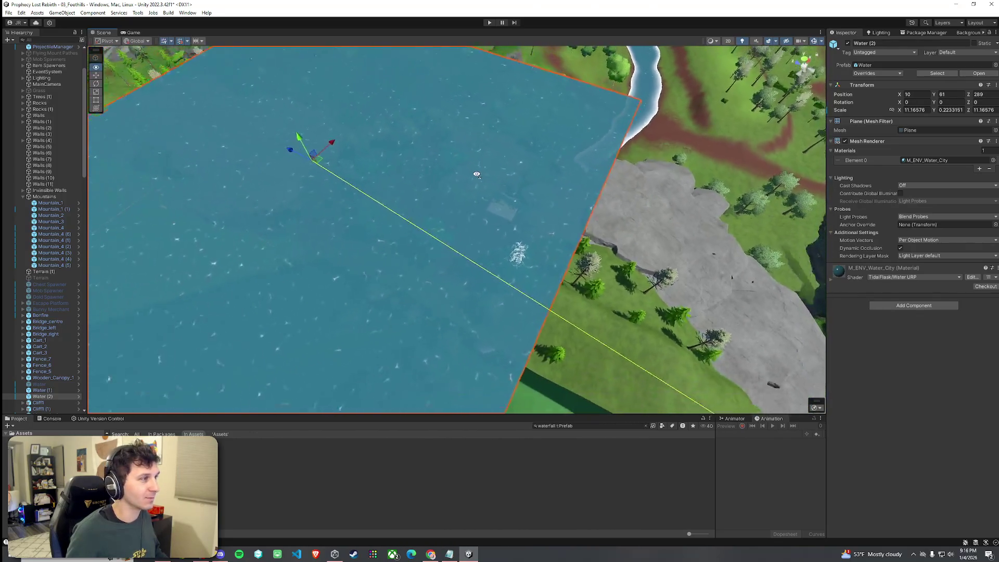
drag(363, 176, 367, 233)
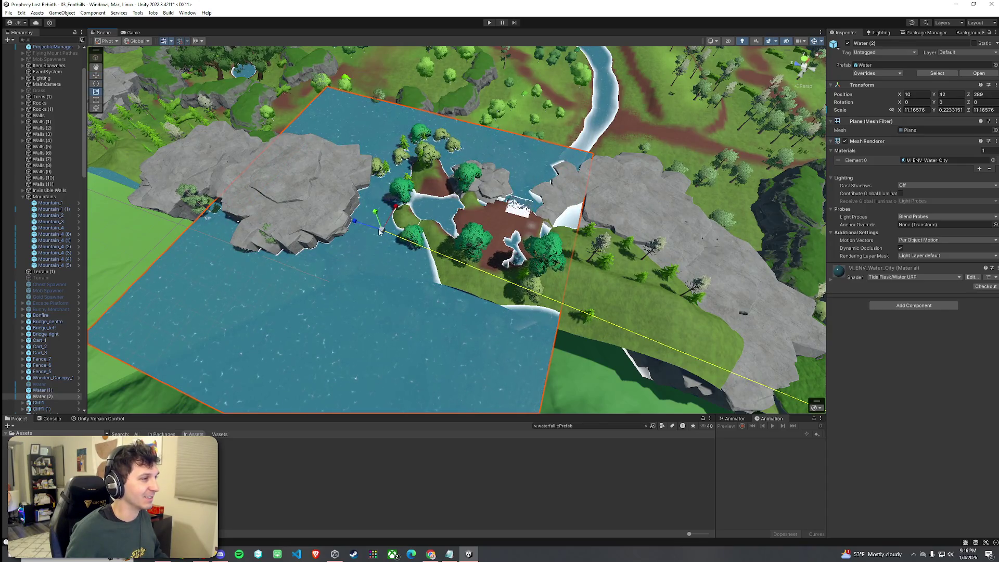
mouse_move(374, 228)
mouse_down()
mouse_move(360, 221)
mouse_move(507, 254)
mouse_move(509, 233)
mouse_move(487, 253)
mouse_move(754, 196)
mouse_move(912, 148)
mouse_move(932, 216)
mouse_move(536, 162)
mouse_up()
drag(467, 133, 469, 138)
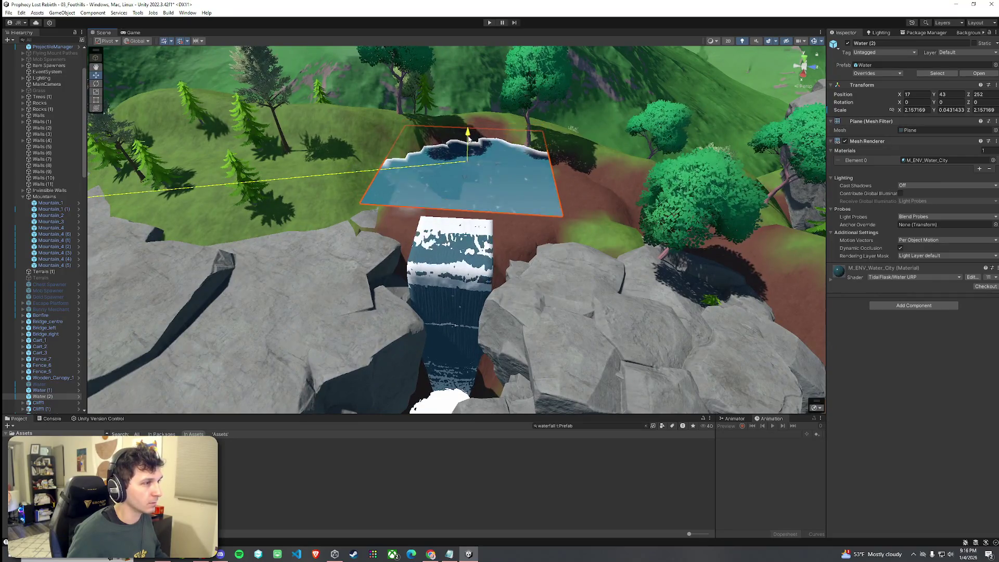
click(142, 59)
mouse_move(470, 163)
mouse_down()
mouse_move(472, 176)
mouse_move(467, 162)
mouse_up()
click(340, 162)
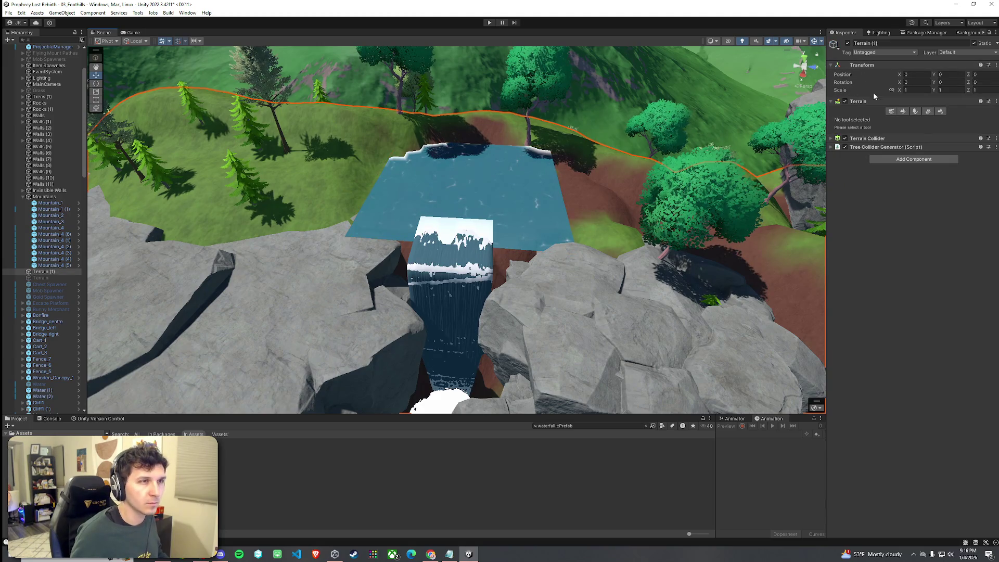
- Choose Set Height and sample the ground height near the pool's edge (43.63888)
click(903, 112)
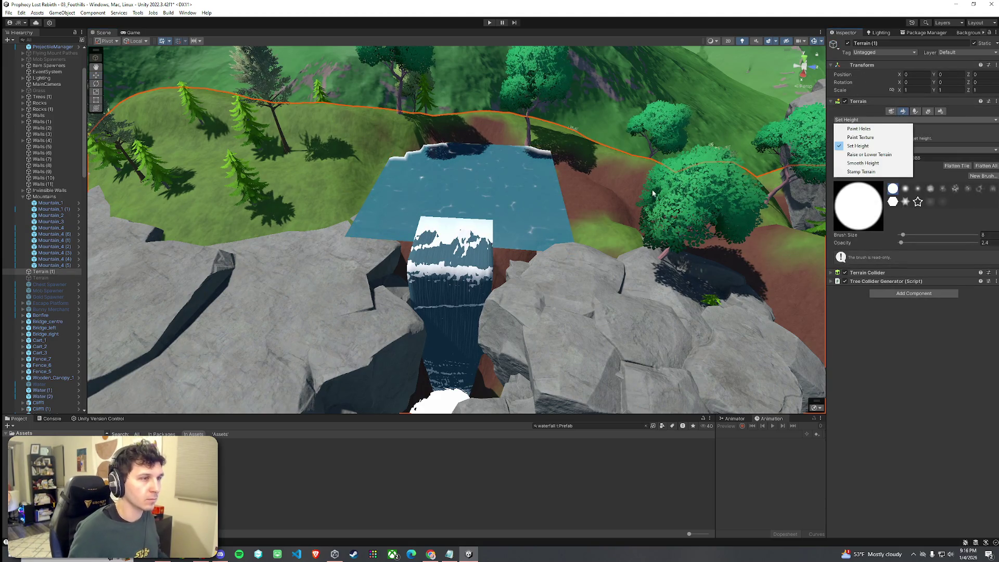
click(857, 146)
shift+click(579, 223)
shift+click(574, 158)
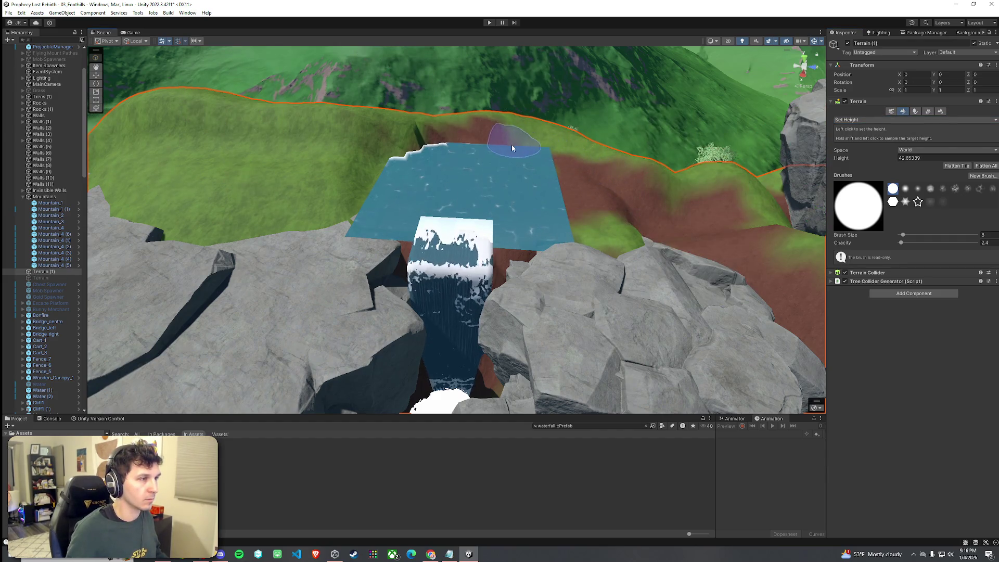
shift+click(507, 135)
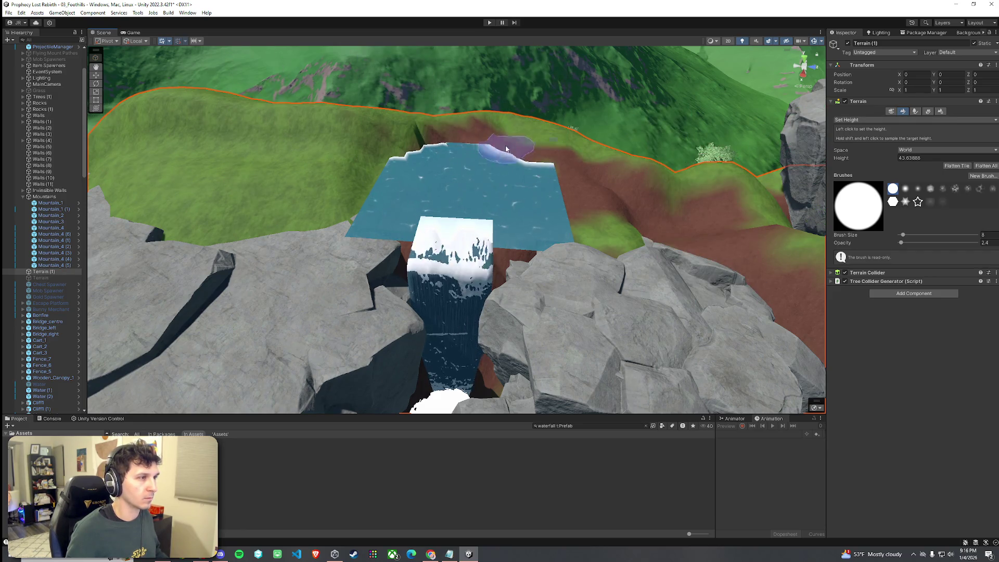
shift+click(399, 153)
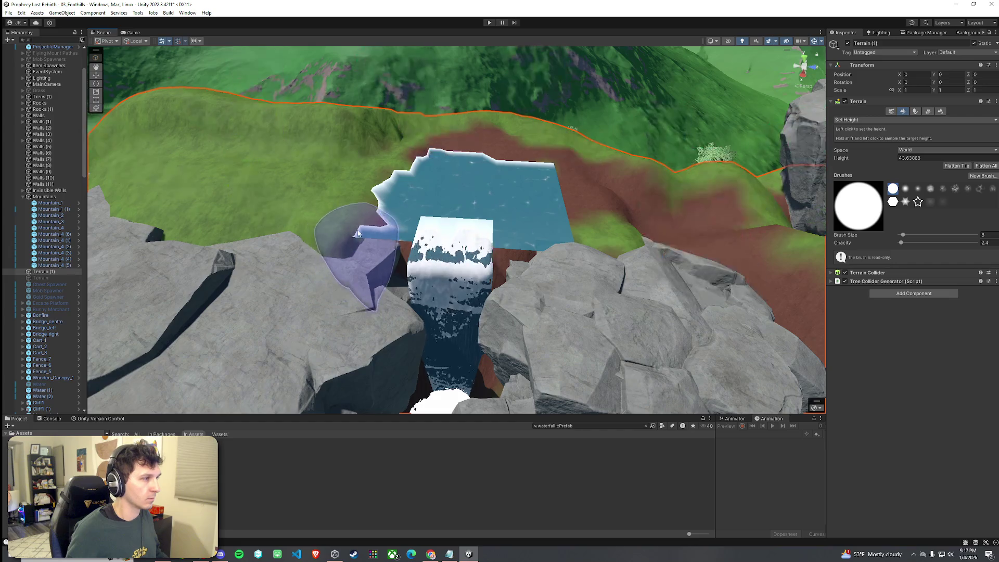
- Raise the ground along the water's edge to form an irregular pool shoreline
mouse_move(395, 260)
mouse_down()
mouse_move(536, 245)
mouse_move(579, 197)
mouse_move(553, 178)
mouse_up()
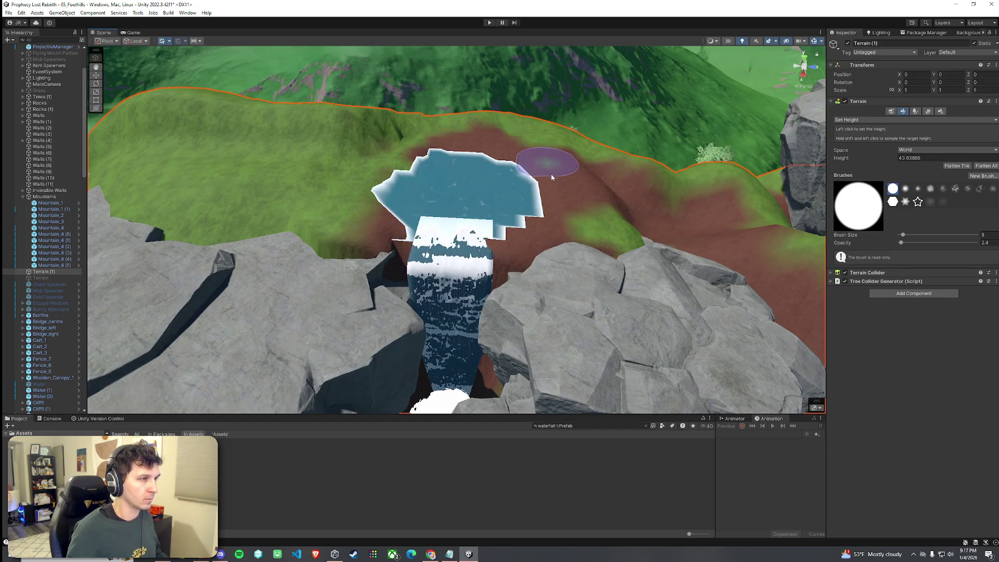
drag(552, 243, 528, 240)
drag(469, 230, 577, 235)
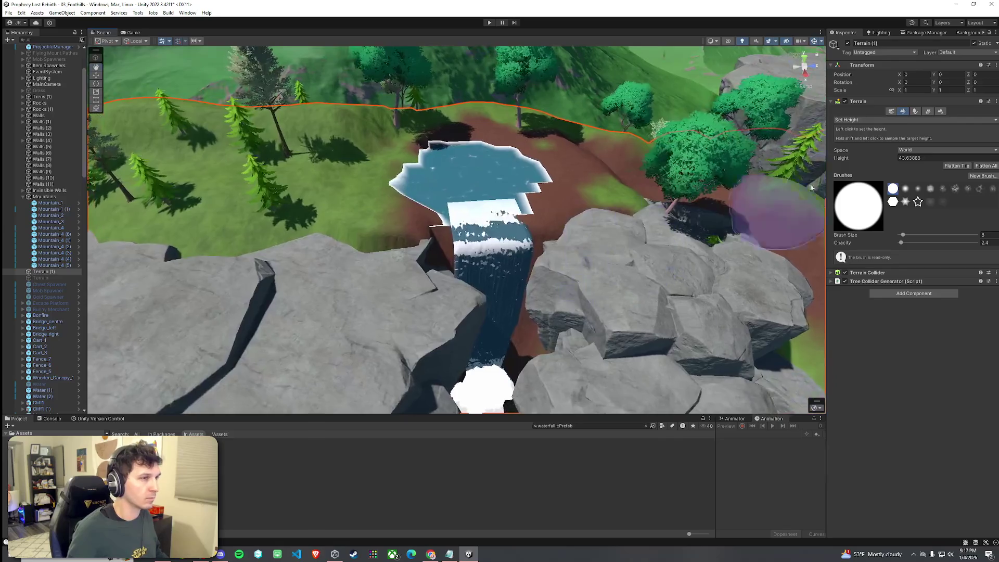
click(863, 119)
click(874, 164)
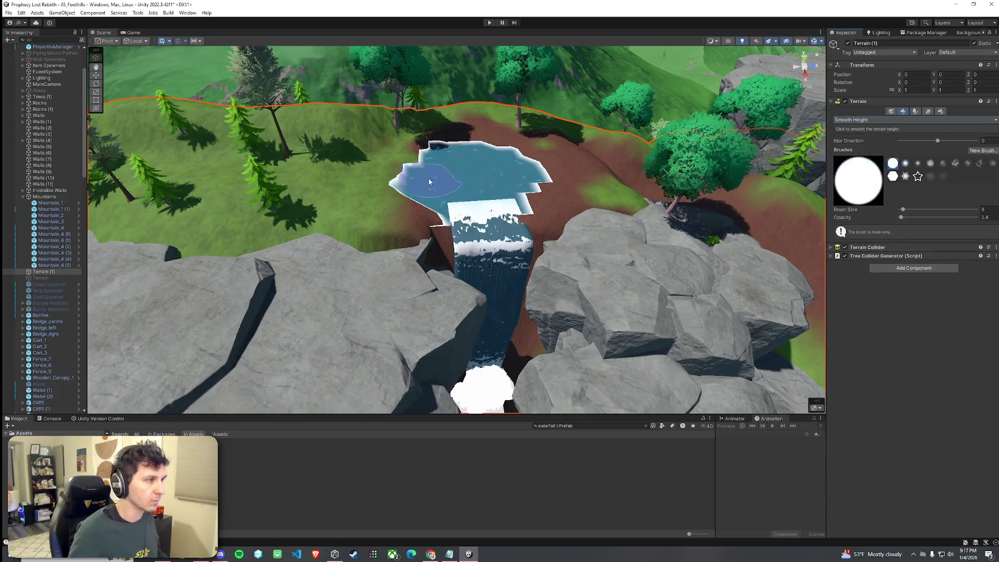
- Zoom in on the pool, then float the YouTube Frieren LoFi video window over Unity
drag(468, 245, 541, 255)
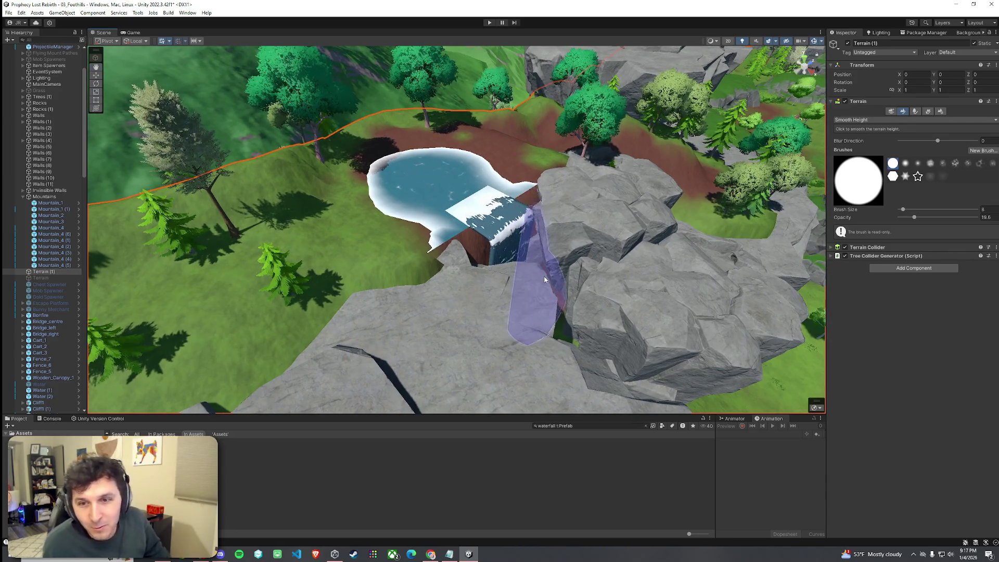
scroll(391, 225, up, 6)
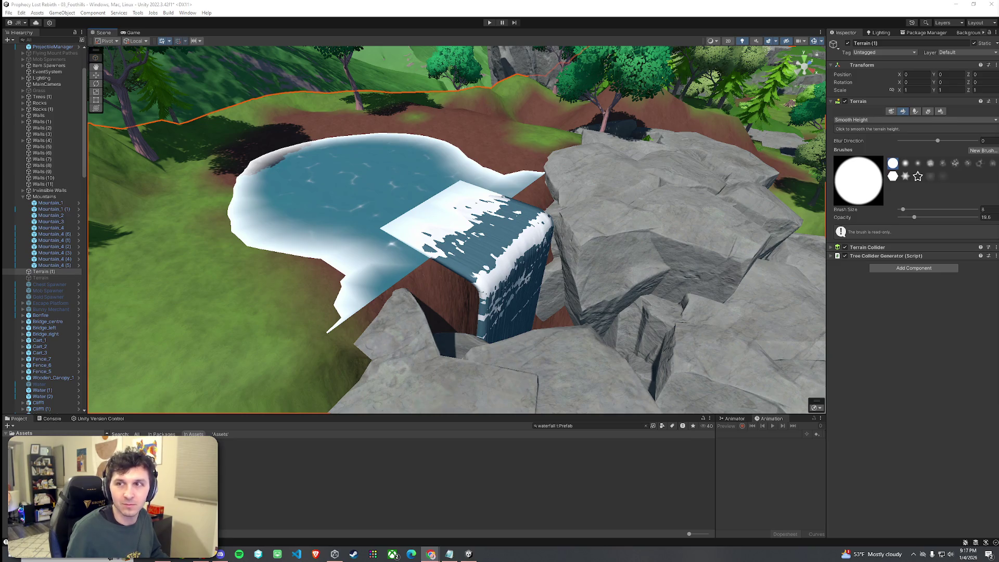
key(super+shift+Left)
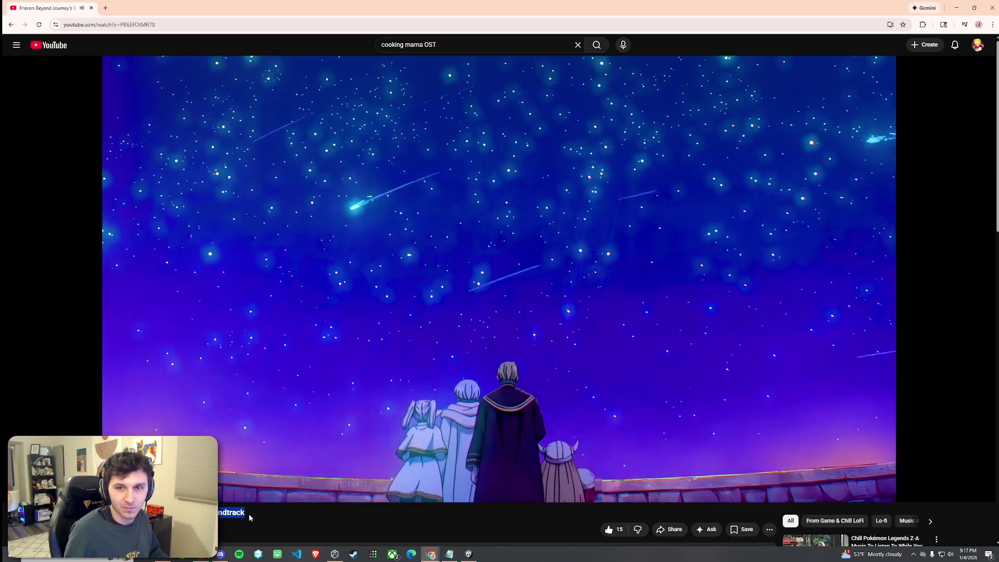
key(super+Down)
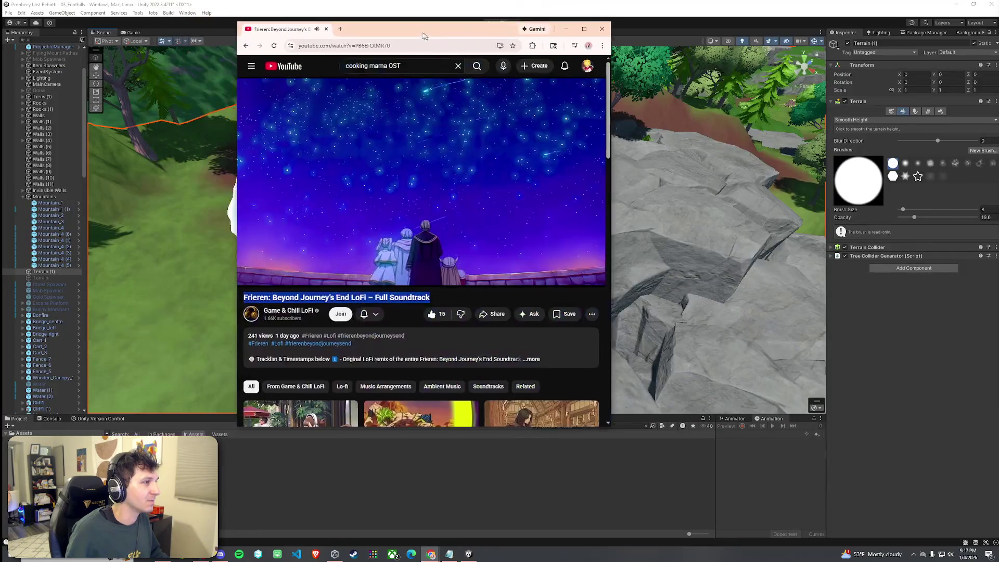